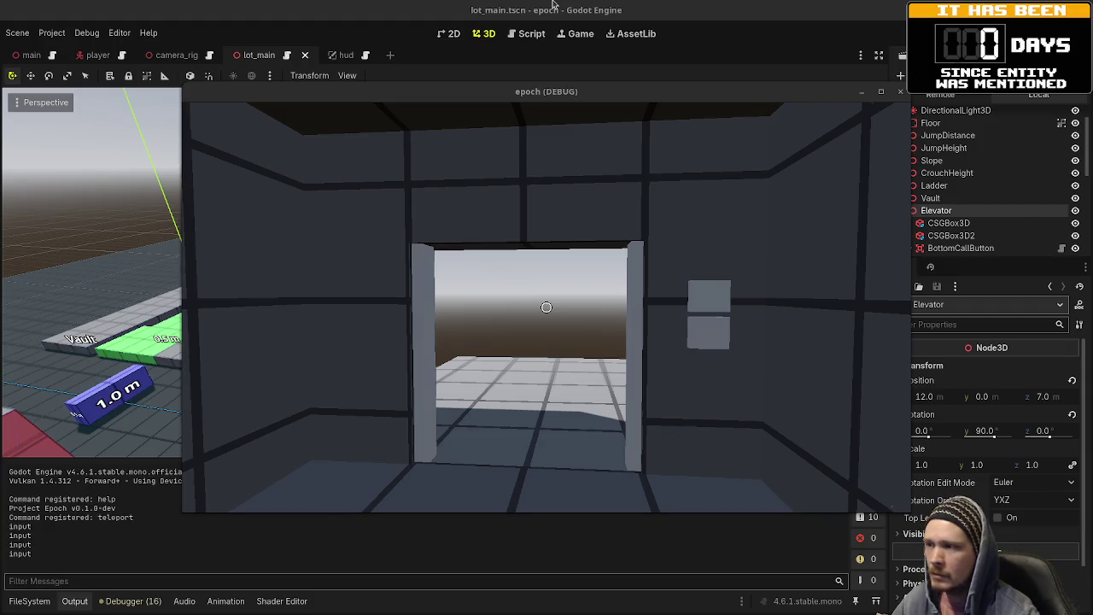
- Focus the running epoch (DEBUG) game window and close it to stop the playtest
left_click(857, 104)
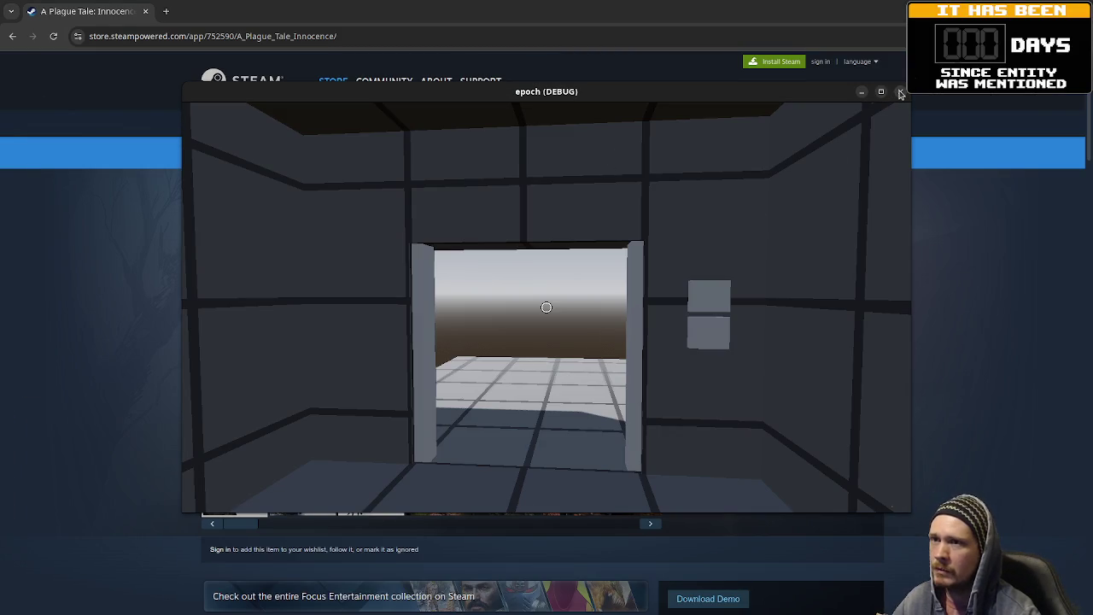
left_click(911, 208)
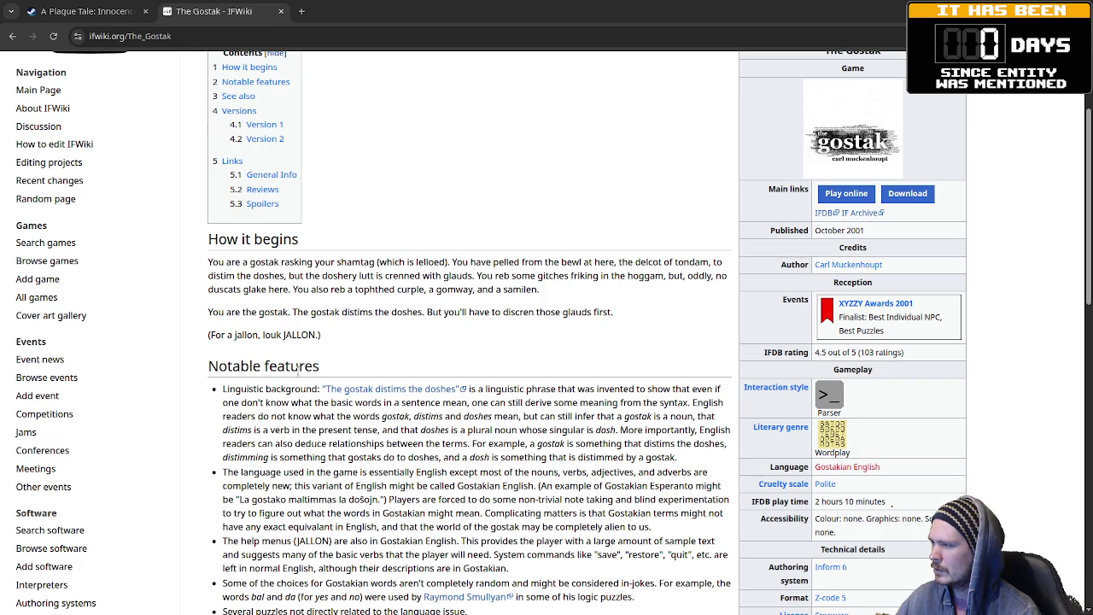
- Skim The Gostak IFWiki article, then close its tab
scroll(351, 335, "down", 1)
scroll(348, 334, "down", 5)
scroll(348, 334, "up", 7)
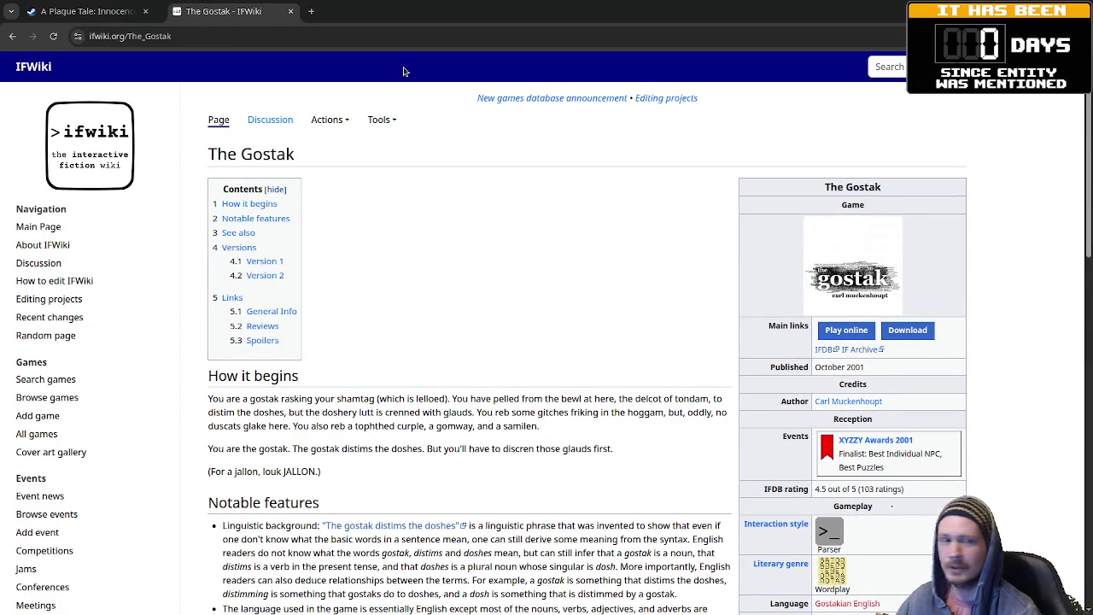
left_click(280, 11)
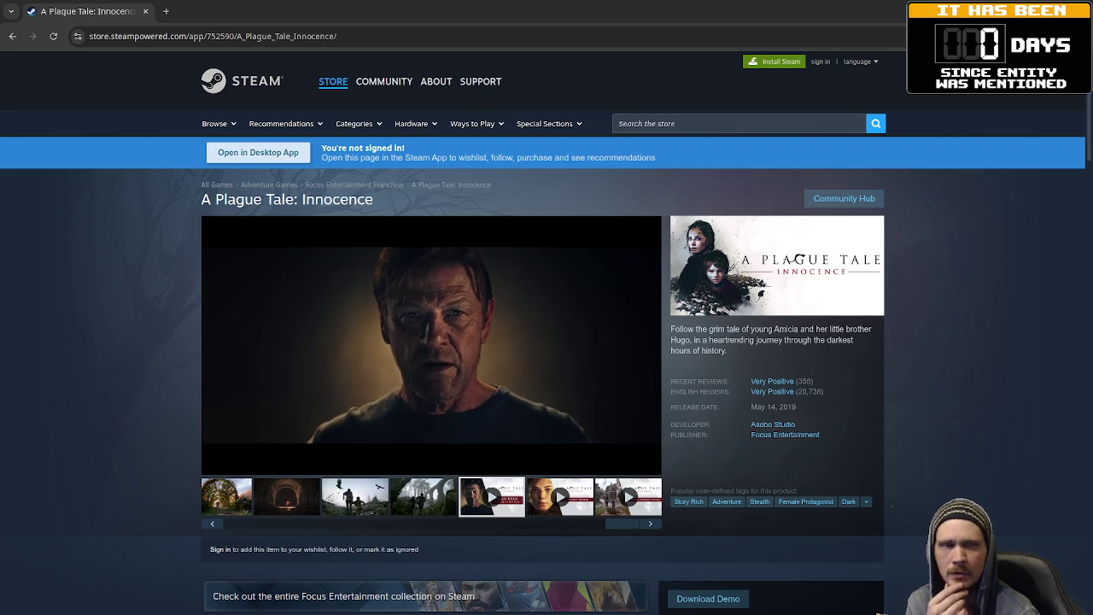
- Switch to the Inform 7 site, close the A Plague Tale store tab, then show the window overview
left_click(537, 12)
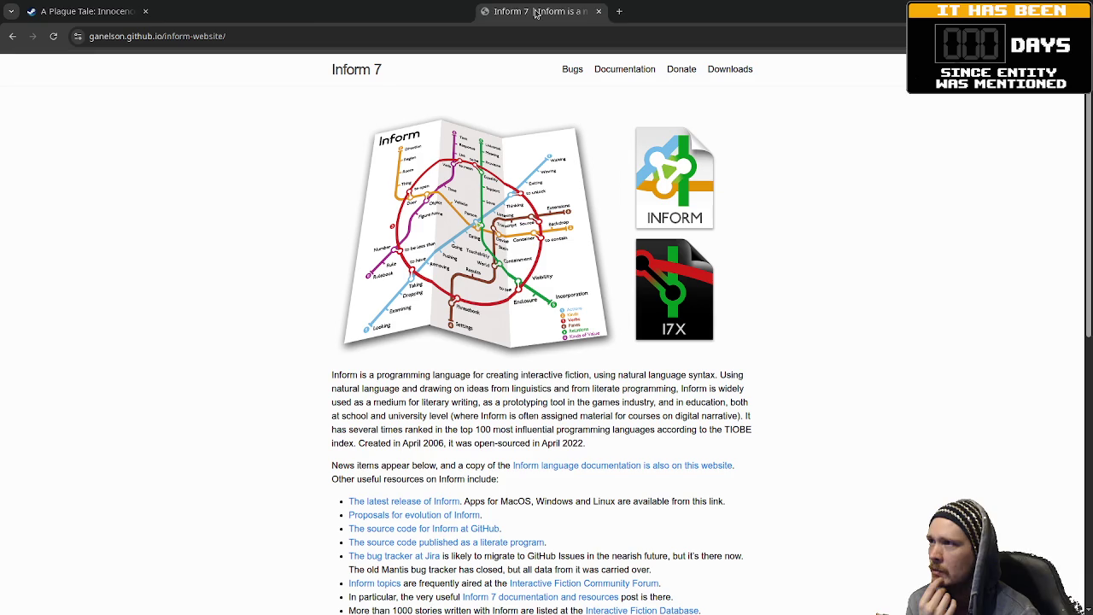
left_click(145, 11)
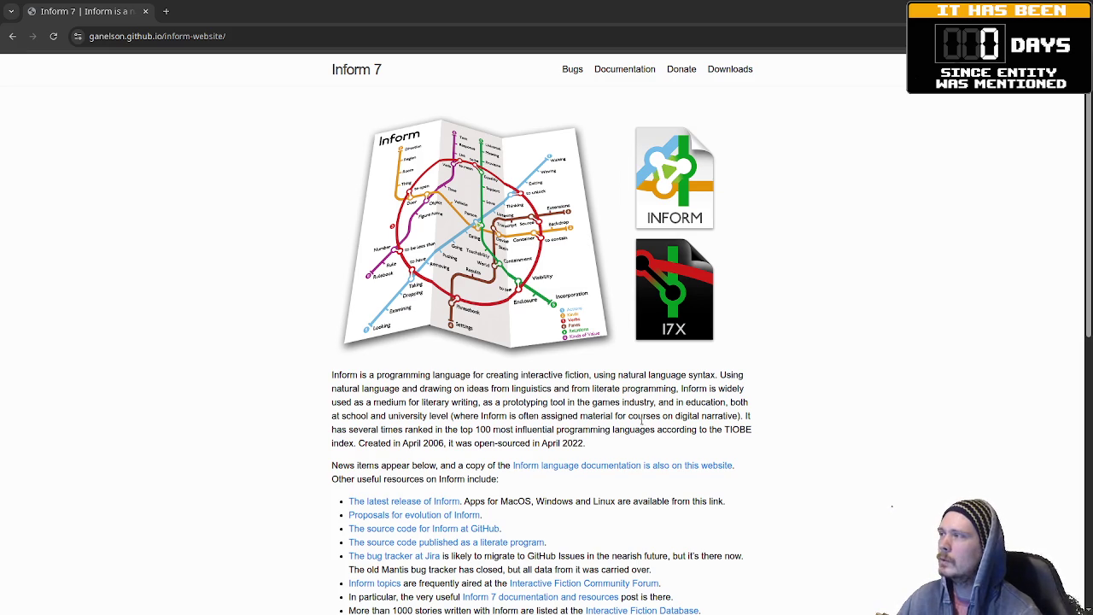
scroll(754, 429, "down", 4)
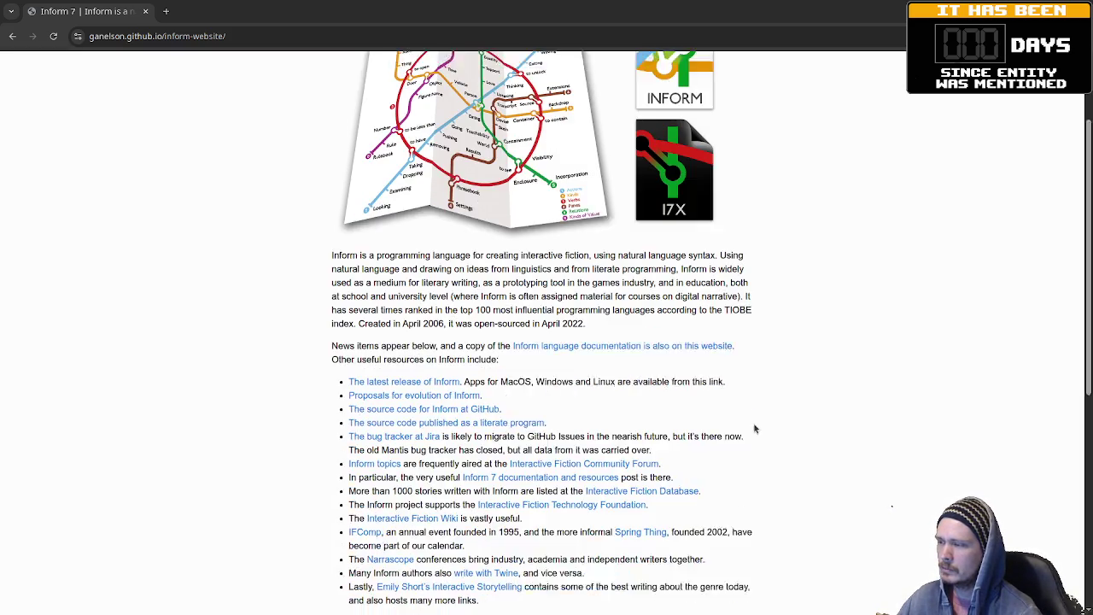
scroll(755, 429, "up", 4)
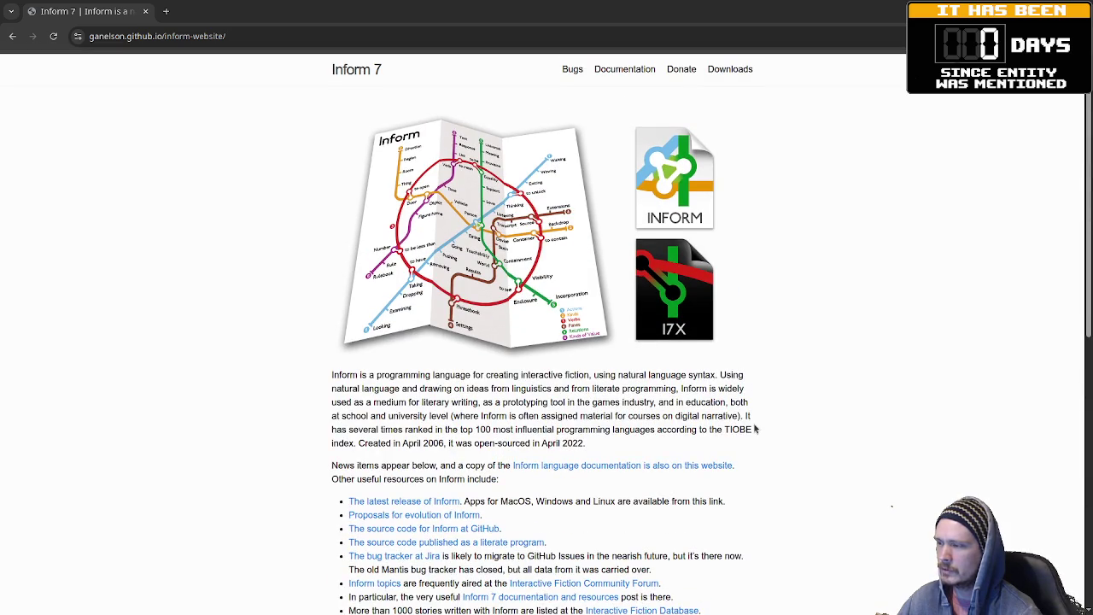
scroll(755, 429, "down", 2)
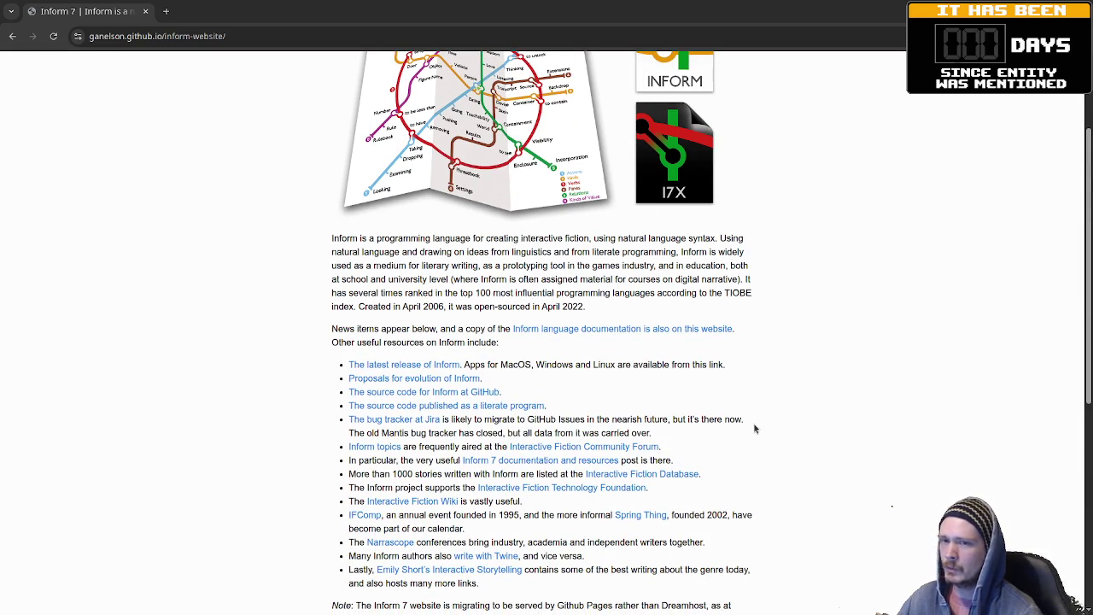
key("super")
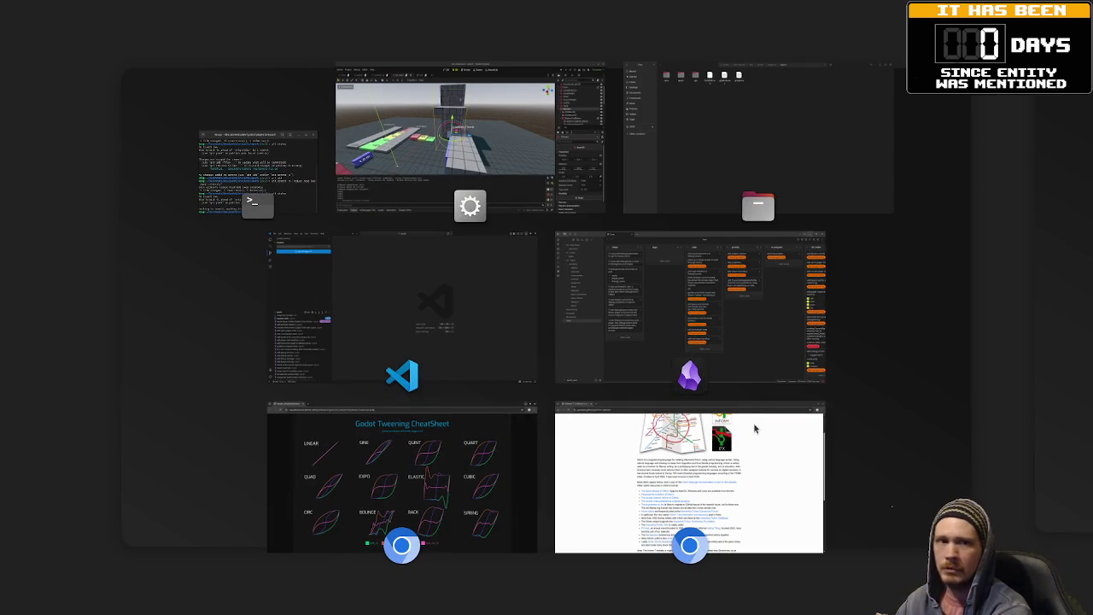
- Switch to Aseprite, open the recent script.aseprite sprite and maximize the window
left_click(754, 428)
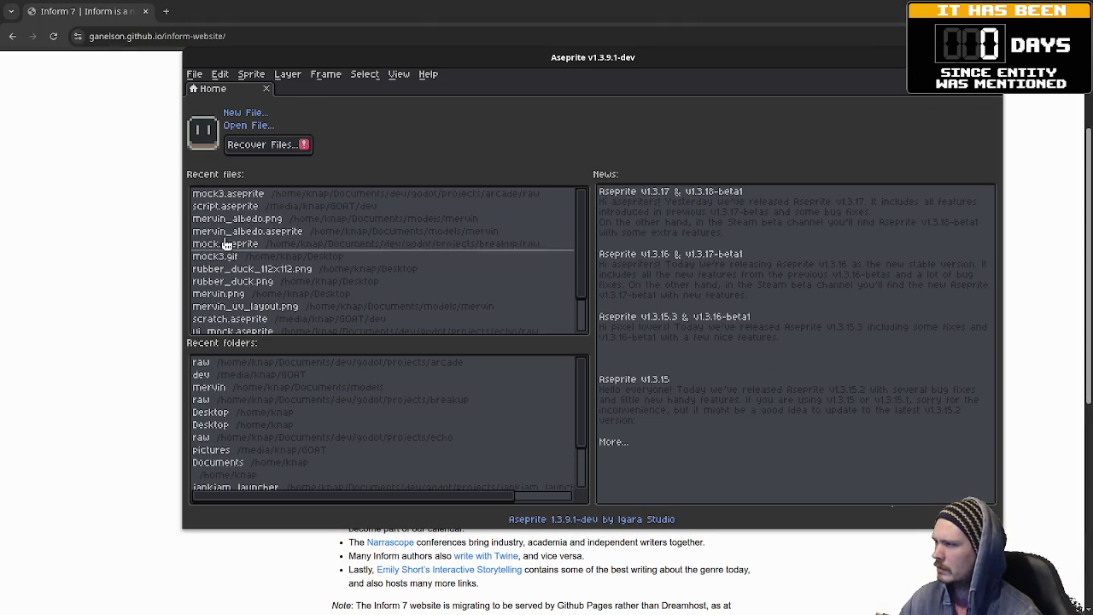
left_click(247, 210)
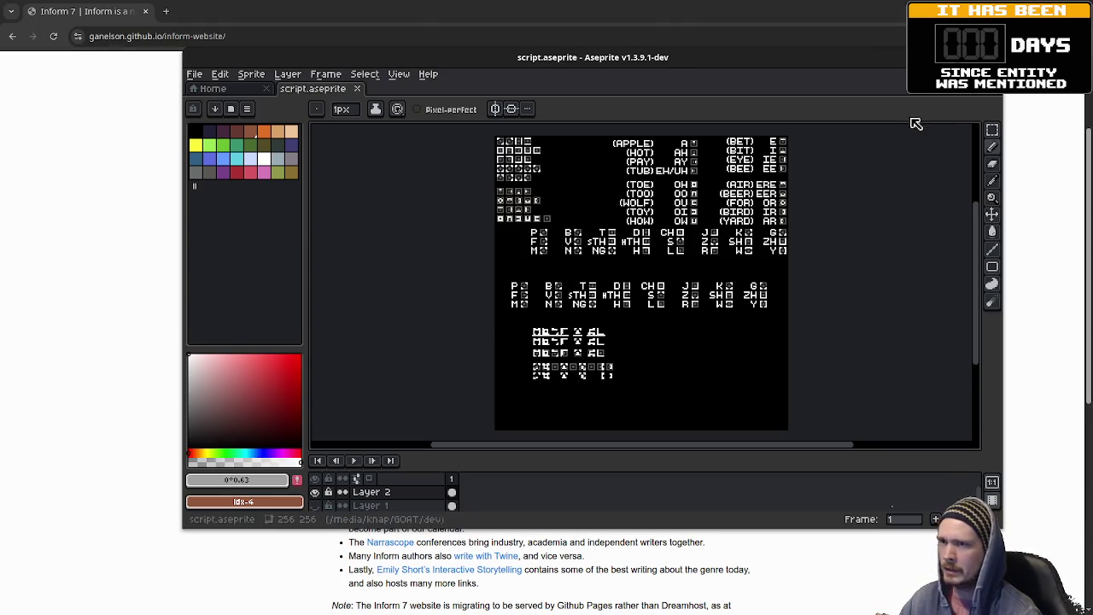
key("super+Up")
scroll(517, 290, "up", 1)
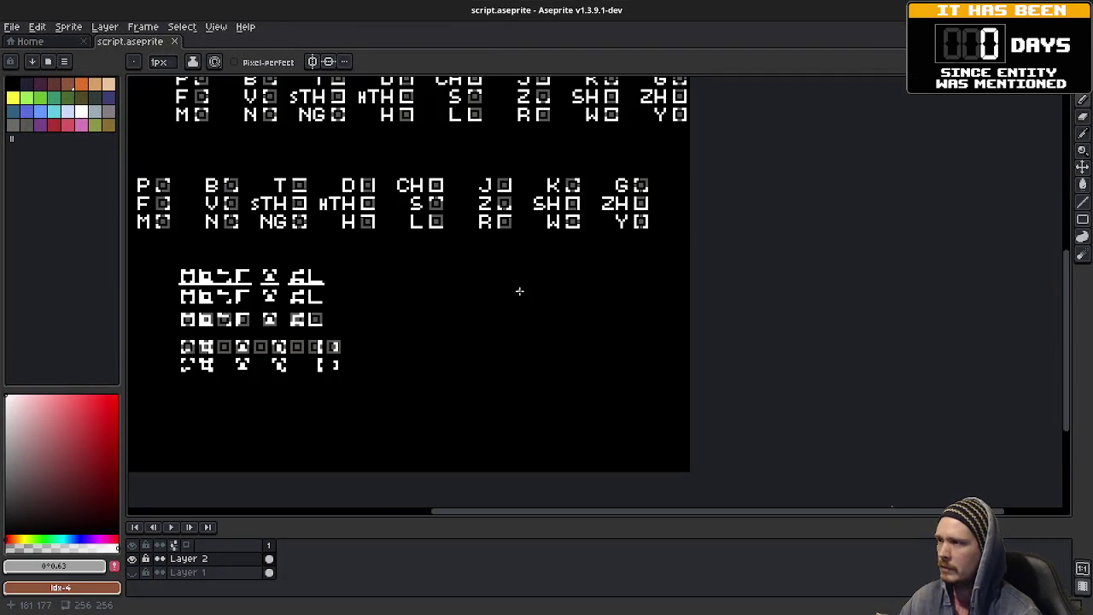
- Pan across the glyph rows and bottom script line, then return to the Inform 7 browser page
mouse_move(473, 246)
left_mouse_down()
mouse_move(606, 412)
mouse_move(583, 465)
left_mouse_up()
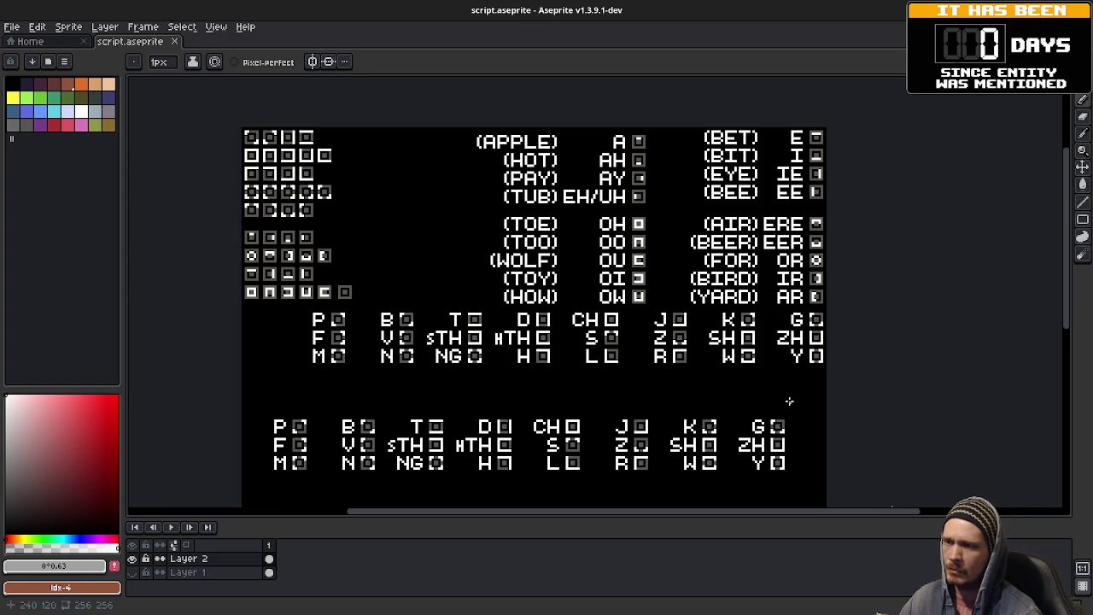
left_click_drag(581, 394, 709, 211)
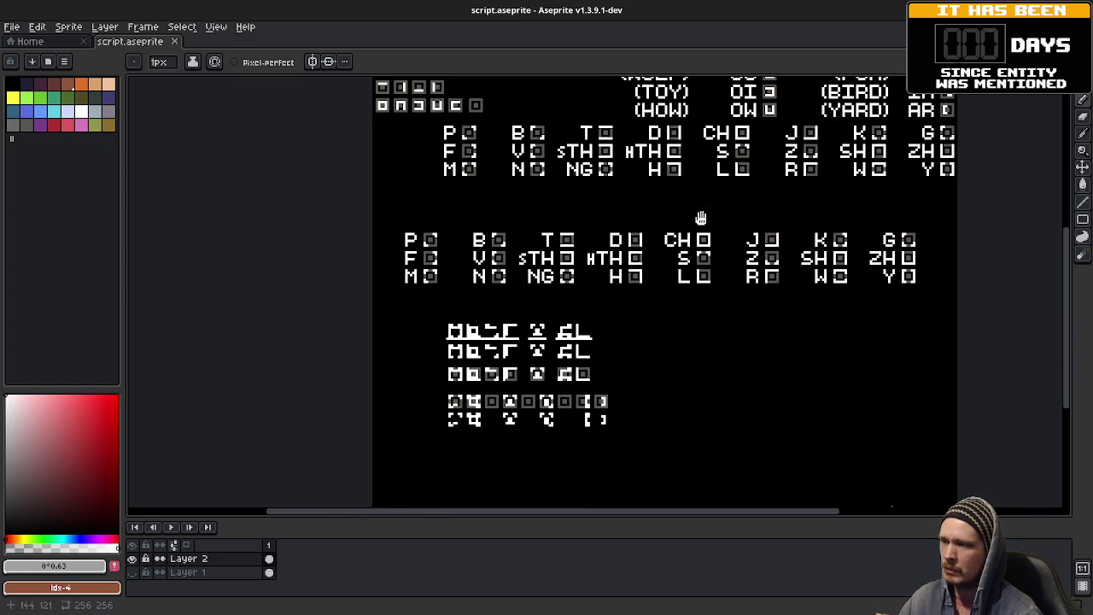
scroll(626, 239, "down", 1)
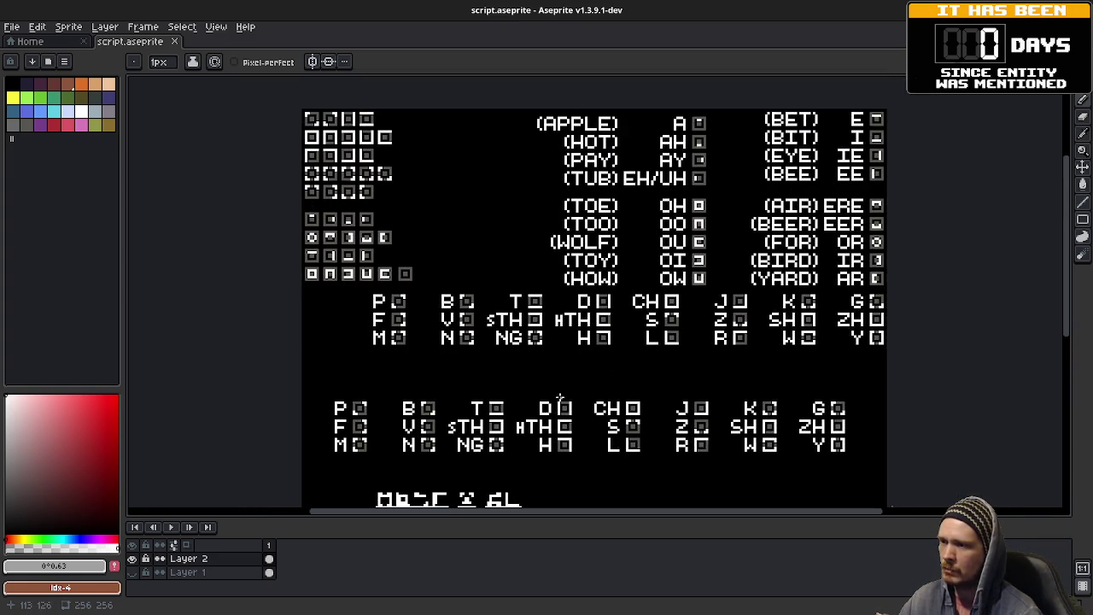
scroll(677, 286, "up", 1)
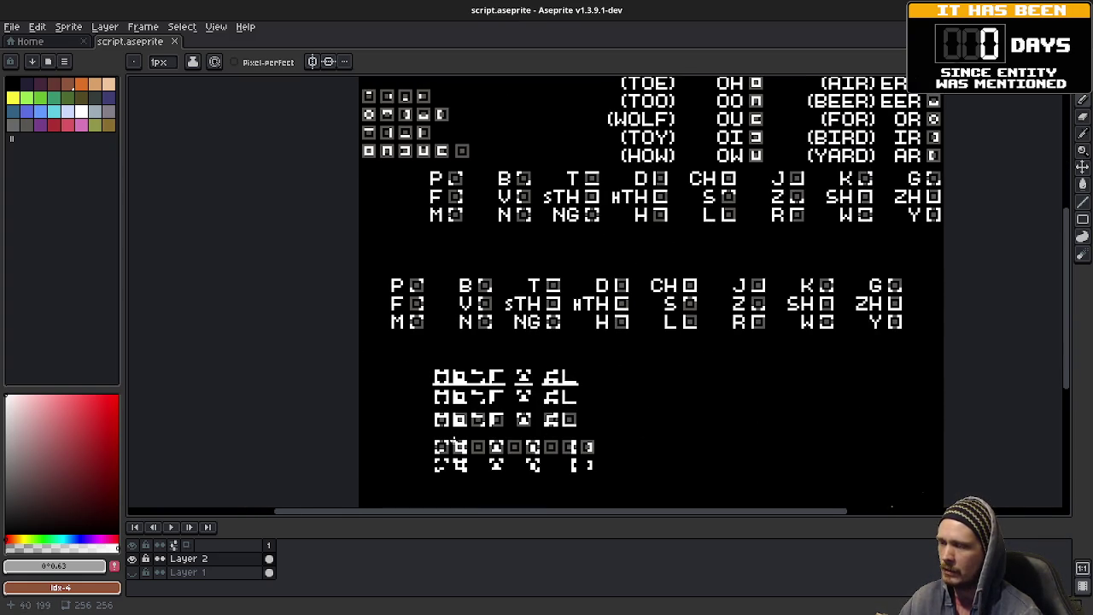
left_click_drag(738, 376, 674, 479)
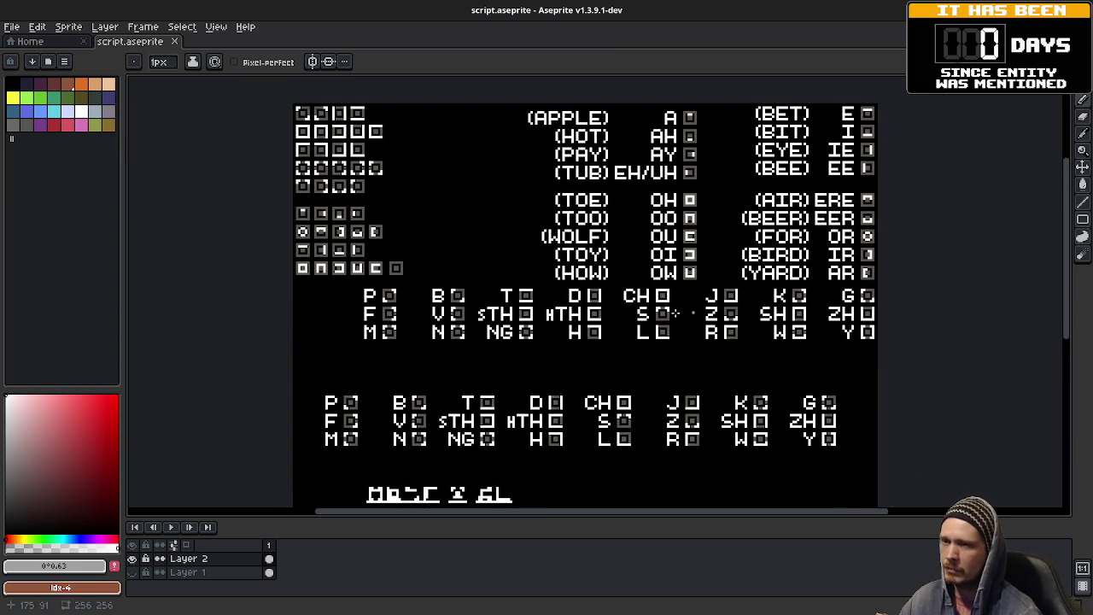
mouse_move(636, 385)
left_mouse_down()
mouse_move(658, 373)
mouse_move(636, 384)
left_mouse_up()
mouse_move(568, 390)
left_mouse_down()
mouse_move(630, 280)
mouse_move(612, 331)
mouse_move(544, 421)
mouse_move(569, 438)
left_mouse_up()
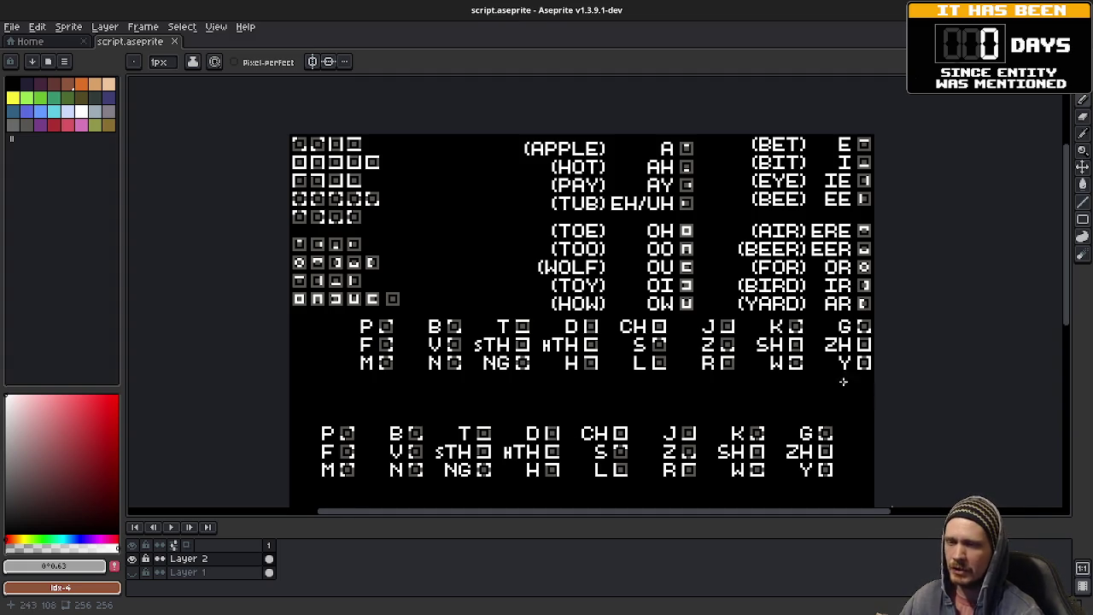
scroll(675, 397, "down", 5)
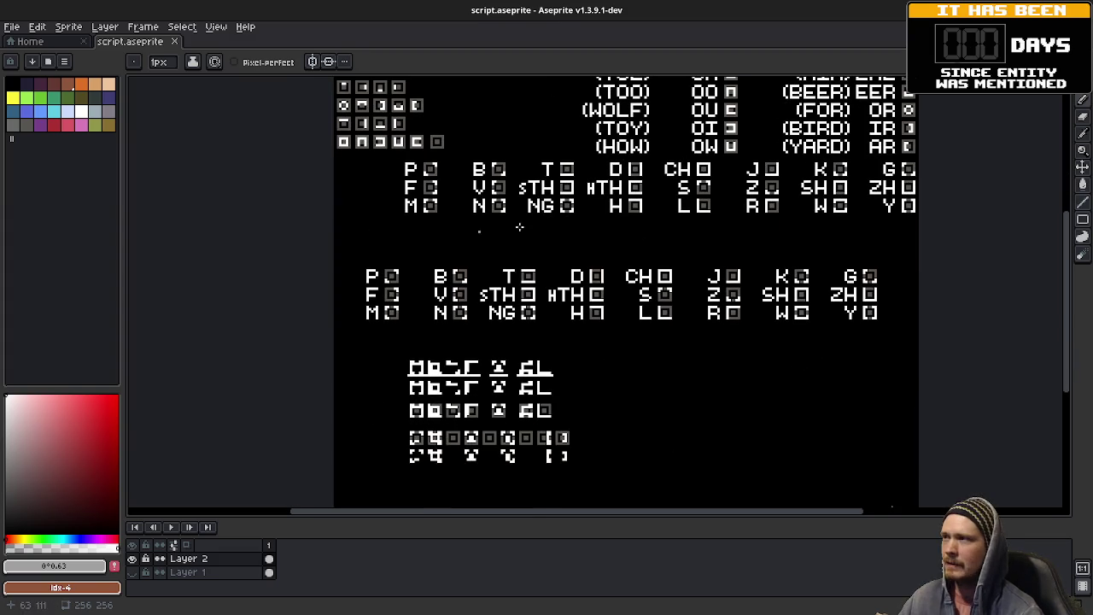
left_click_drag(752, 208, 737, 361)
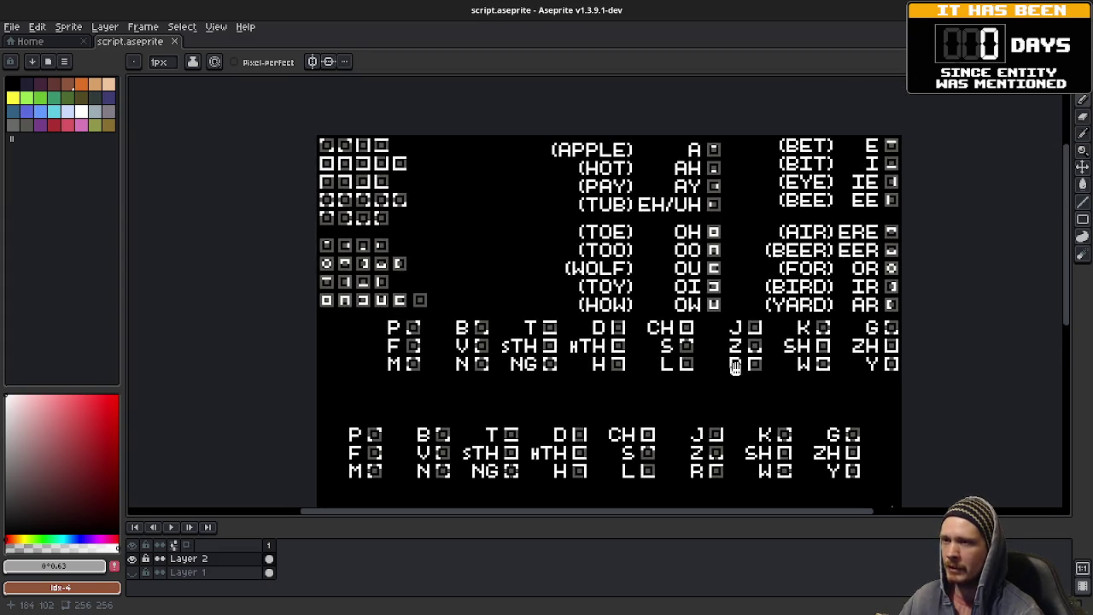
scroll(722, 205, "down", 6)
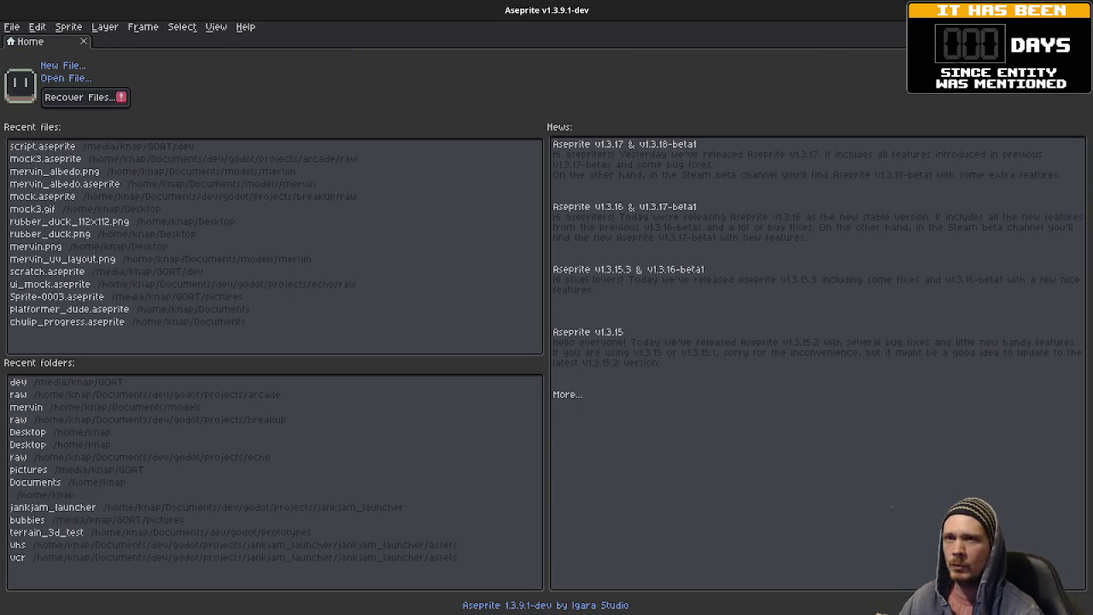
key("alt+Tab")
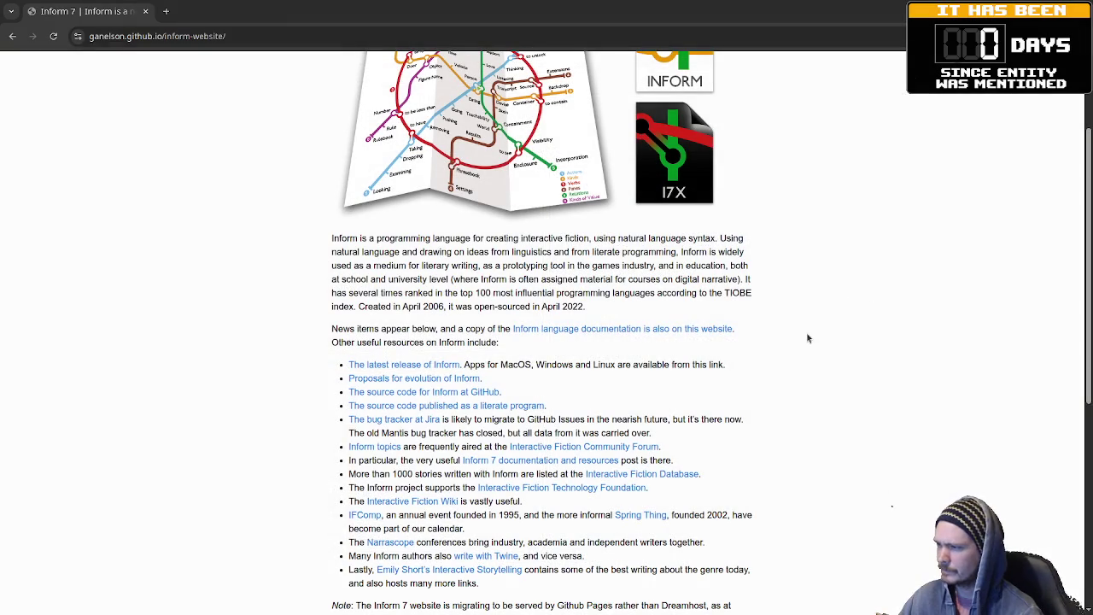
- Open the Inform 7 documentation page and then The Inform Recipe Book
scroll(807, 338, "up", 3)
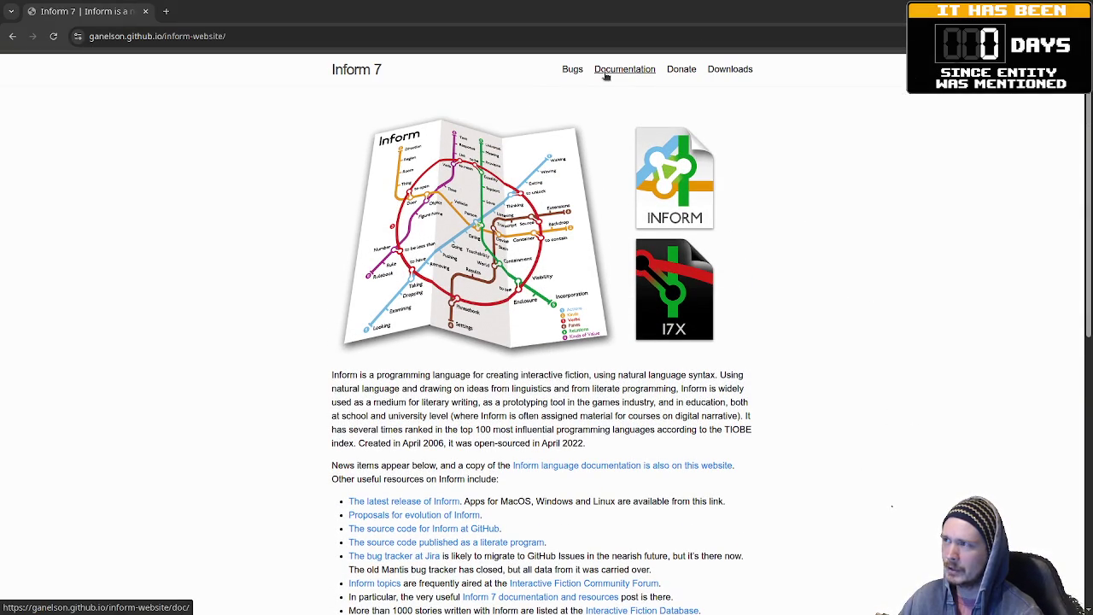
left_click(640, 70)
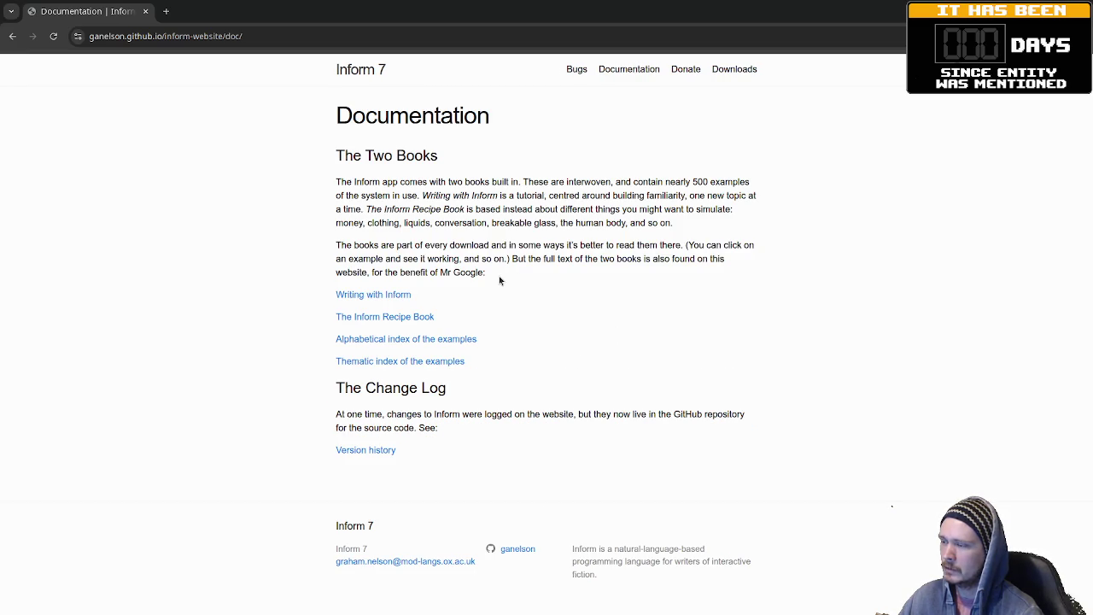
left_click(422, 317)
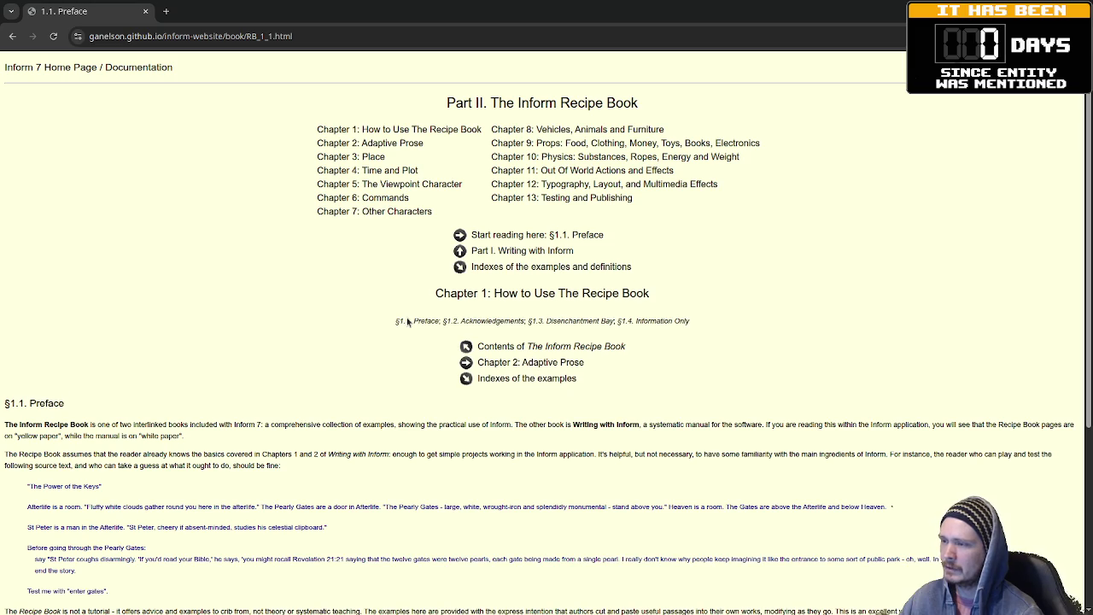
- View Chapter 10 Physics, go back to the Preface, then open Chapter 9 Props
scroll(332, 422, "down", 3)
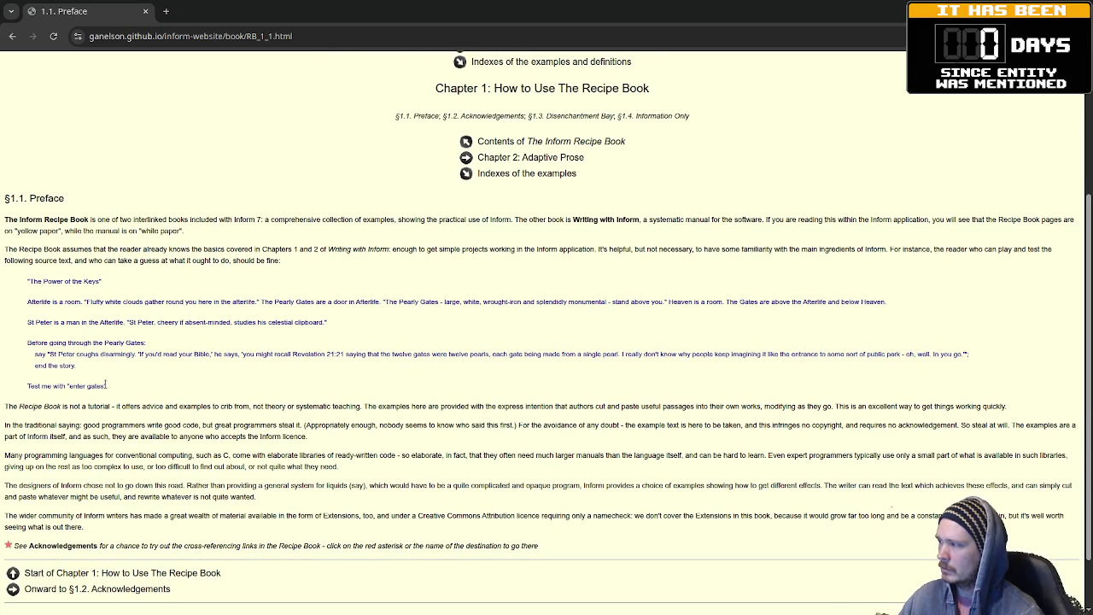
scroll(94, 280, "down", 1)
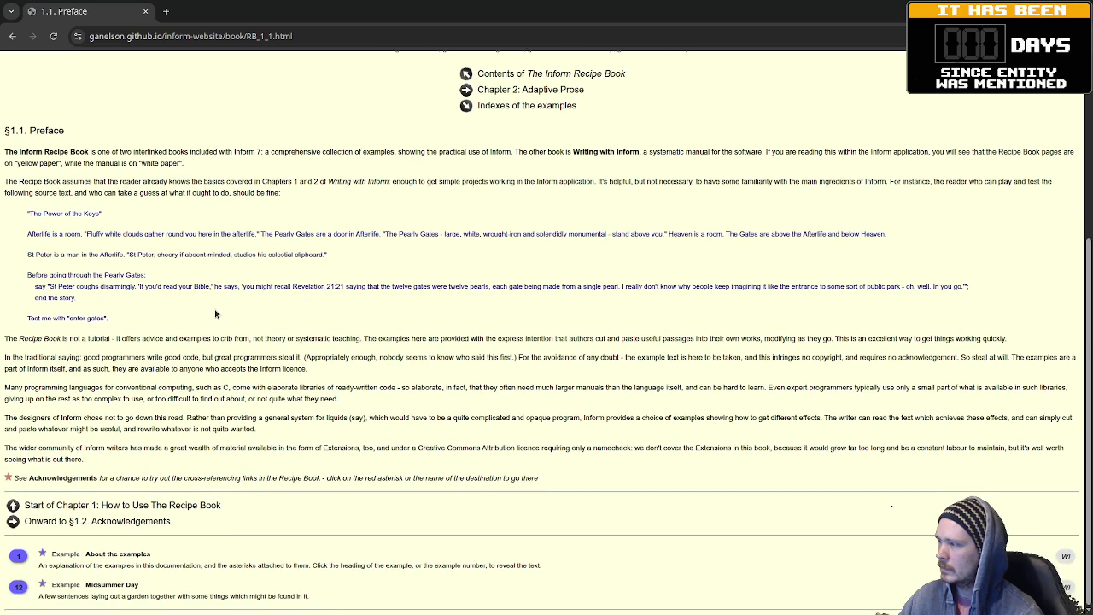
scroll(505, 349, "up", 4)
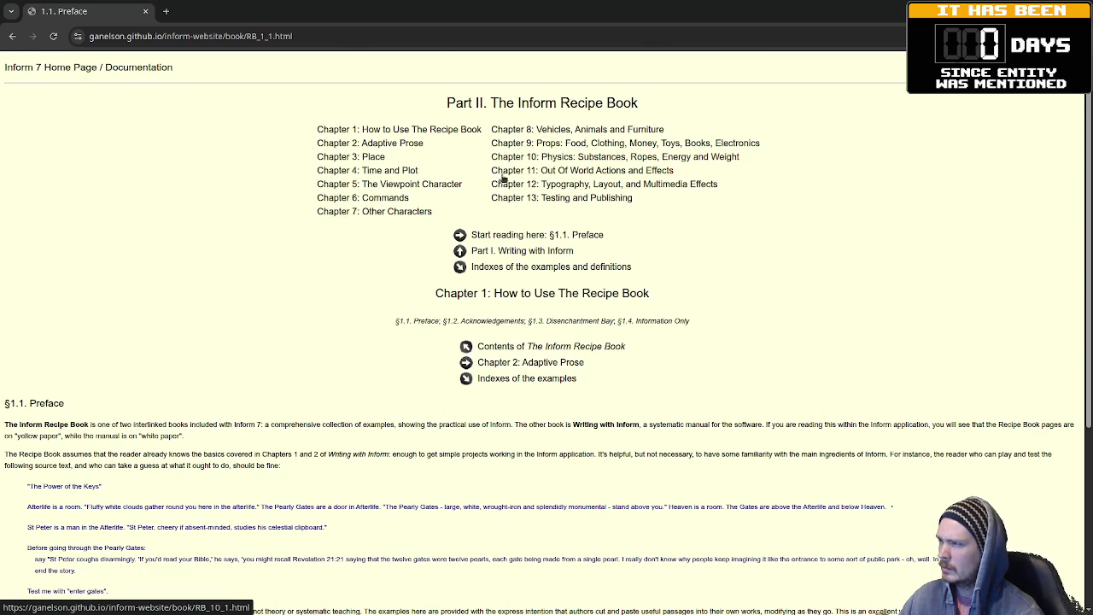
left_click(563, 157)
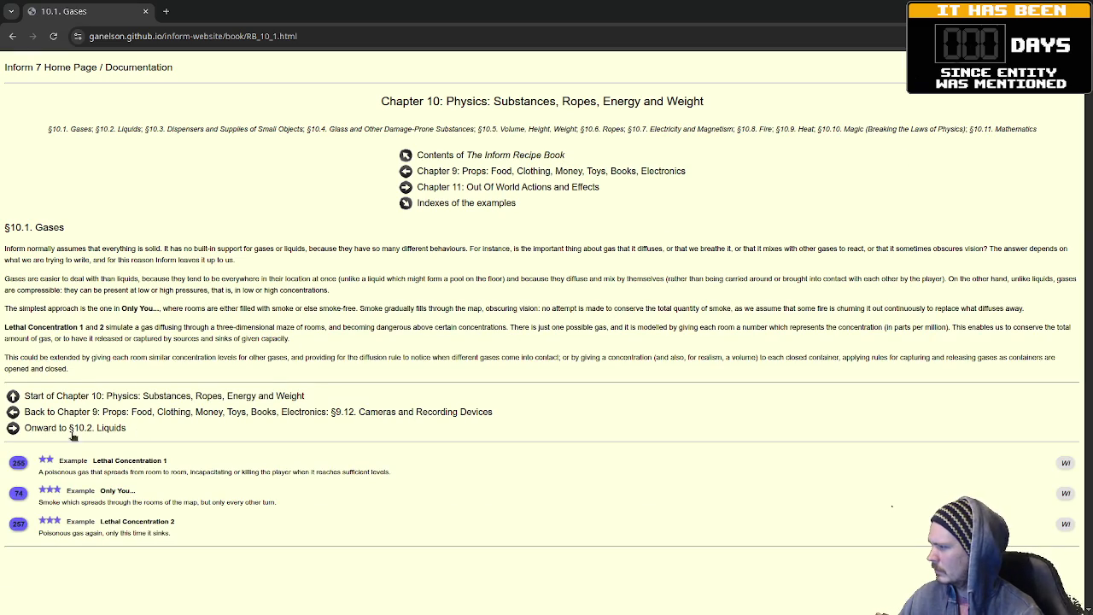
left_click(531, 246)
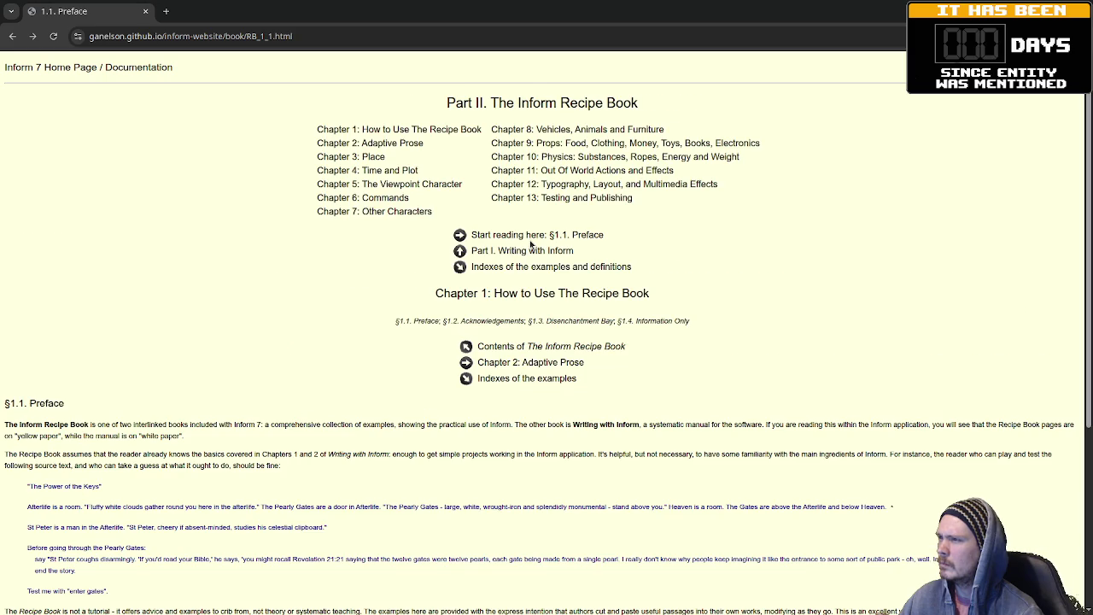
left_click(560, 144)
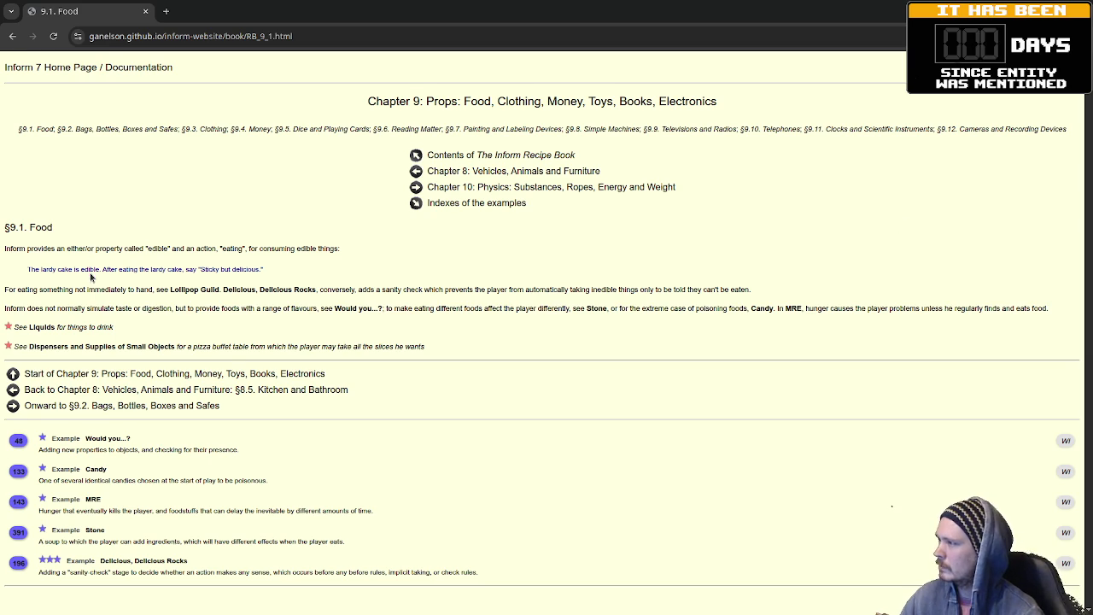
- Zoom in on the §9.1 Food page and scroll down to its examples list
key("ctrl+plus")
key("ctrl+plus")
key("ctrl+plus")
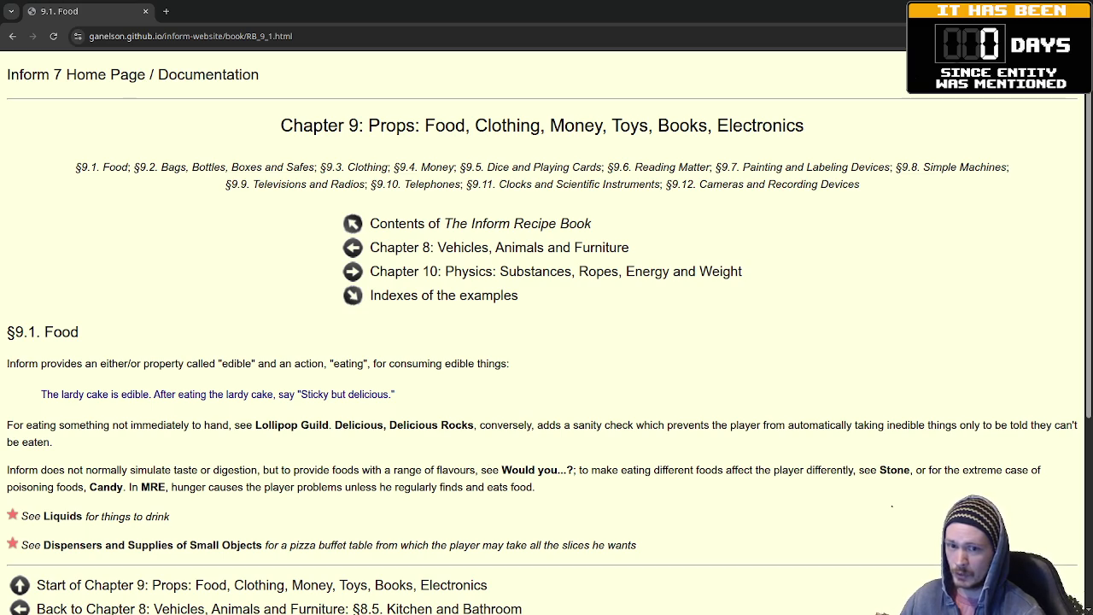
scroll(353, 417, "down", 3)
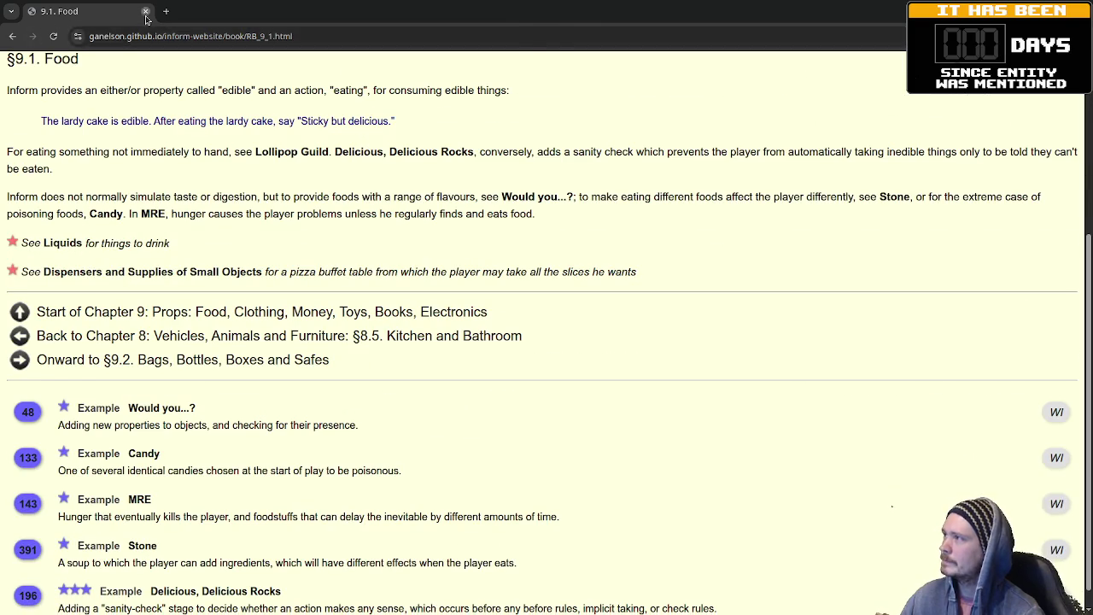
key("alt+Tab")
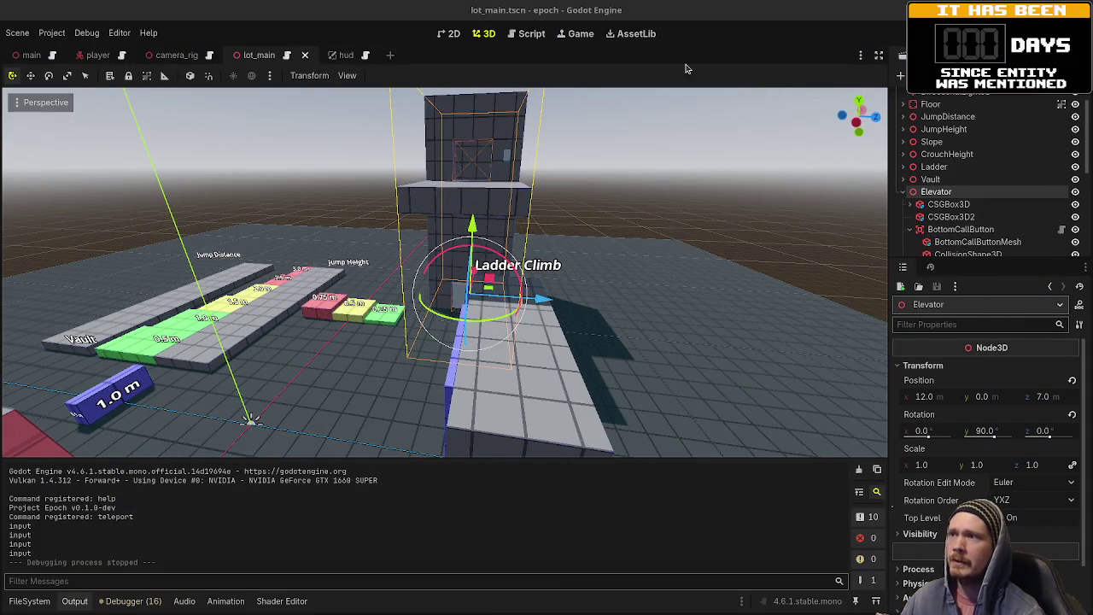
- Deselect the Elevator and collapse its BottomCallButton, ElevatorCar and Elevator branches
scroll(488, 274, "up", 3)
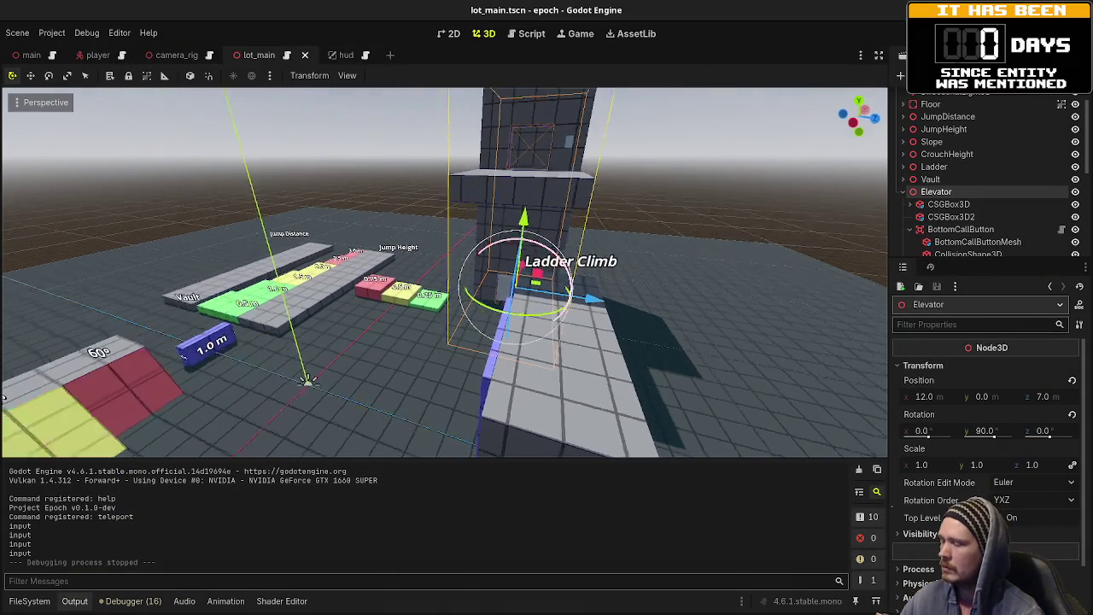
key("w")
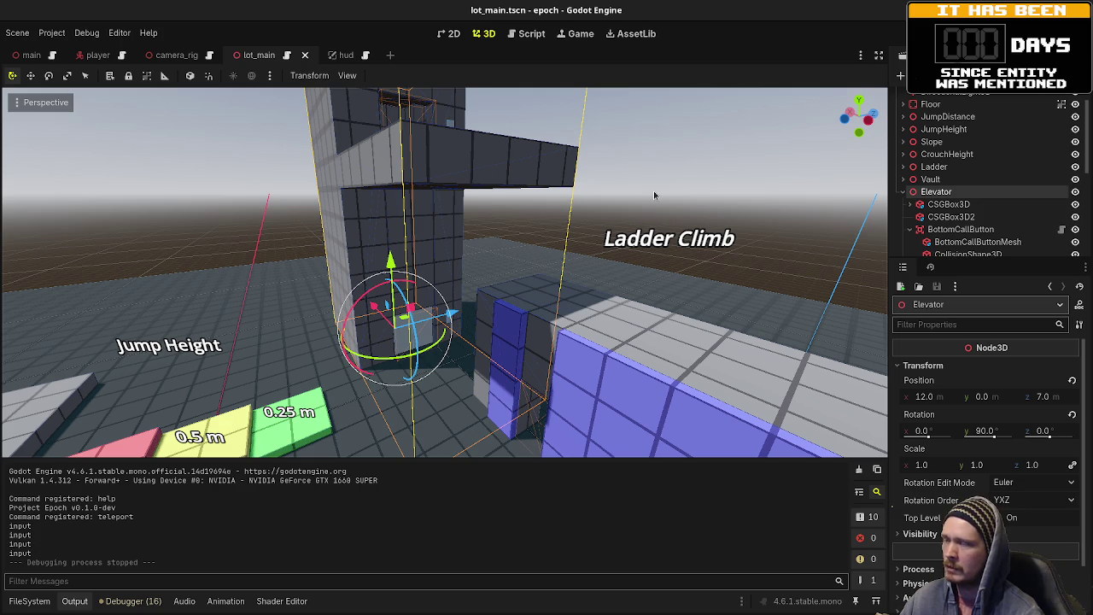
left_click(681, 272)
mouse_move(680, 279)
left_mouse_down()
mouse_move(512, 279)
mouse_move(674, 273)
left_mouse_up()
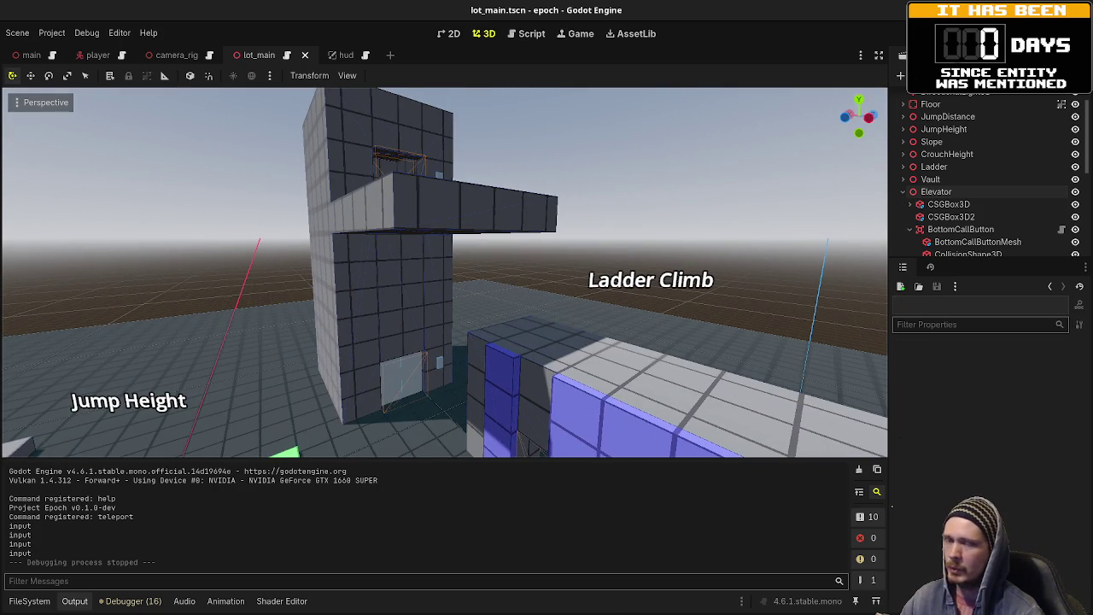
scroll(981, 213, "down", 2)
left_click(909, 190)
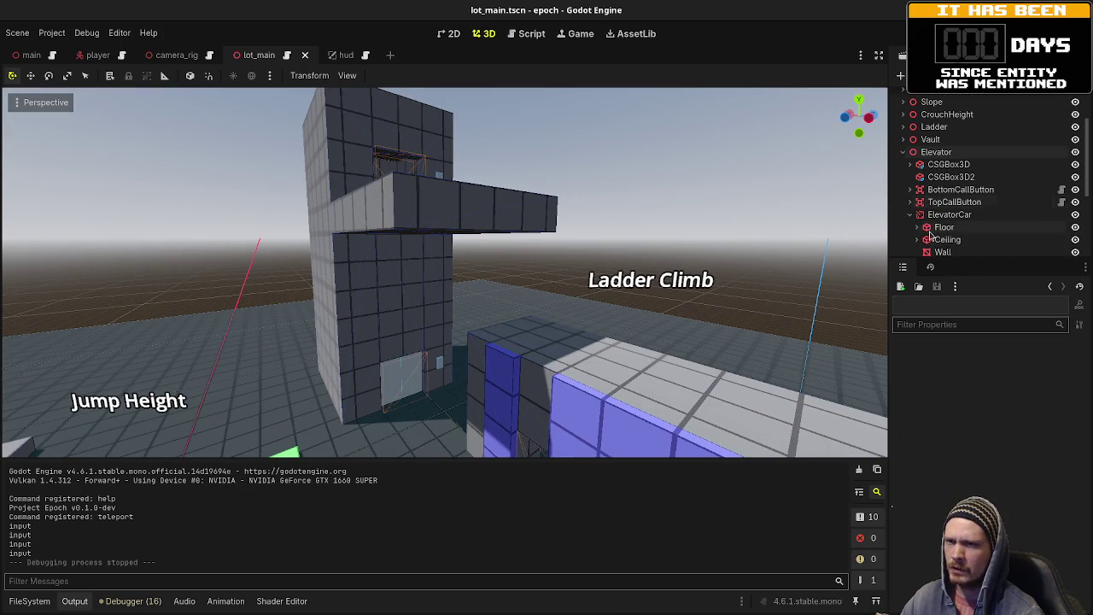
left_click(909, 214)
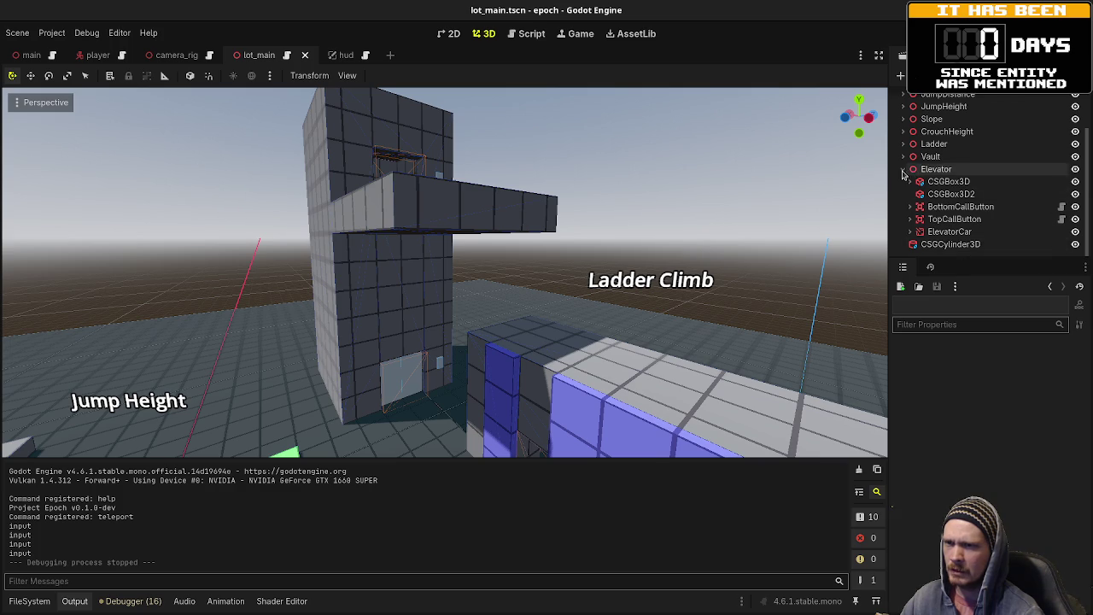
left_click(904, 169)
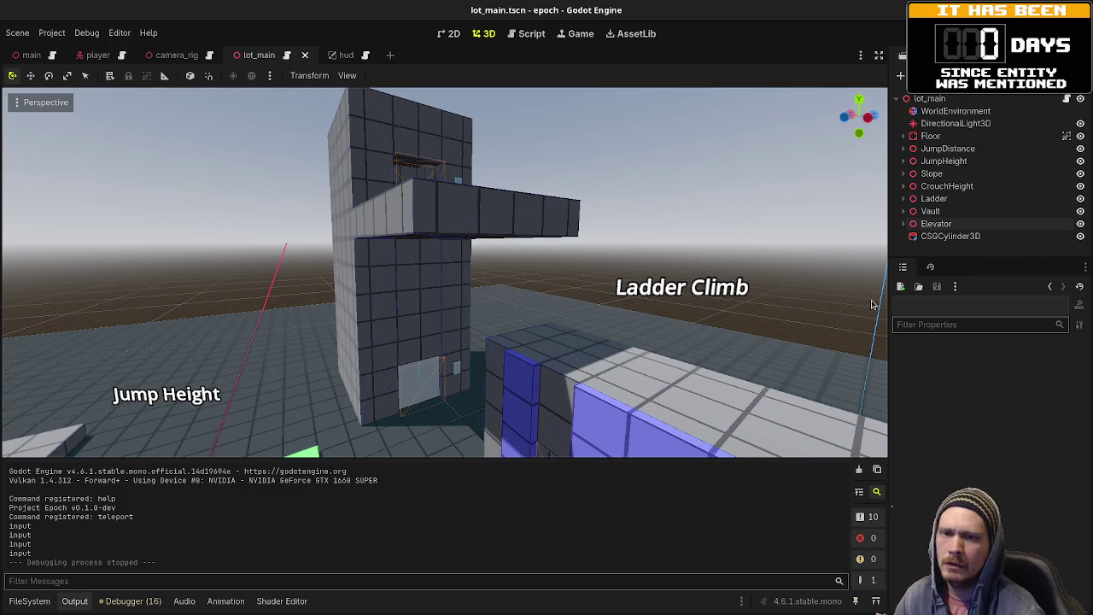
key("alt+Tab")
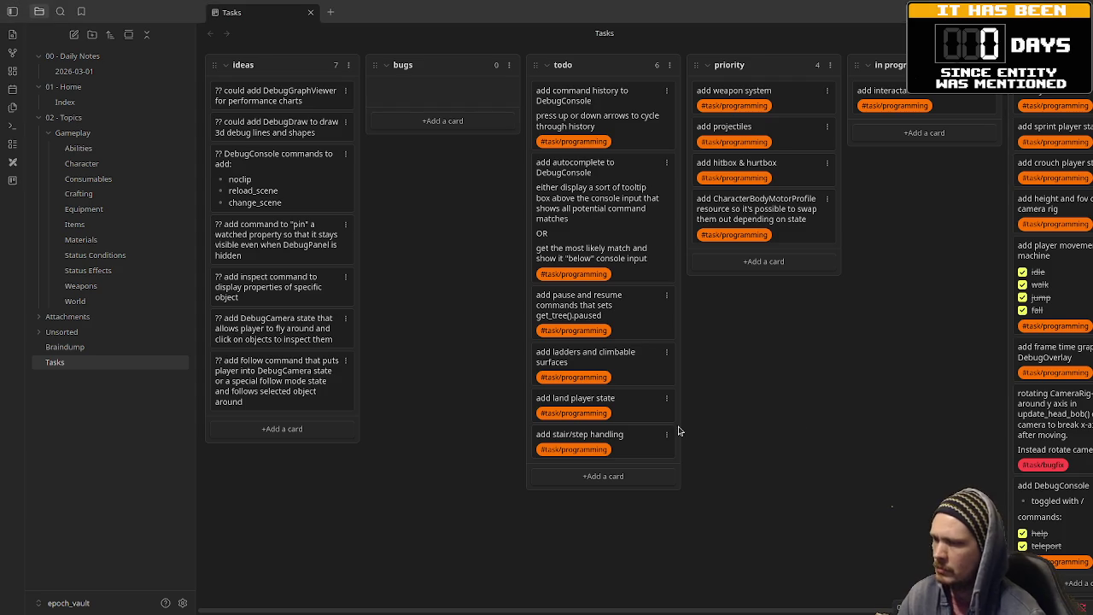
- Move the interact card onward, put 'add hitbox & hurtbox' in progress, then run the game in Godot
left_click_drag(886, 96, 972, 99)
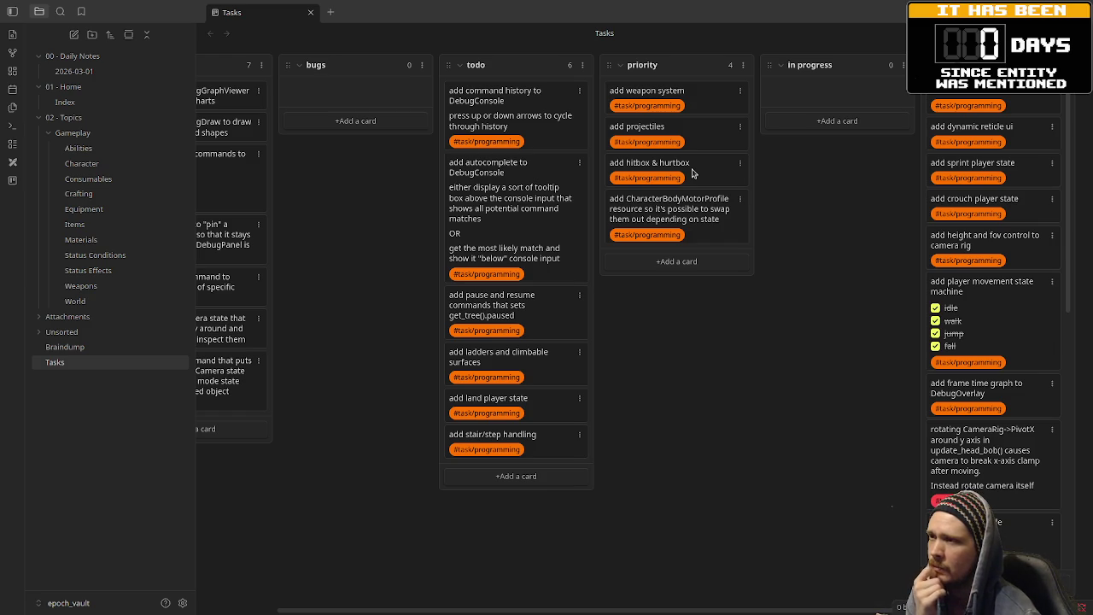
left_click_drag(692, 174, 851, 100)
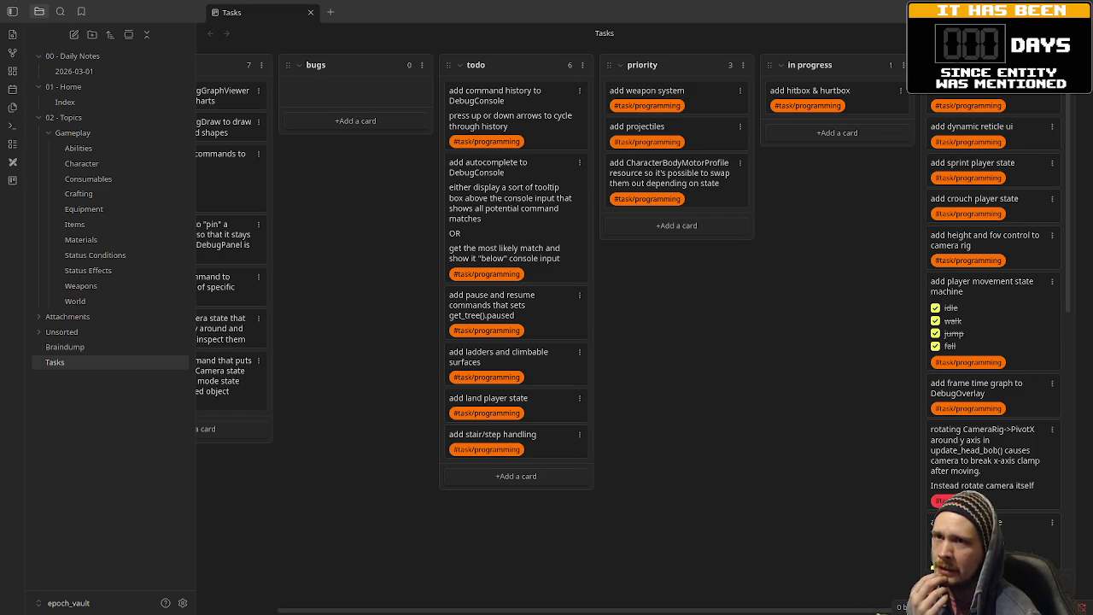
key("alt+Tab")
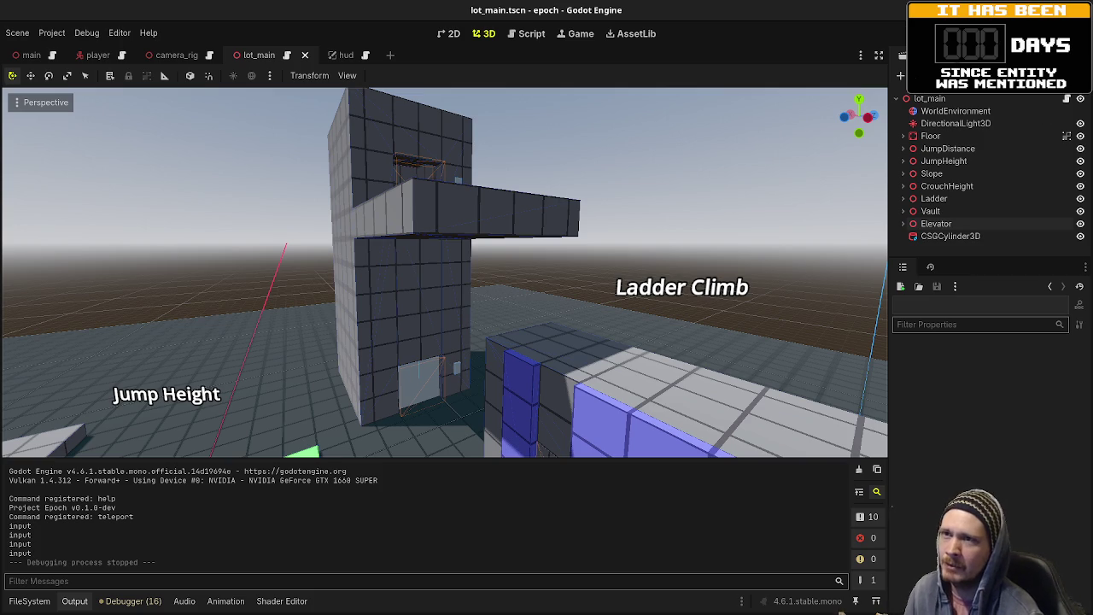
key("F5")
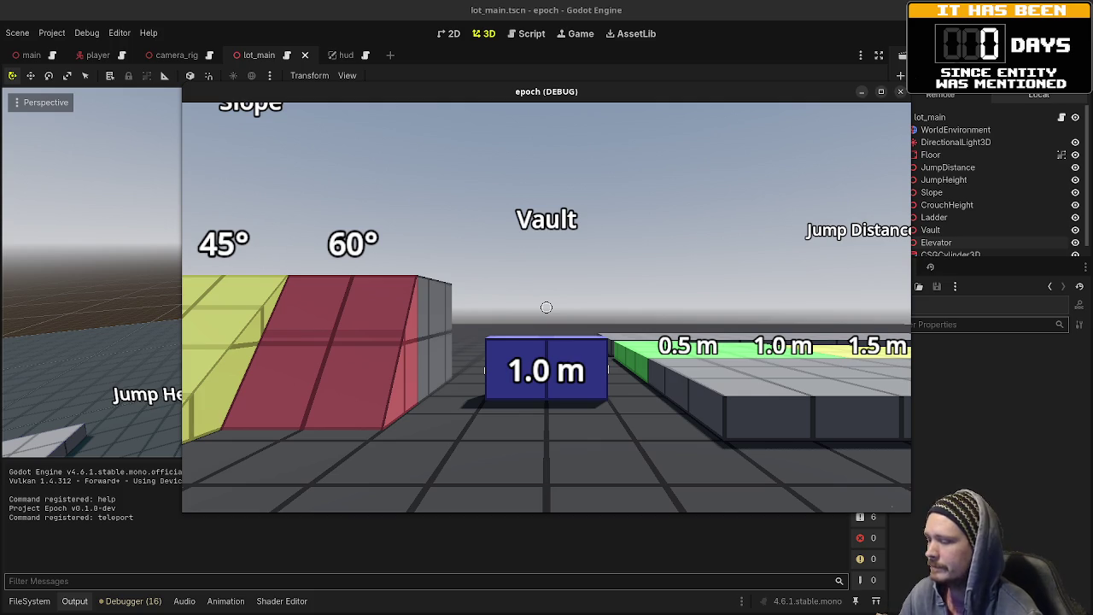
- Maximize the game window, show the F3 stats overlay and walk toward Crouch Height
key("w")
mouse_move(546, 307)
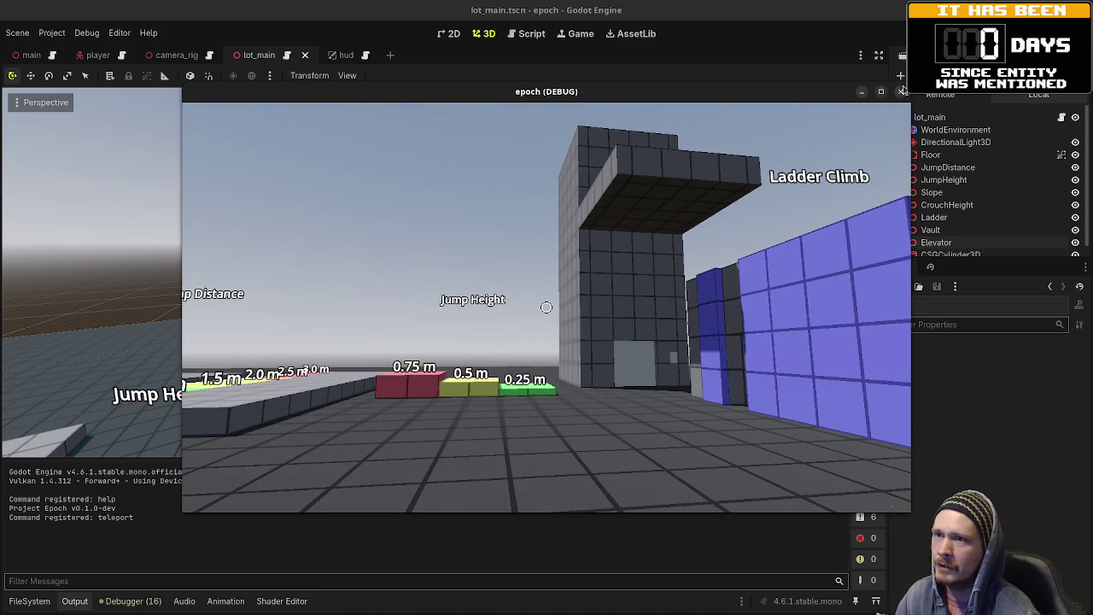
left_click(881, 91)
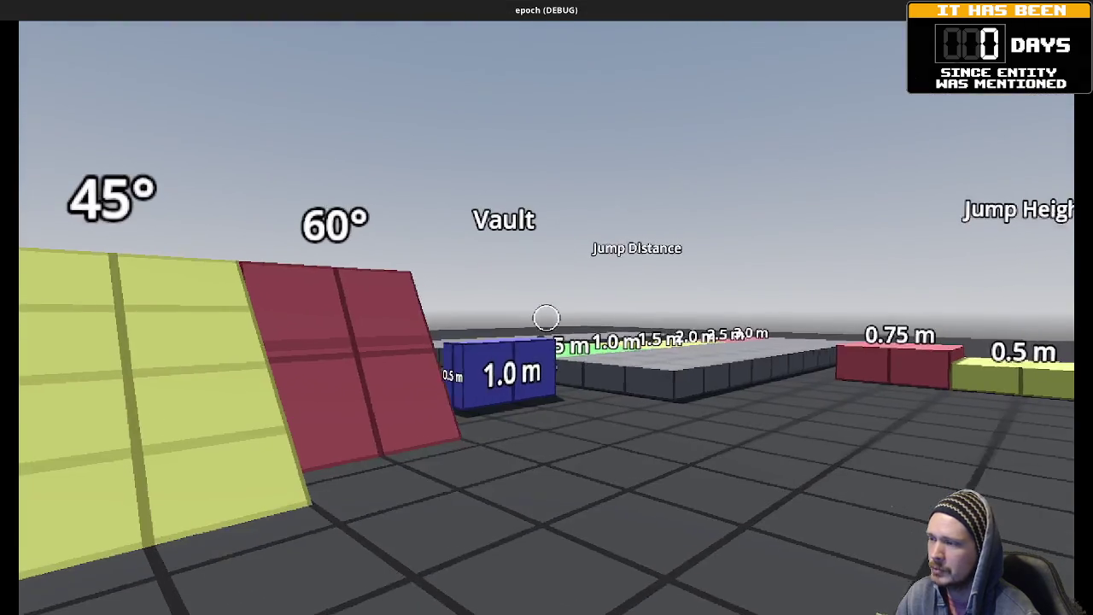
key("F3")
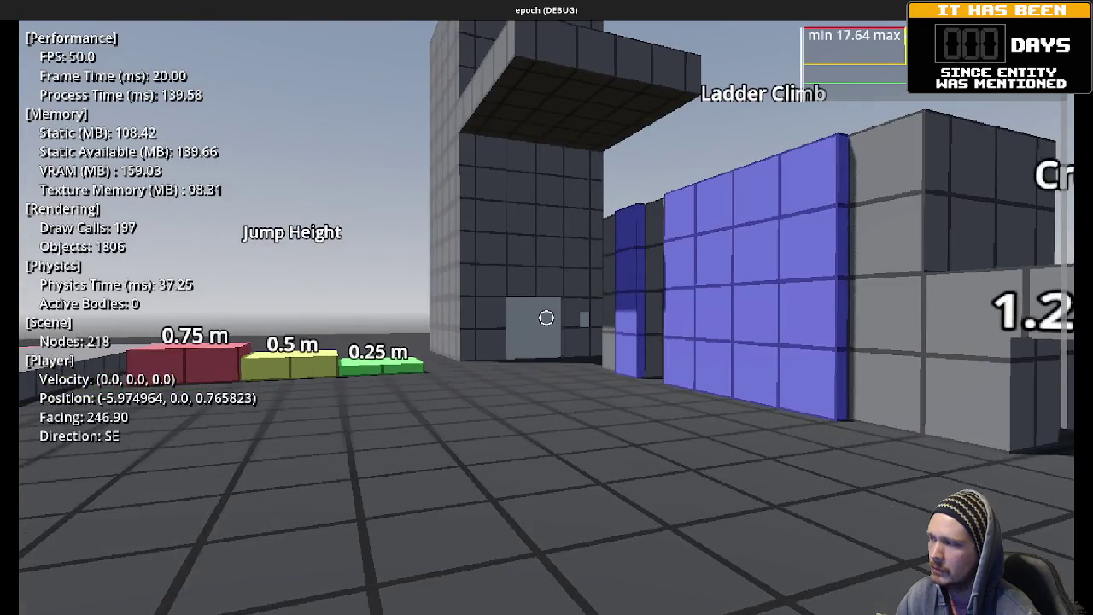
key("w")
mouse_move(546, 317)
key("w")
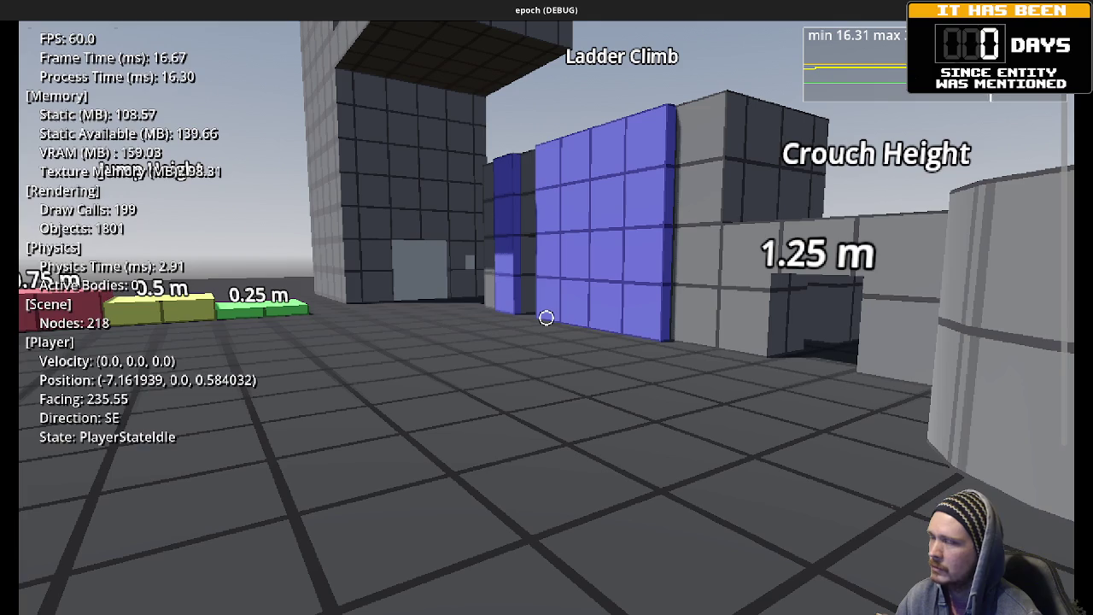
key("grave")
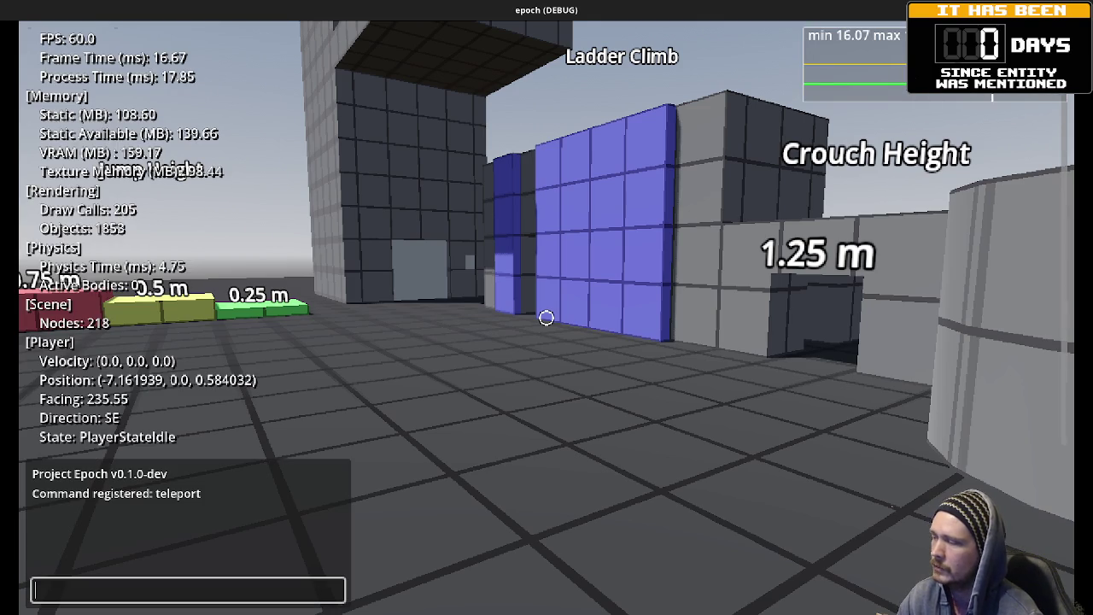
- Teleport the player to 0 0 0 from the console, then close it
type("teleport")
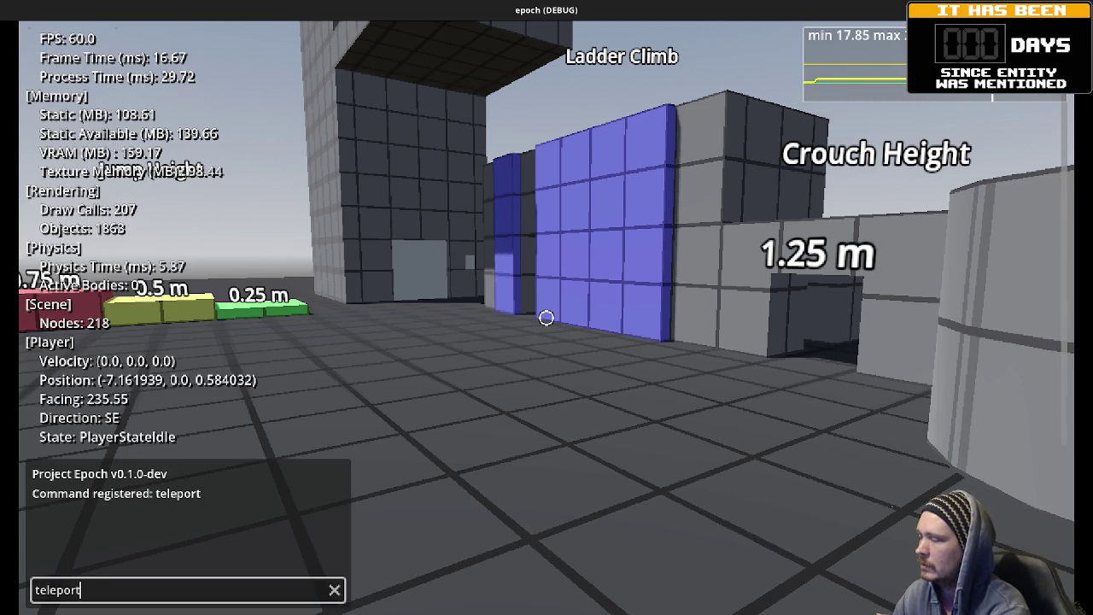
type(" 0 0 0")
key("Return")
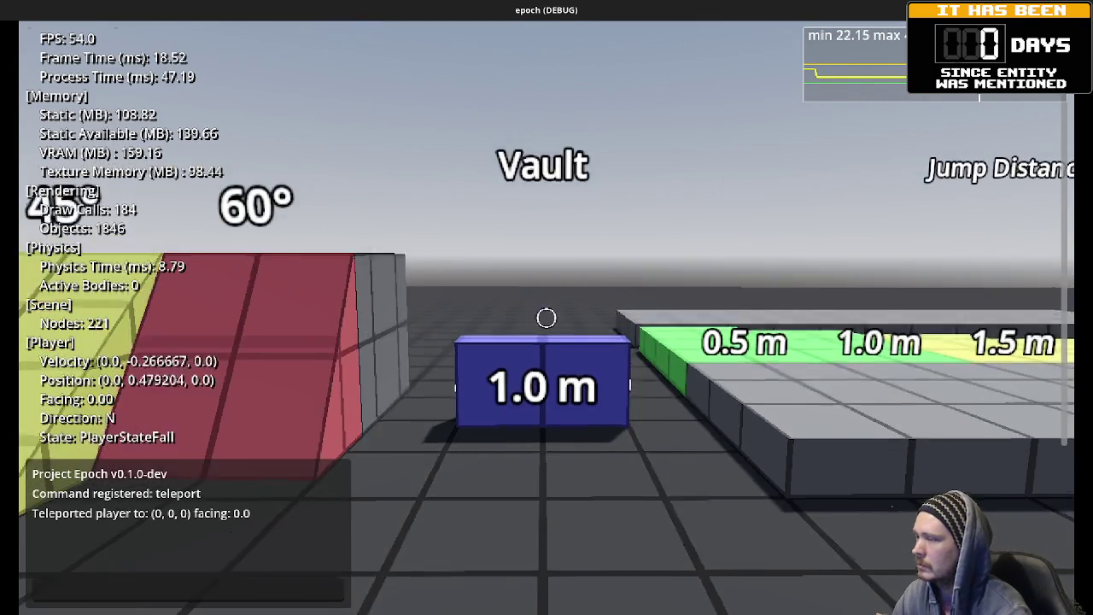
key("grave")
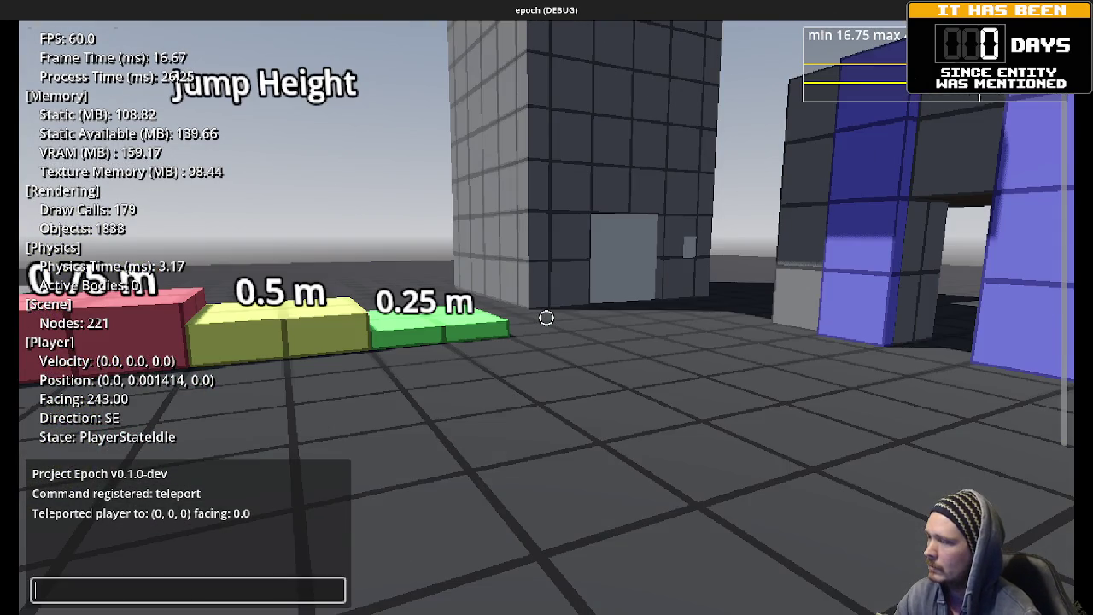
key("grave")
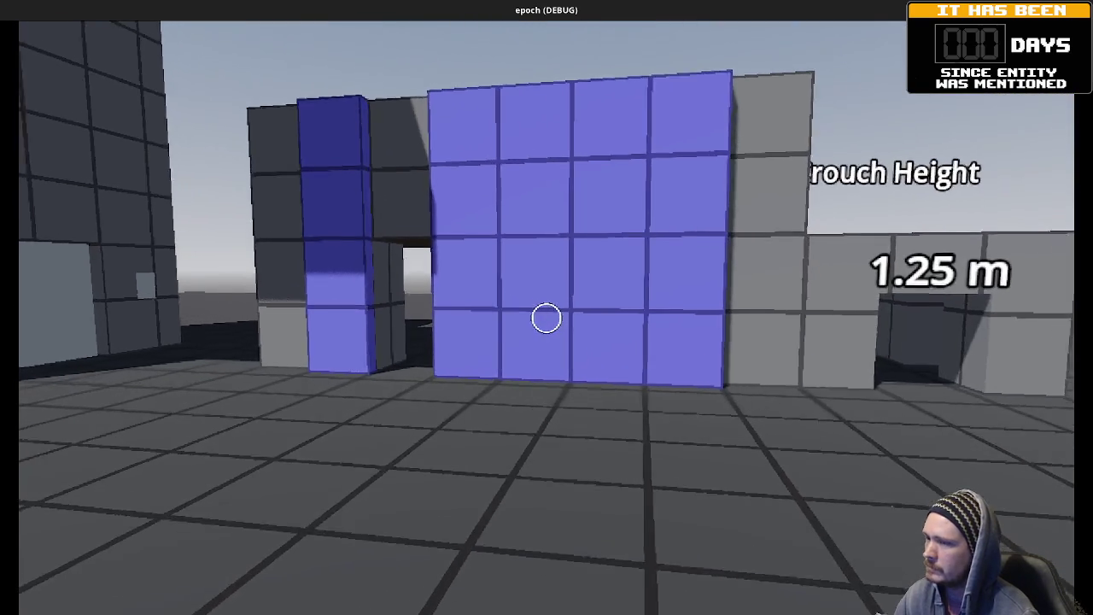
- Walk through the crouch-height passage and past the Vault marker into the grey building
key("w")
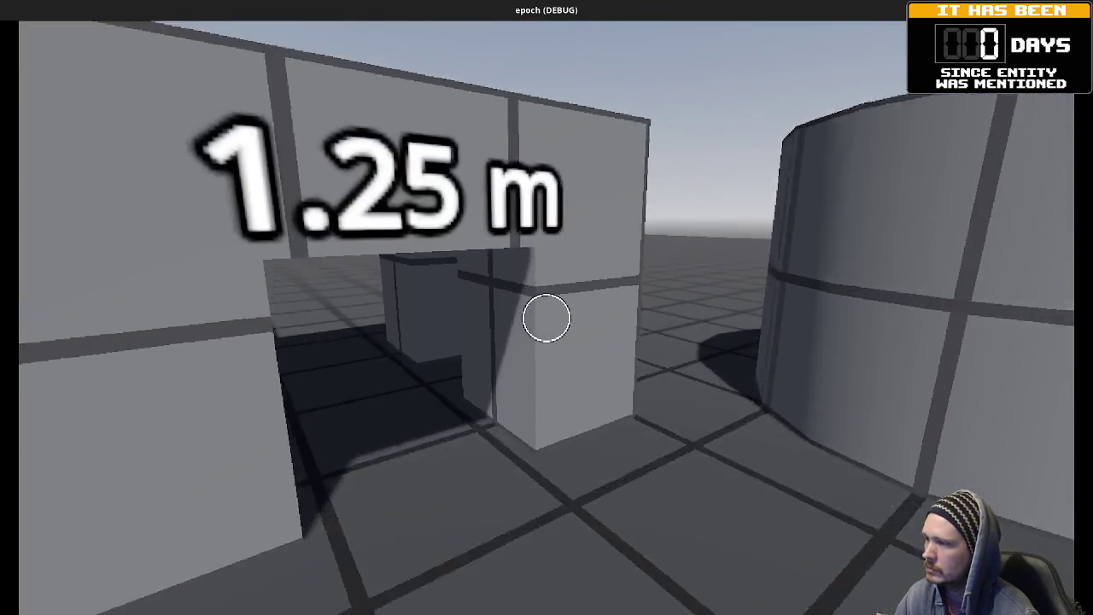
key("w")
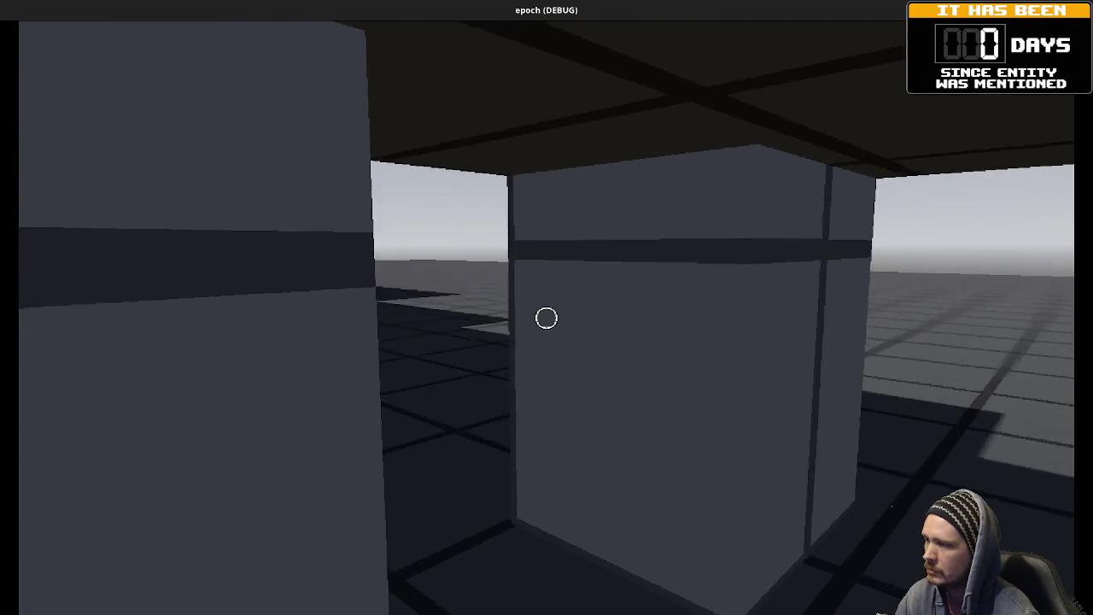
key("w")
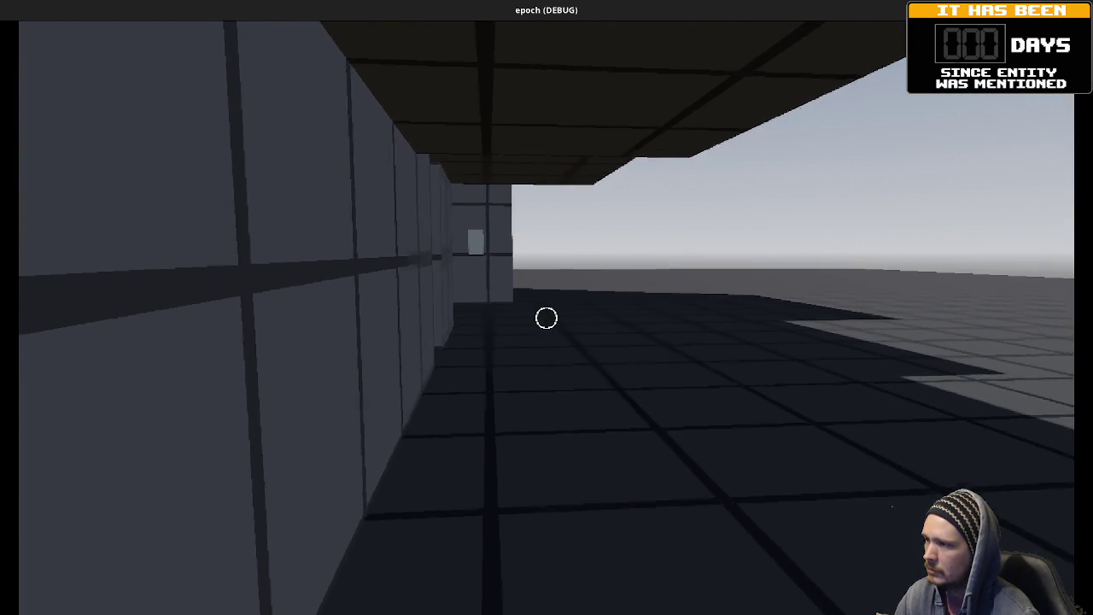
key("w")
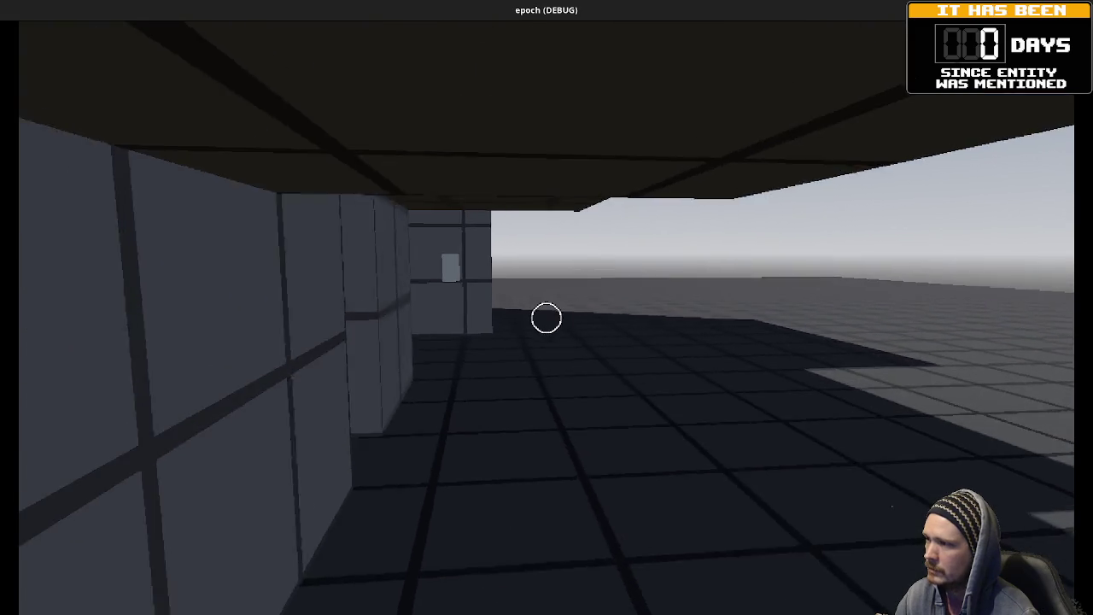
key("w")
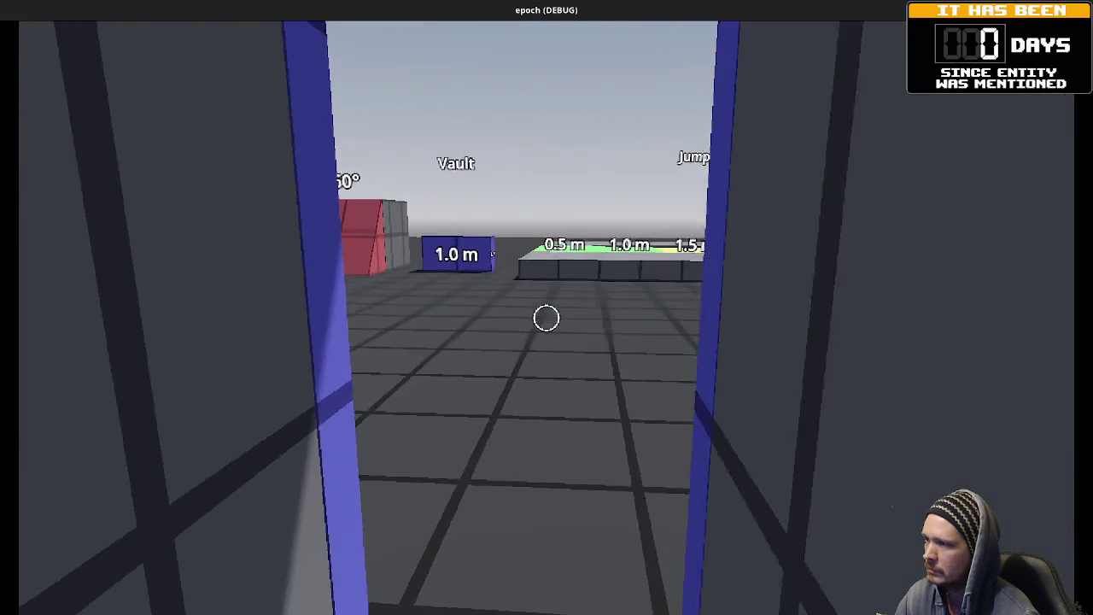
key("w")
key("w")
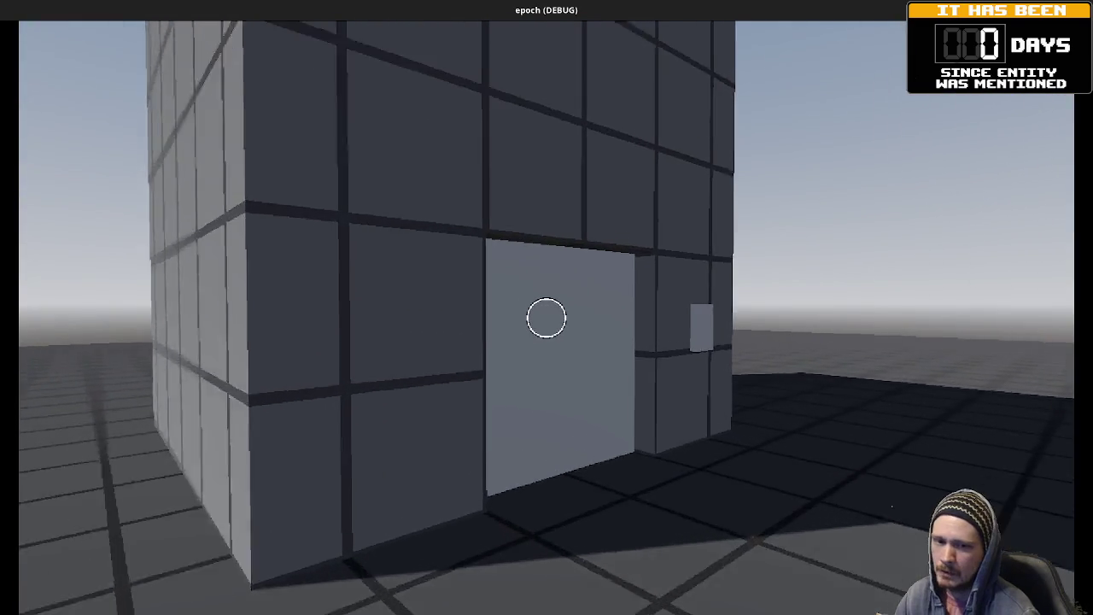
key("w")
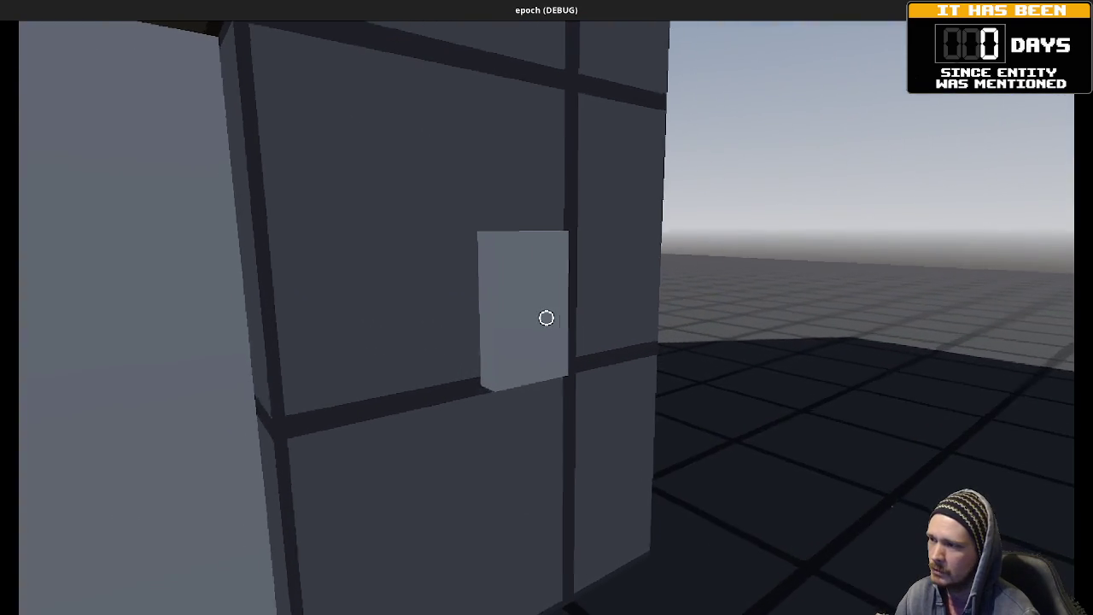
key("w")
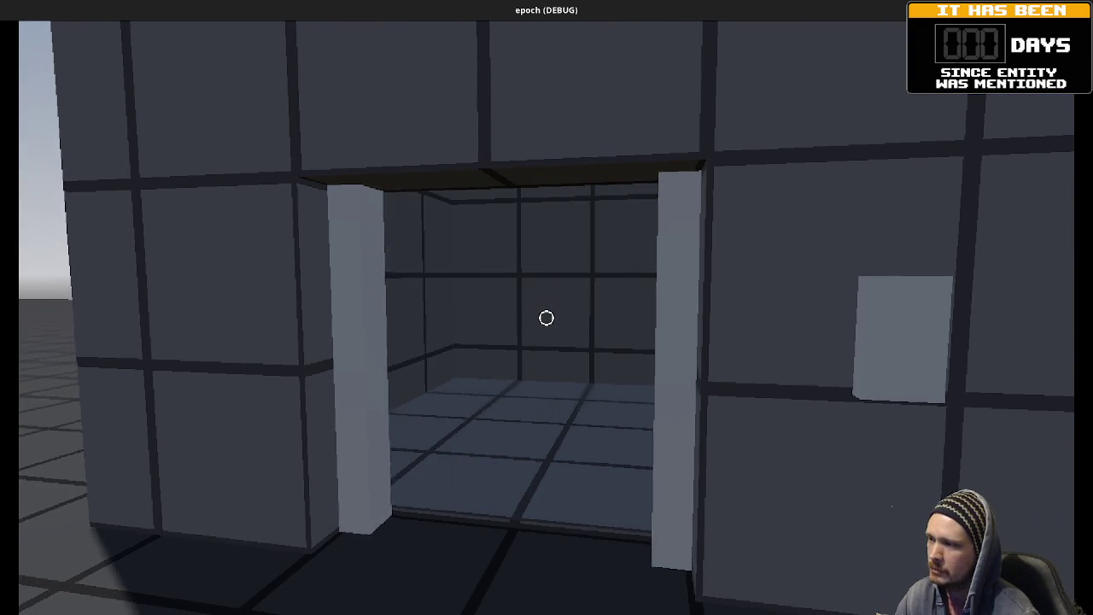
key("w")
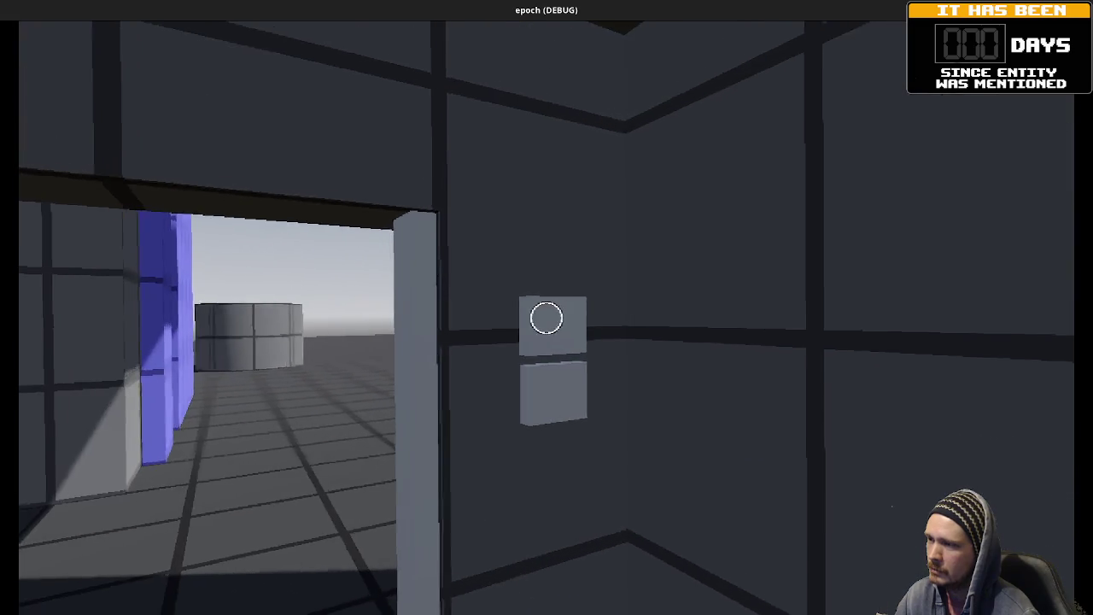
- Close and reopen the elevator room door, step out, jump, and walk back inside
left_click(546, 317)
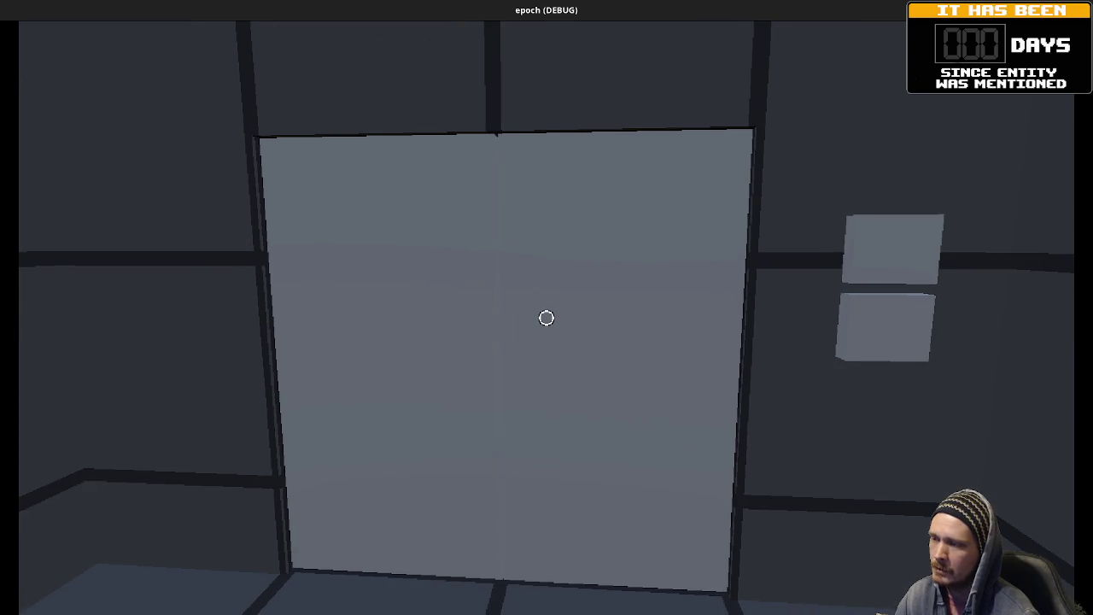
left_click(547, 317)
key("w")
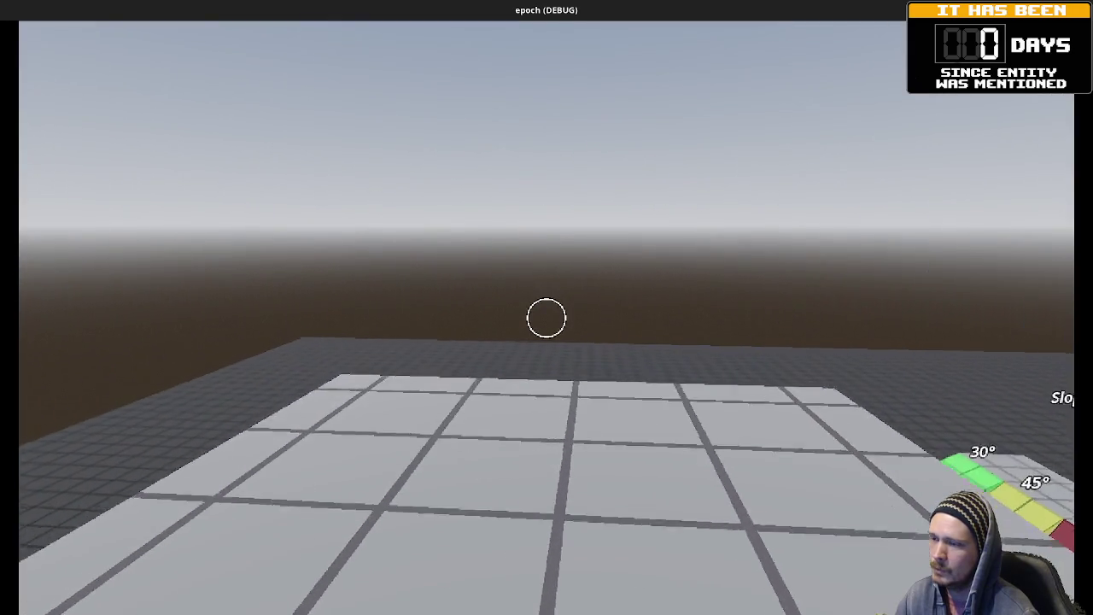
key("space")
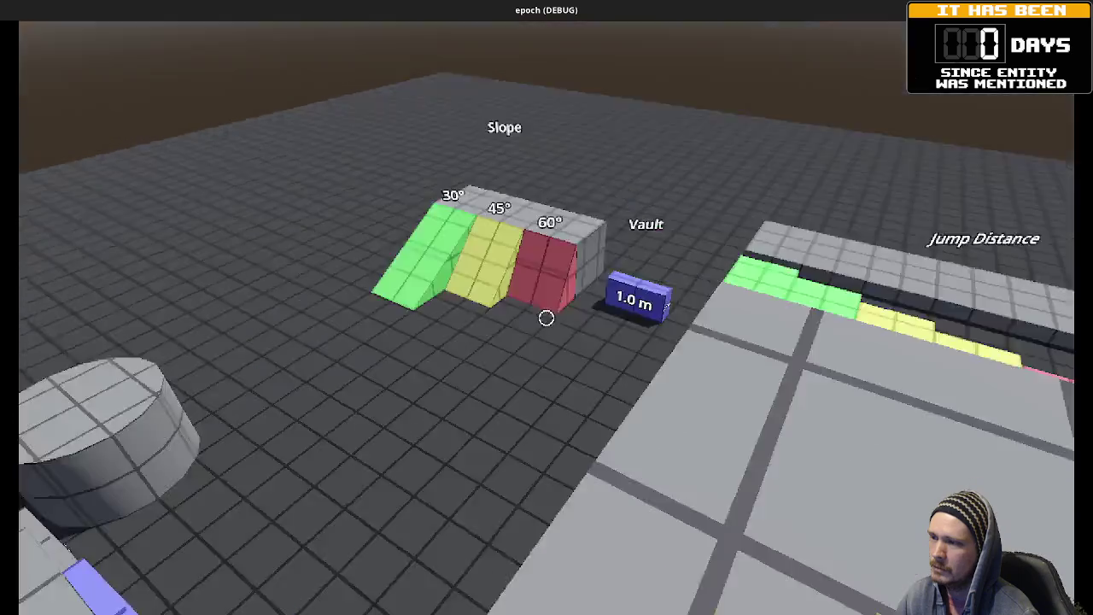
key("w")
key("w")
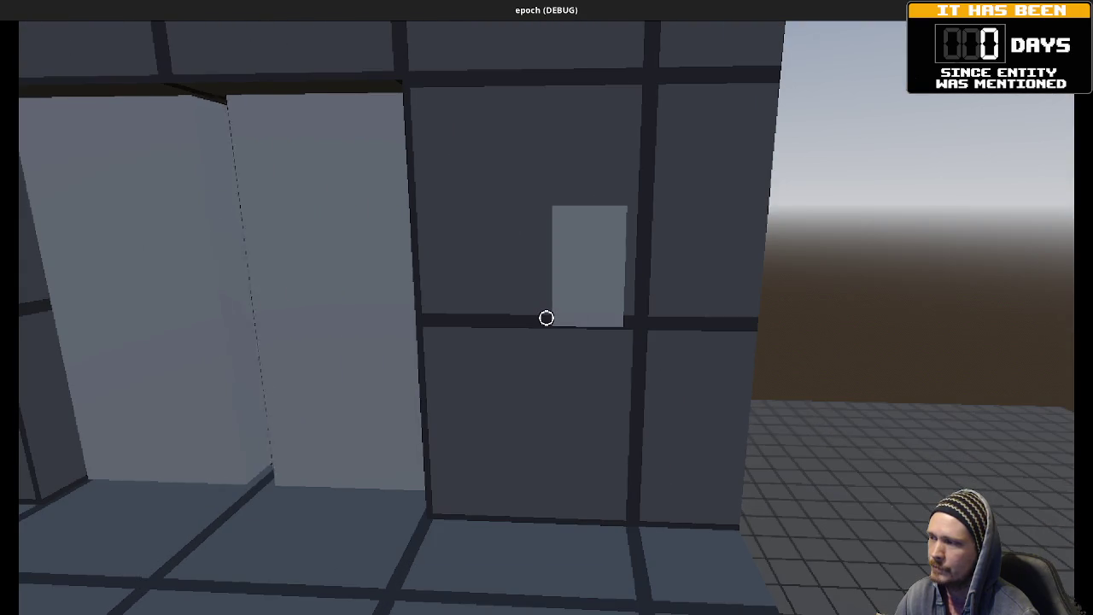
key("w")
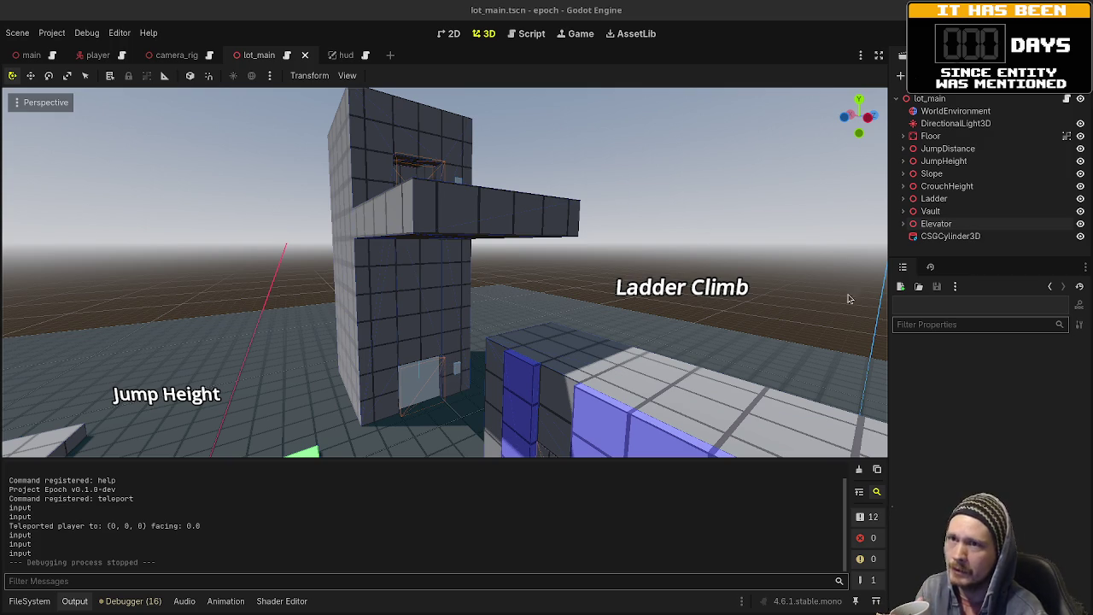
- Run the game briefly, quit with Escape, and expand the Elevator node in the Scene dock
key("F5")
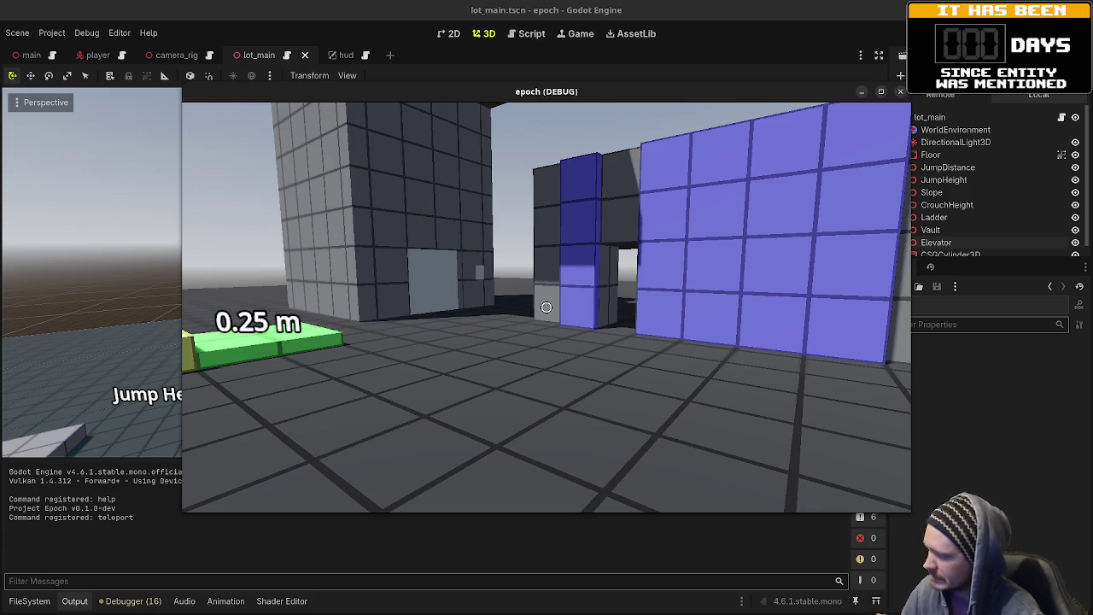
key("Escape")
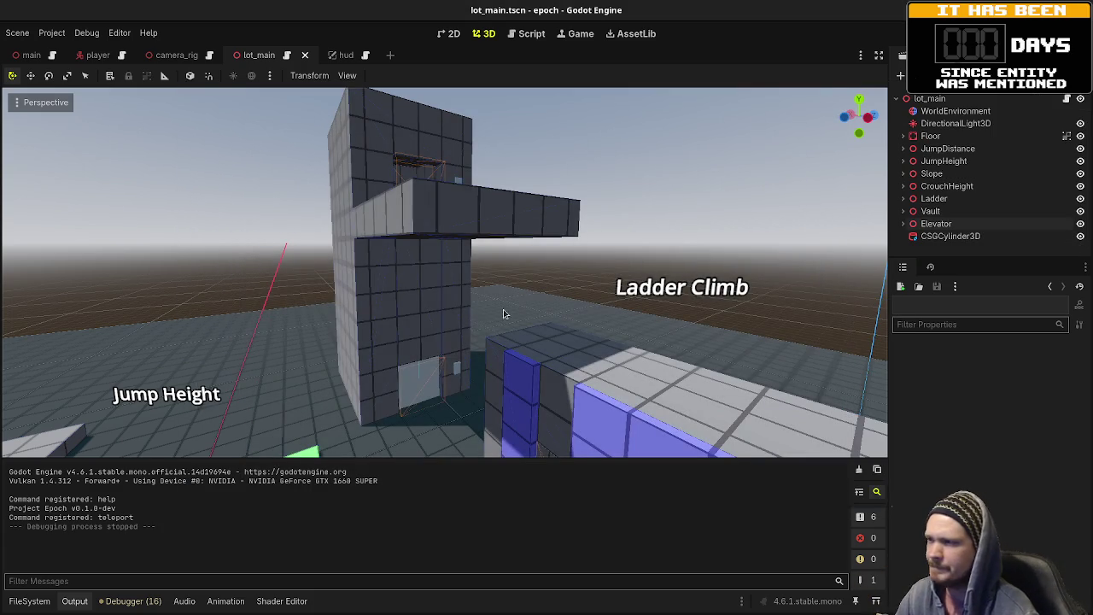
left_click(903, 224)
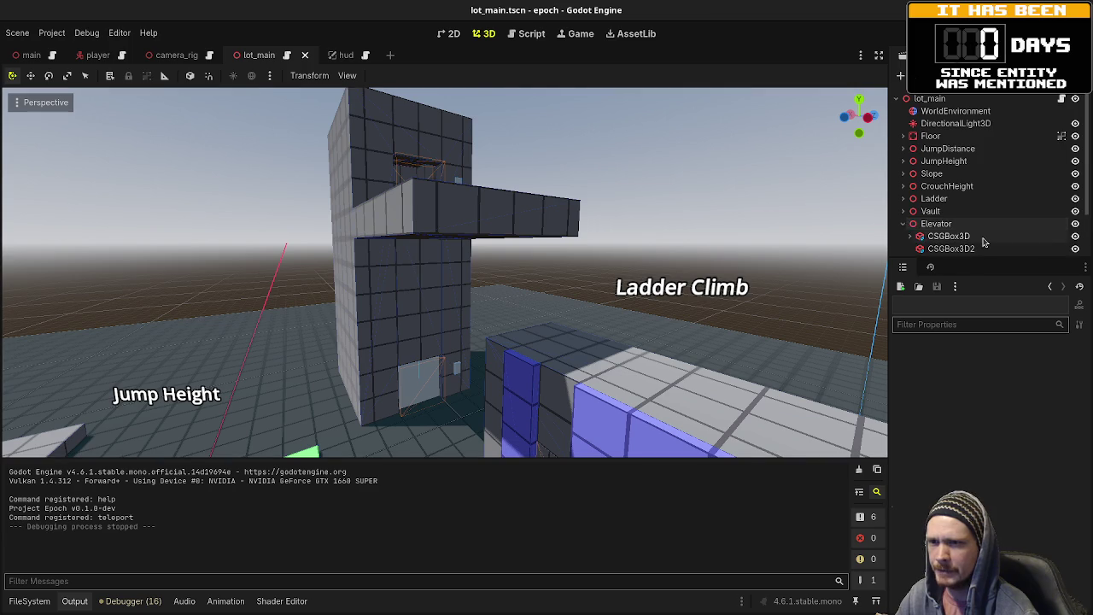
- Expand ElevatorCar, select DoorLeft, and set its Position X to -0.51
scroll(948, 224, "down", 2)
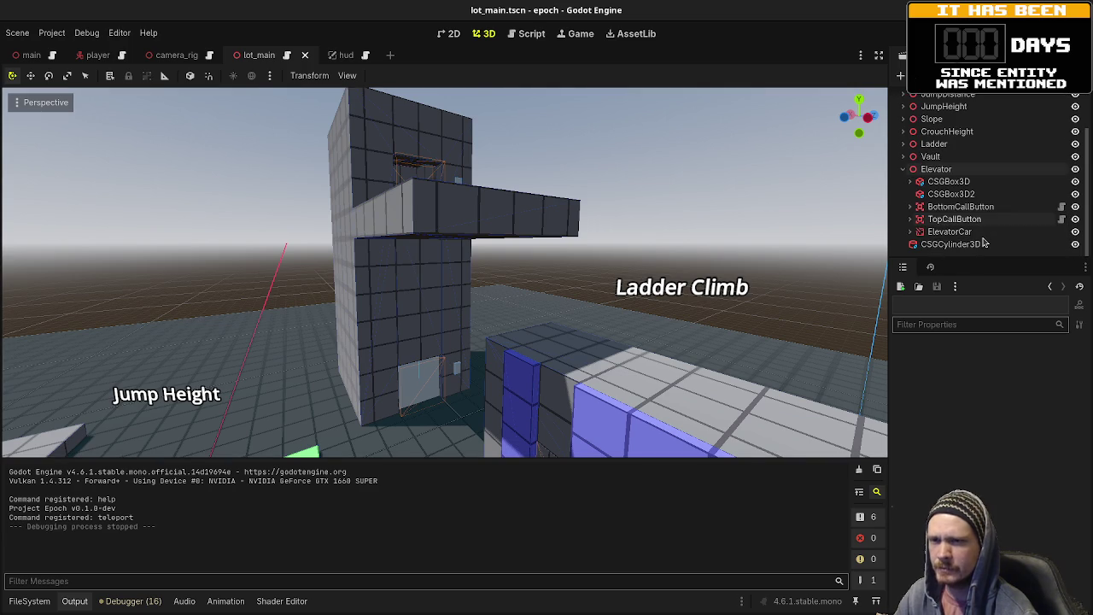
left_click(909, 231)
scroll(948, 217, "down", 5)
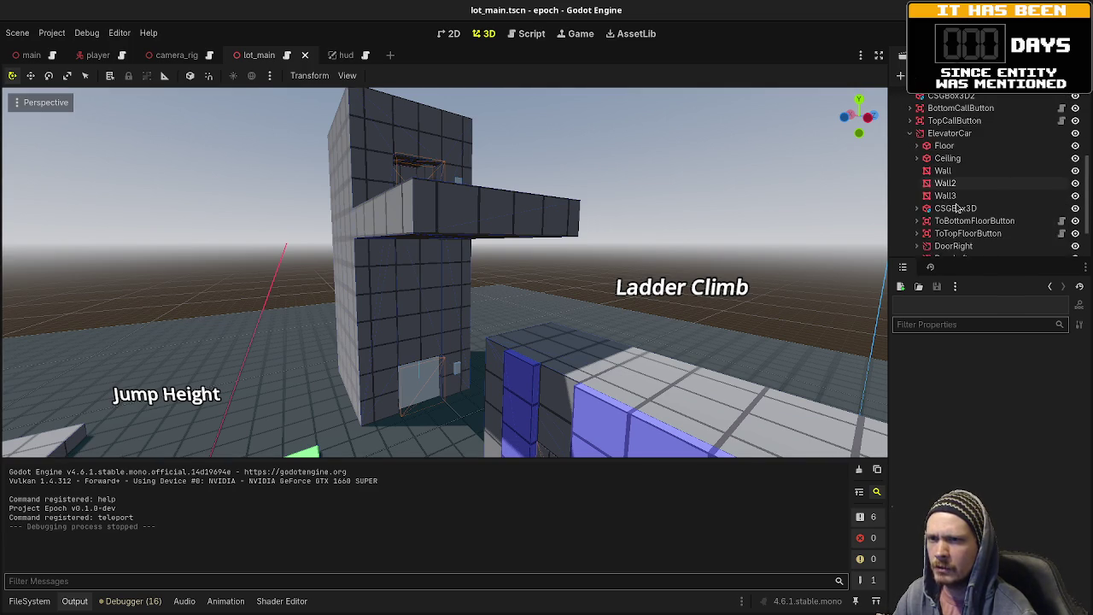
left_click(950, 206)
key("f")
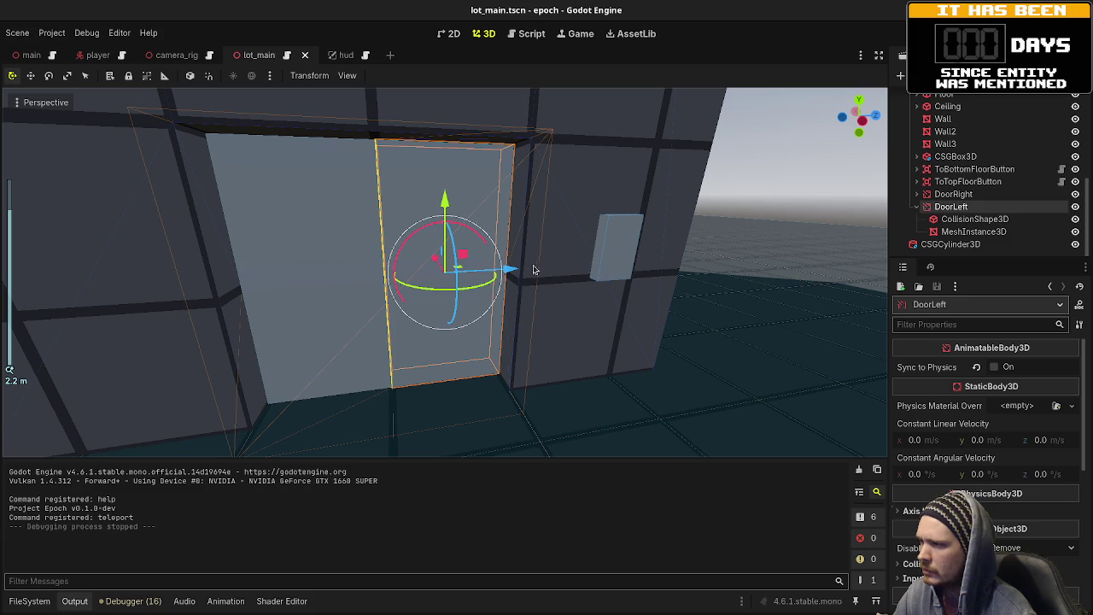
left_click_drag(524, 273, 522, 271)
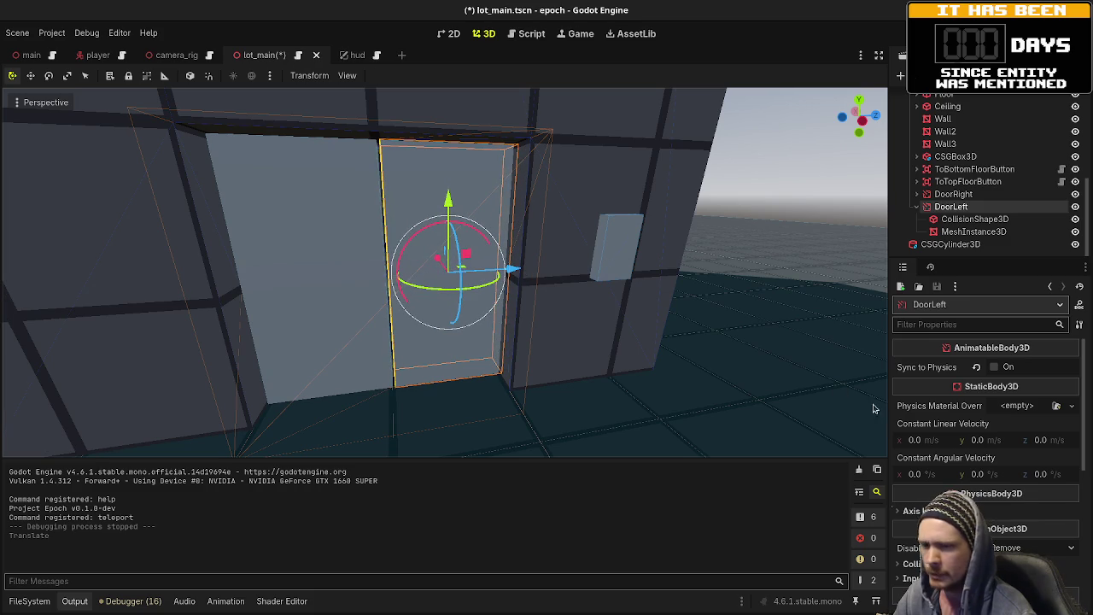
scroll(930, 463, "down", 5)
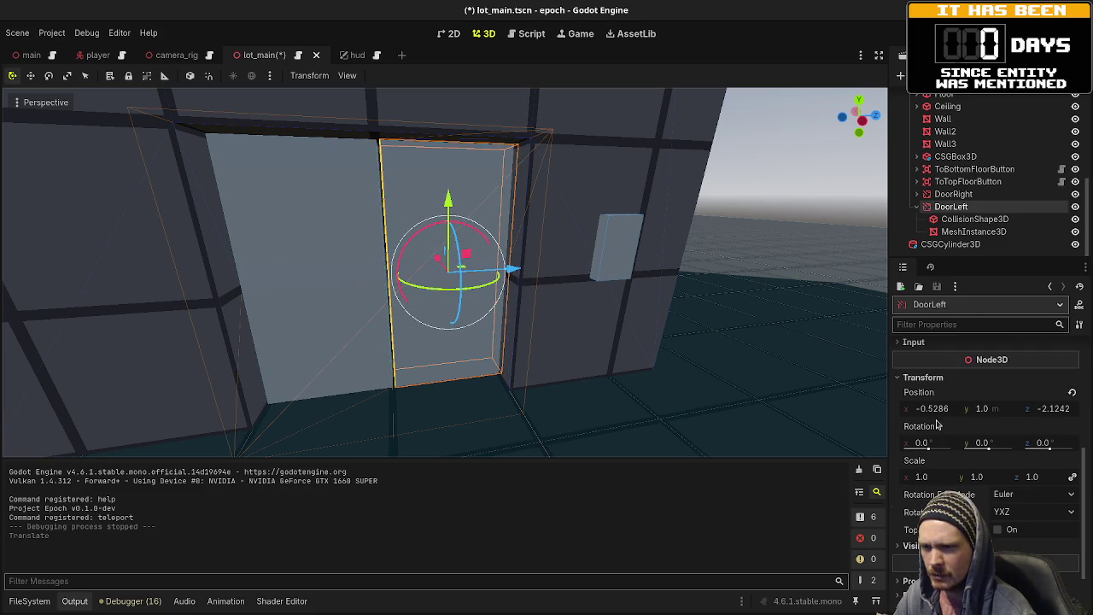
left_click(937, 414)
left_click_drag(949, 414, 936, 414)
type("1")
key("Return")
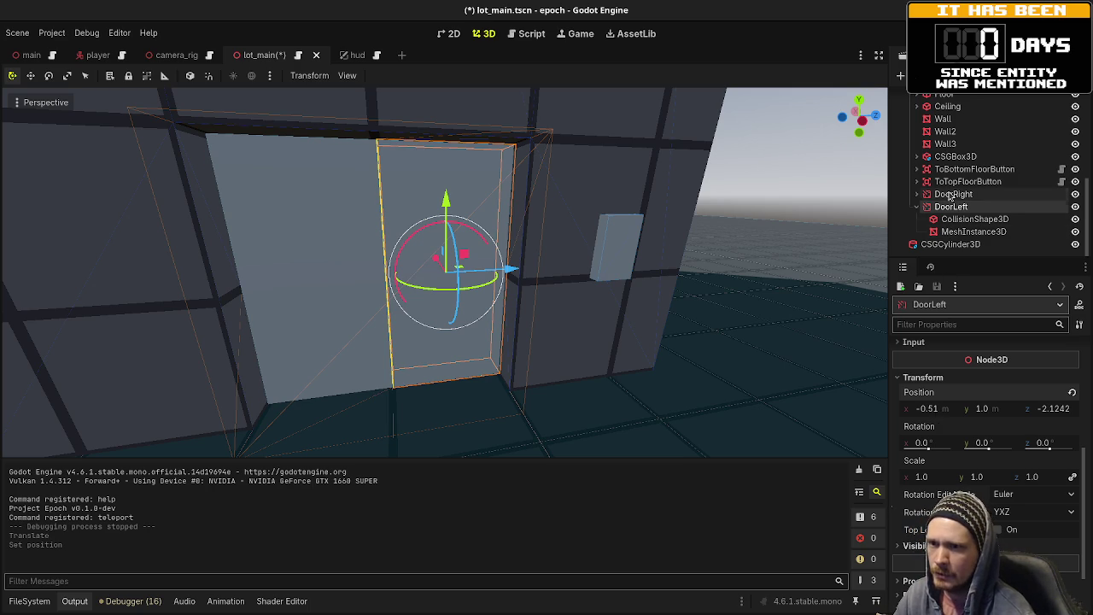
- Select DoorRight and set its Position X to 0.51
left_click(951, 195)
scroll(956, 393, "down", 5)
left_click(937, 442)
type("1")
key("Return")
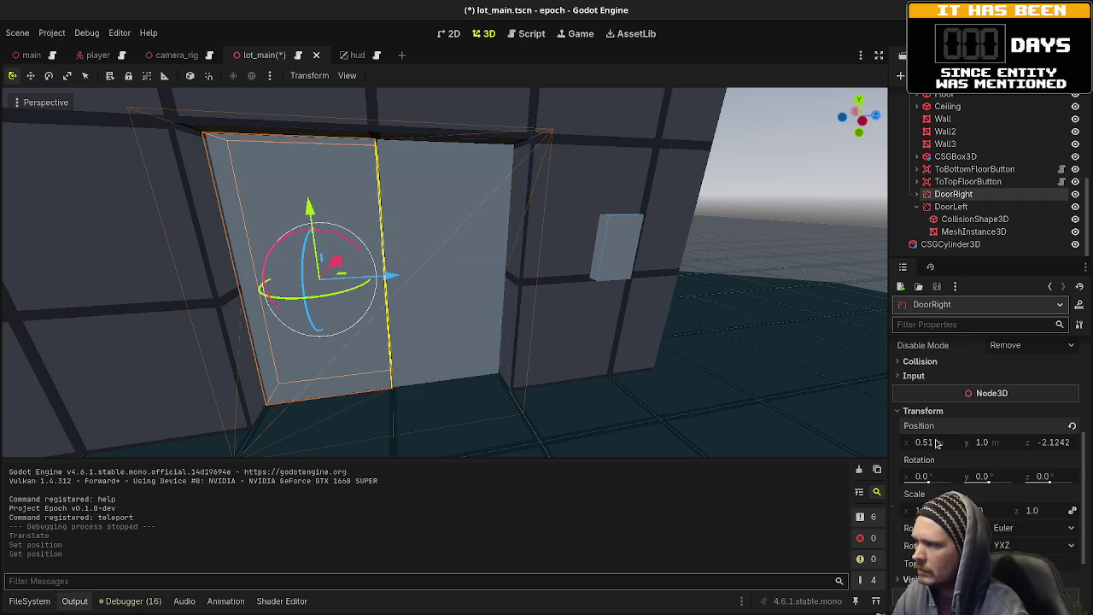
left_click(660, 319)
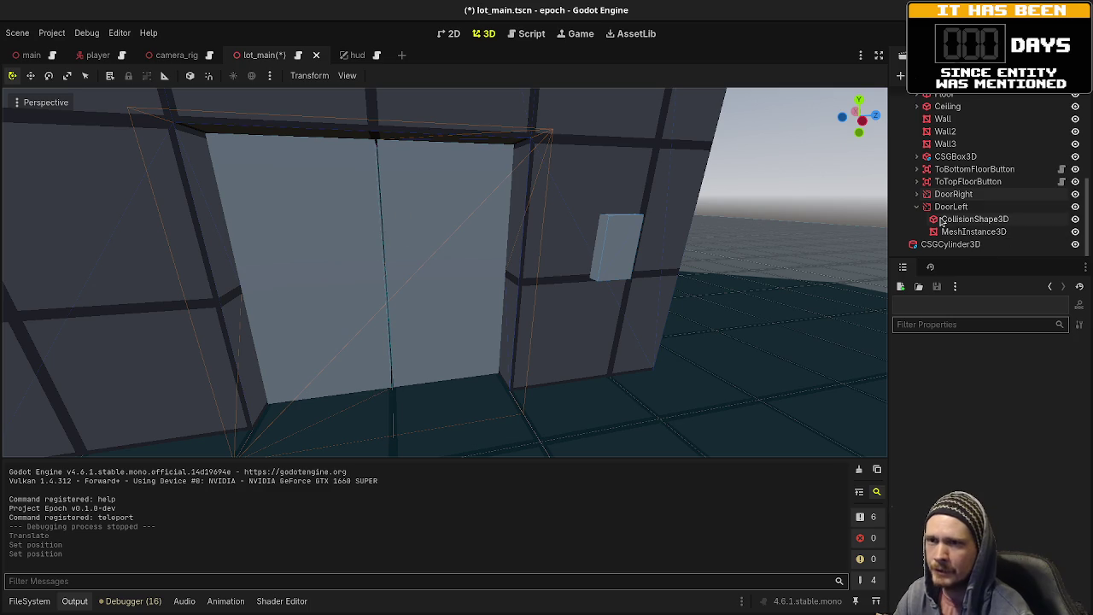
- In lot_main.gd, change close_doors' door X values to -0.51 and 0.51, save, and rerun the game
left_click(528, 33)
scroll(534, 207, "up", 5)
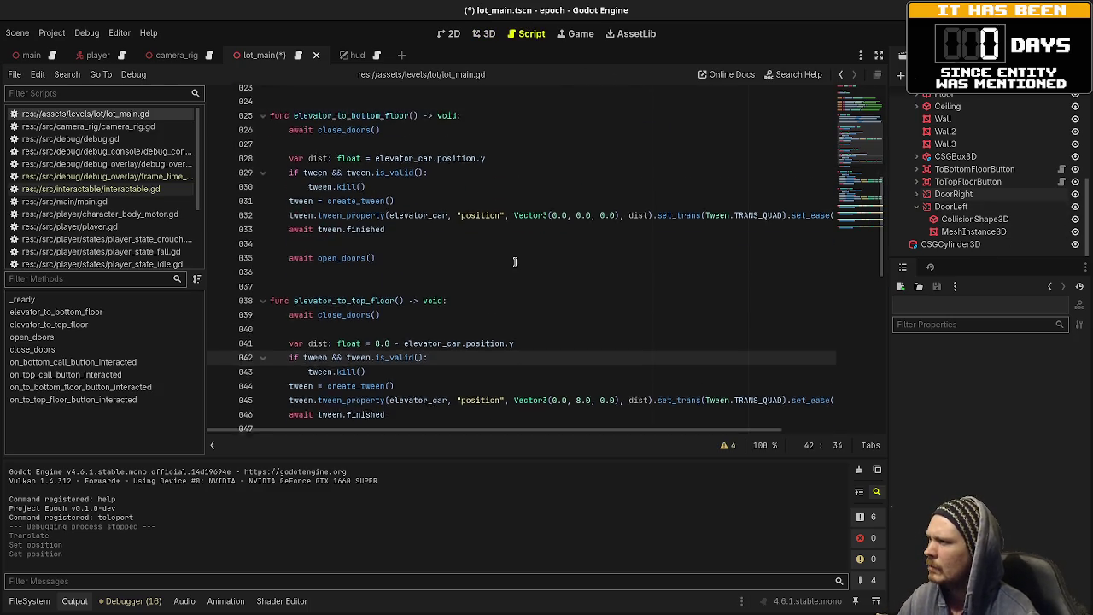
scroll(521, 273, "down", 4)
scroll(527, 280, "down", 8)
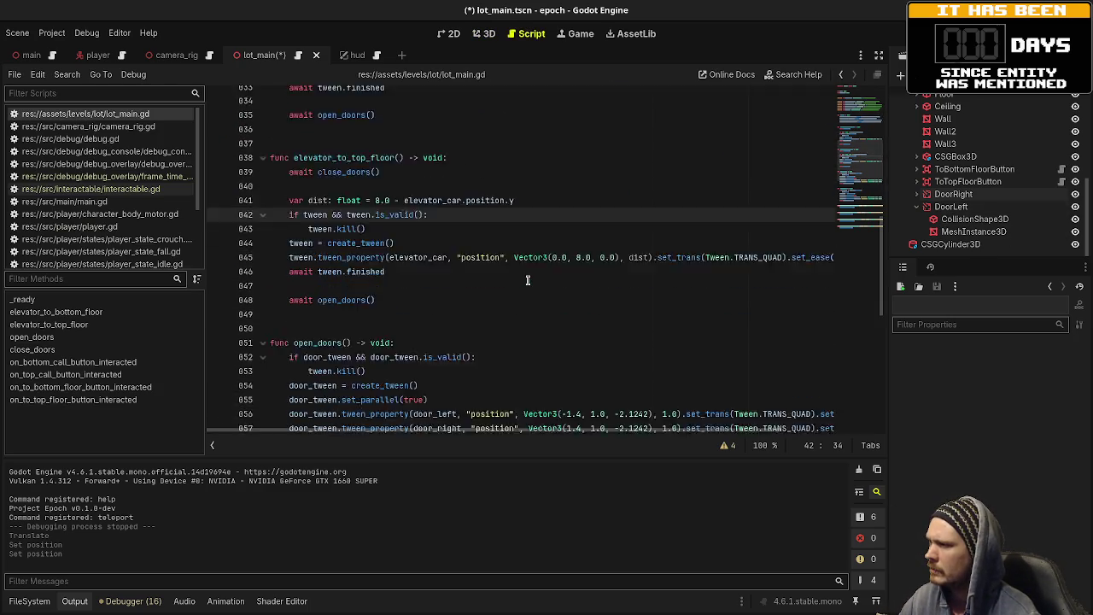
scroll(596, 358, "down", 1)
left_click(585, 366)
type("1")
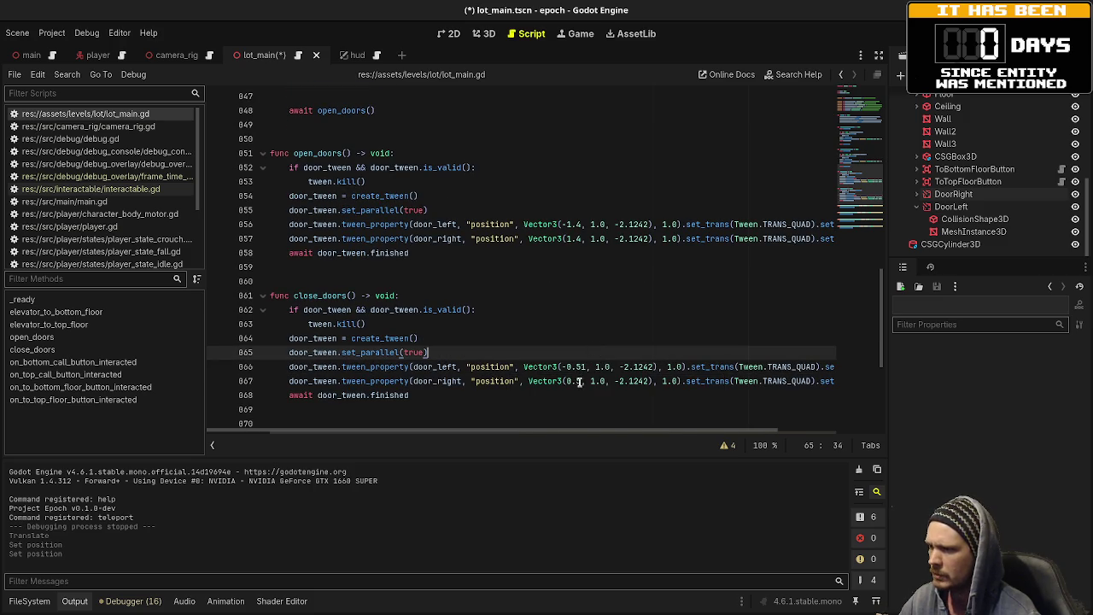
double_click(579, 381)
type("0.51")
key("ctrl+s")
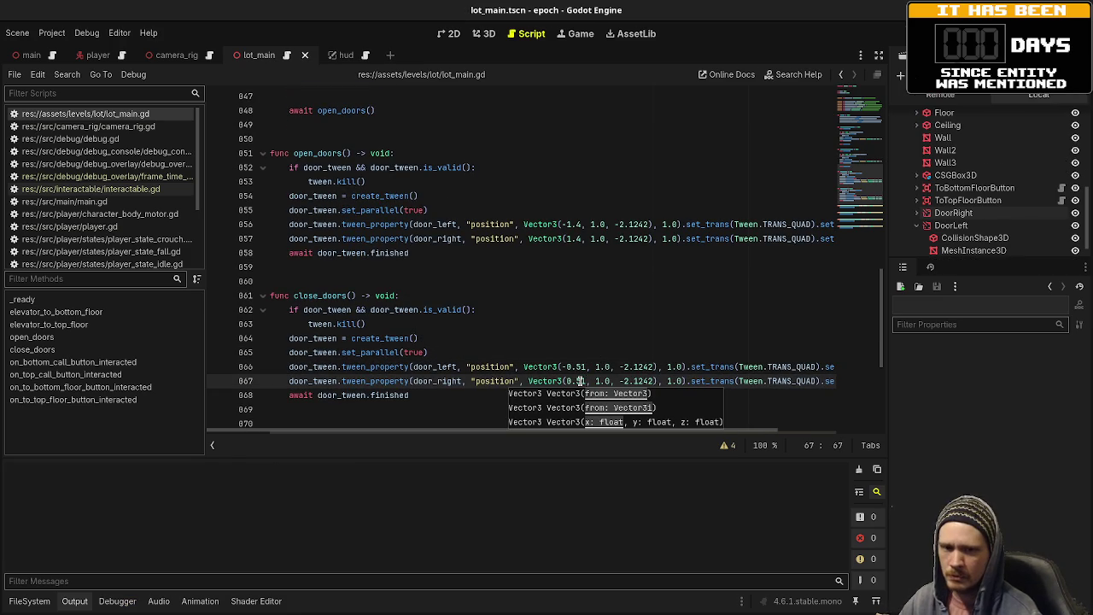
key("F5")
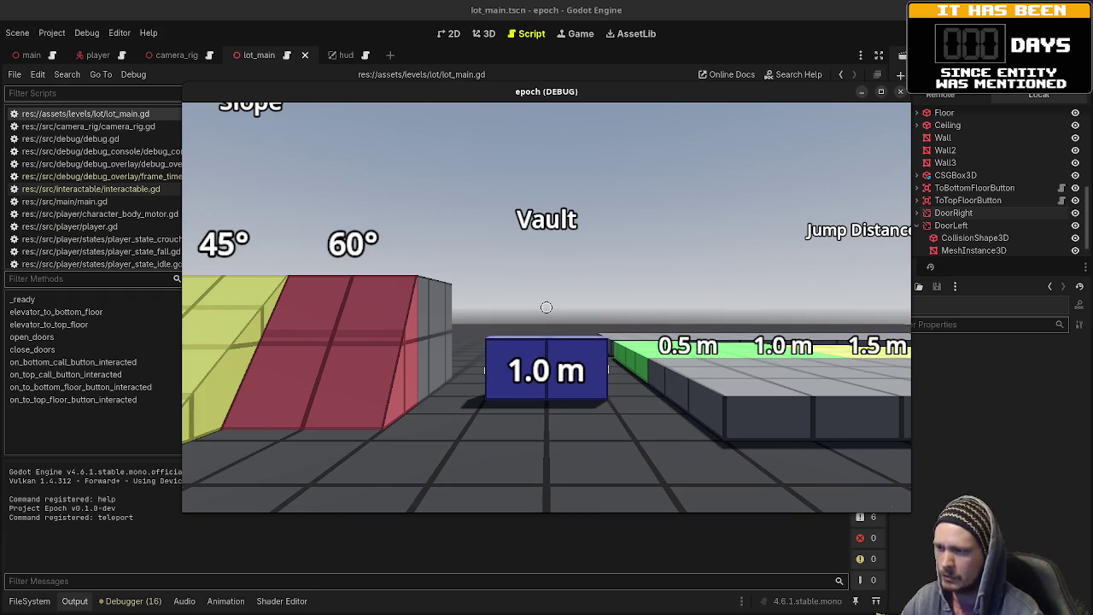
- Walk into the elevator, use its buttons, and ride it while watching the doors close flush and reopen
key("w")
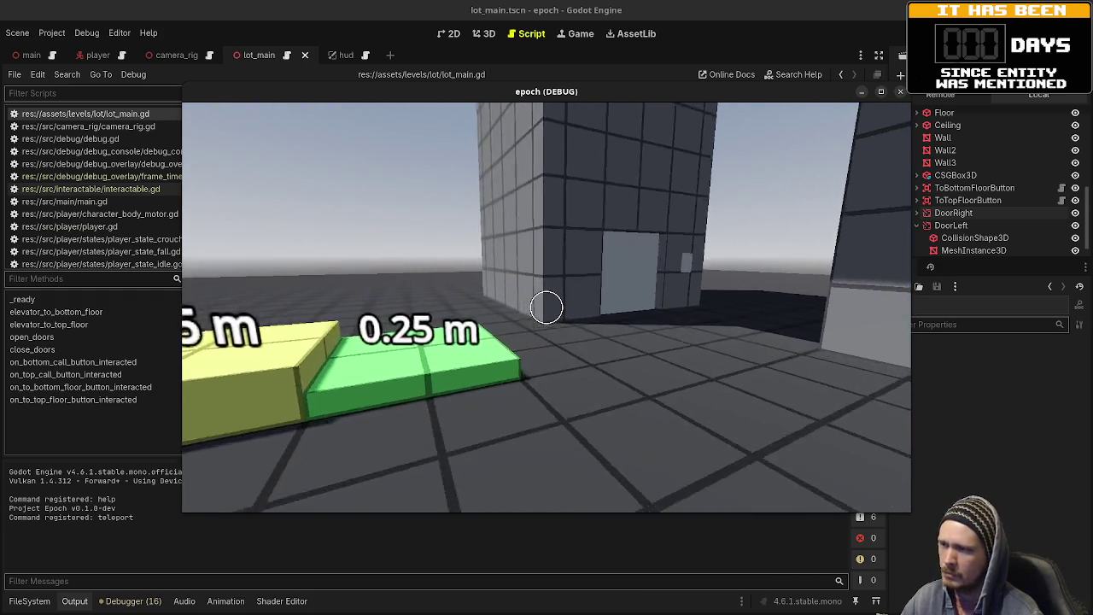
key("w")
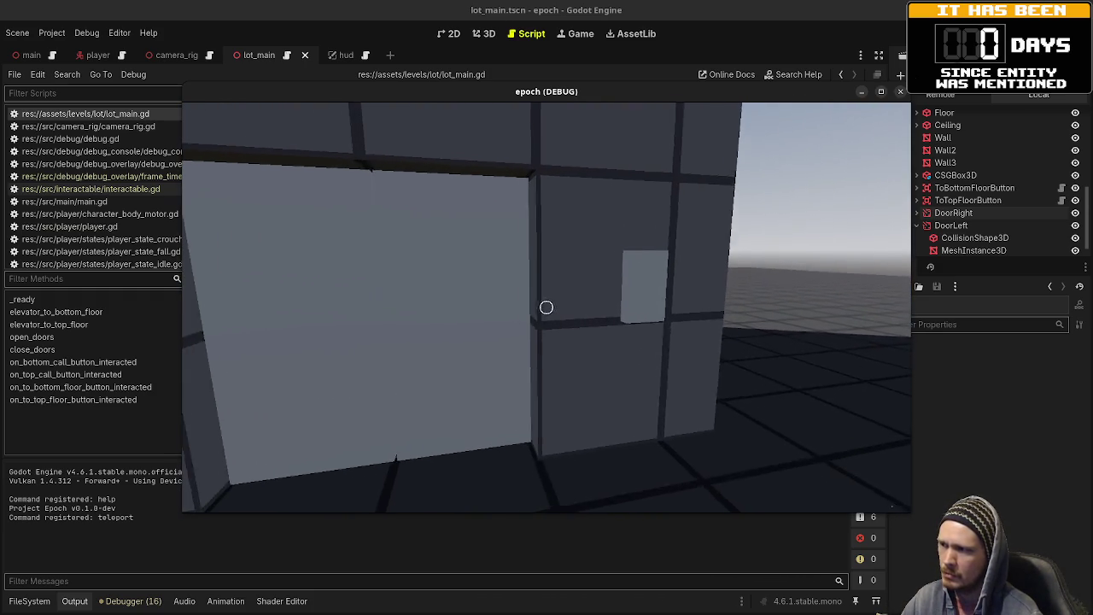
key("w")
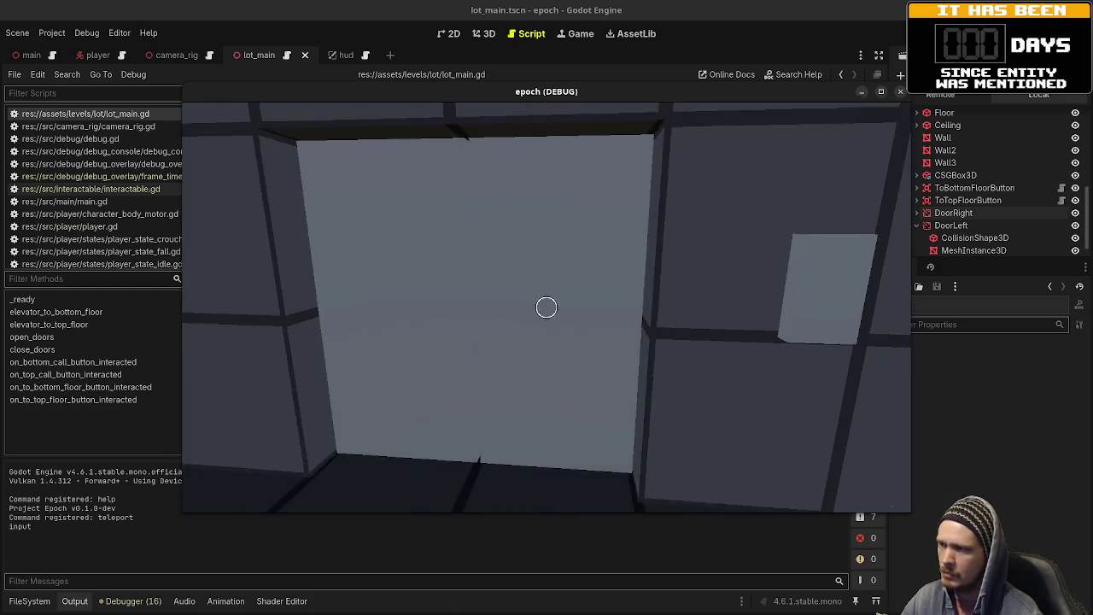
key("w")
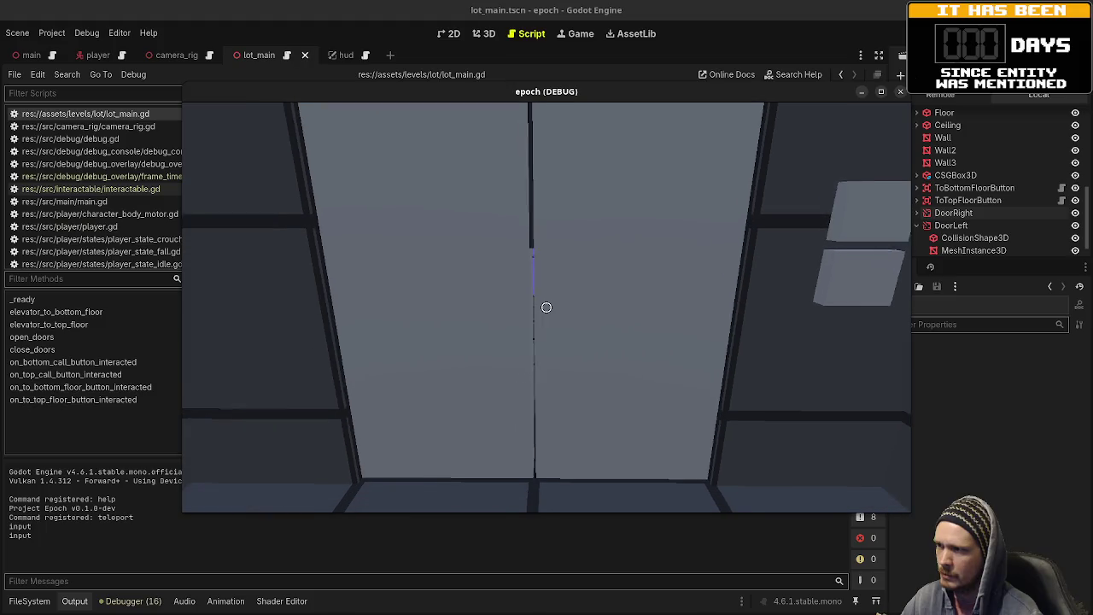
key("s")
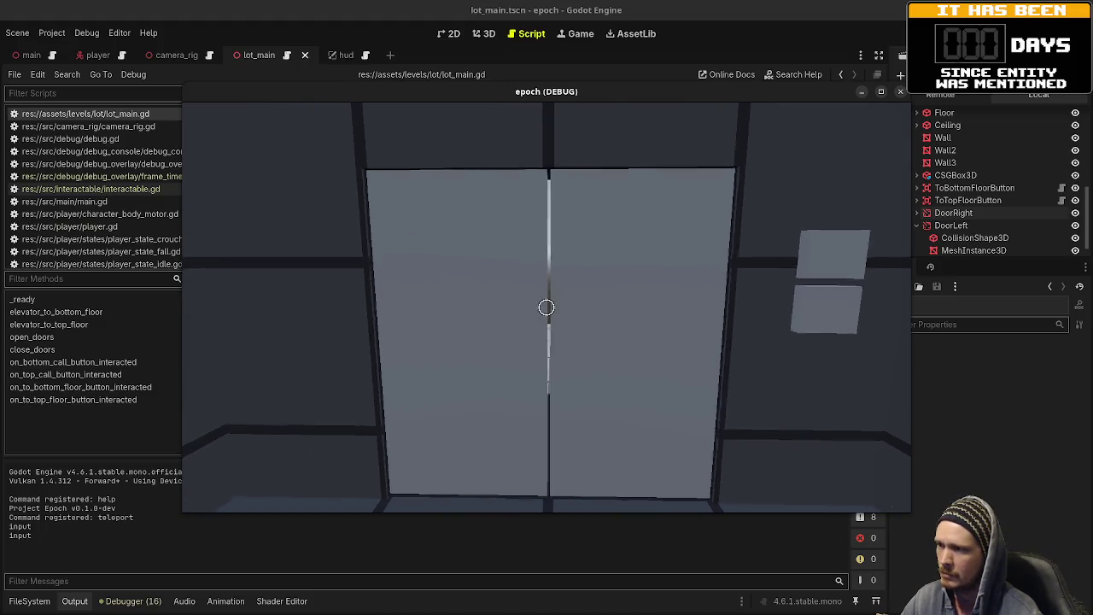
key("w")
key("e")
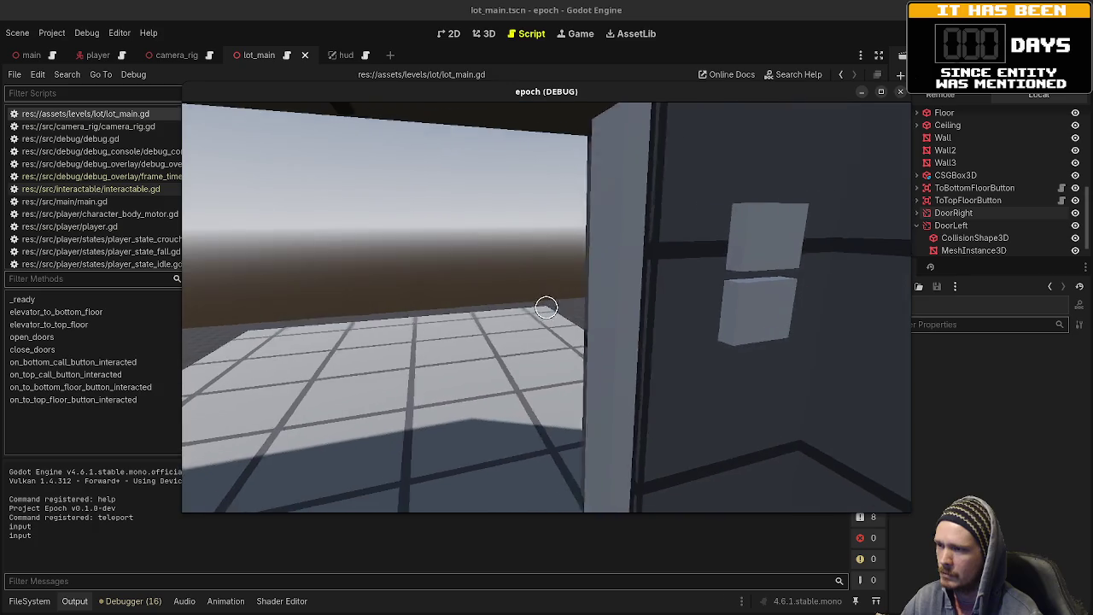
key("a")
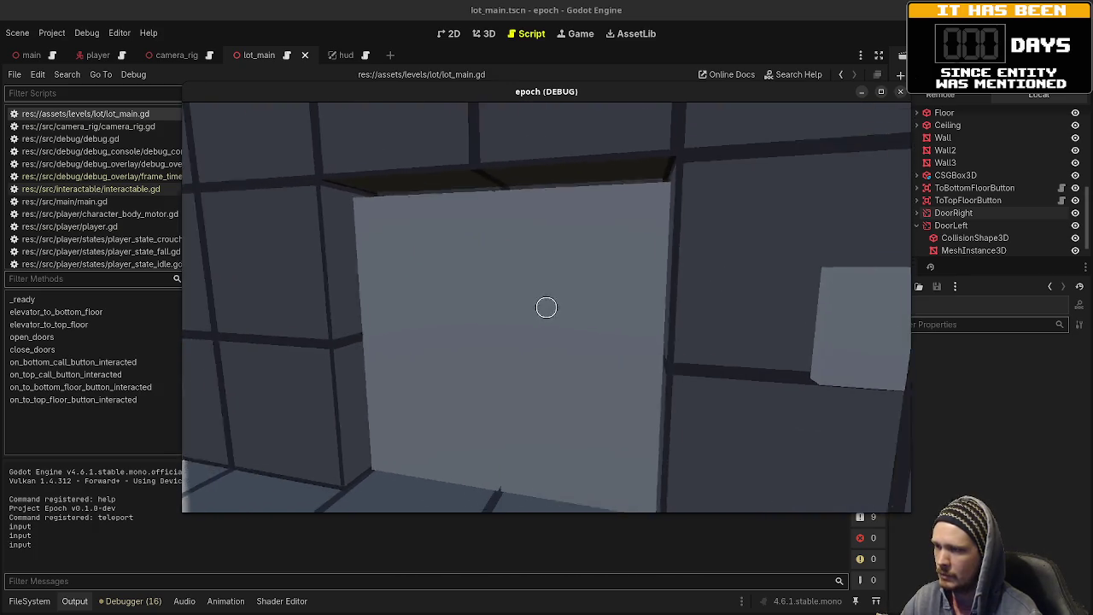
key("s")
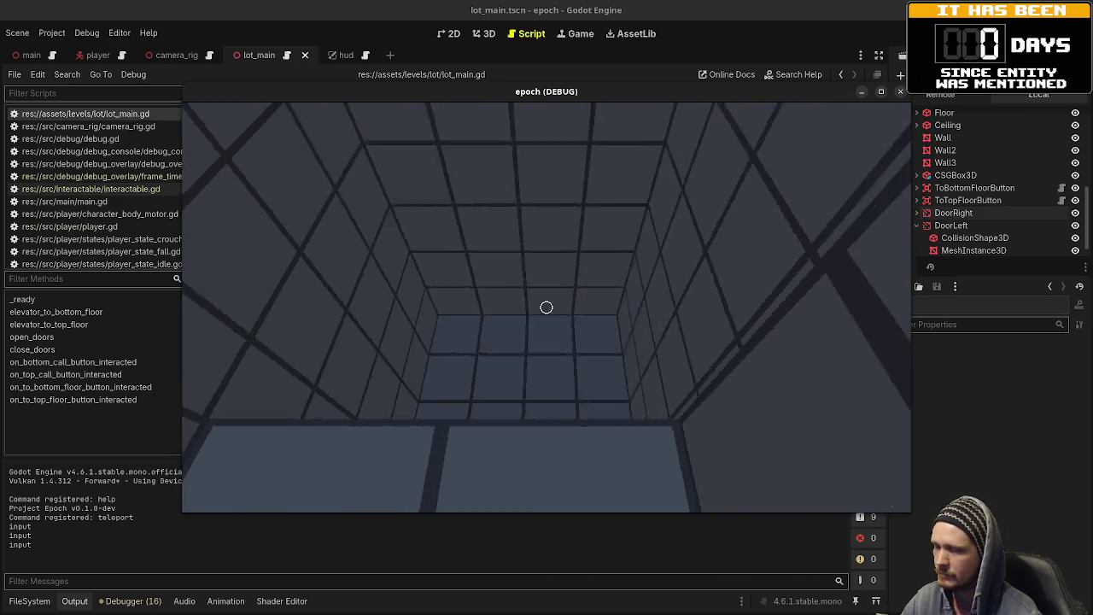
left_click(546, 308)
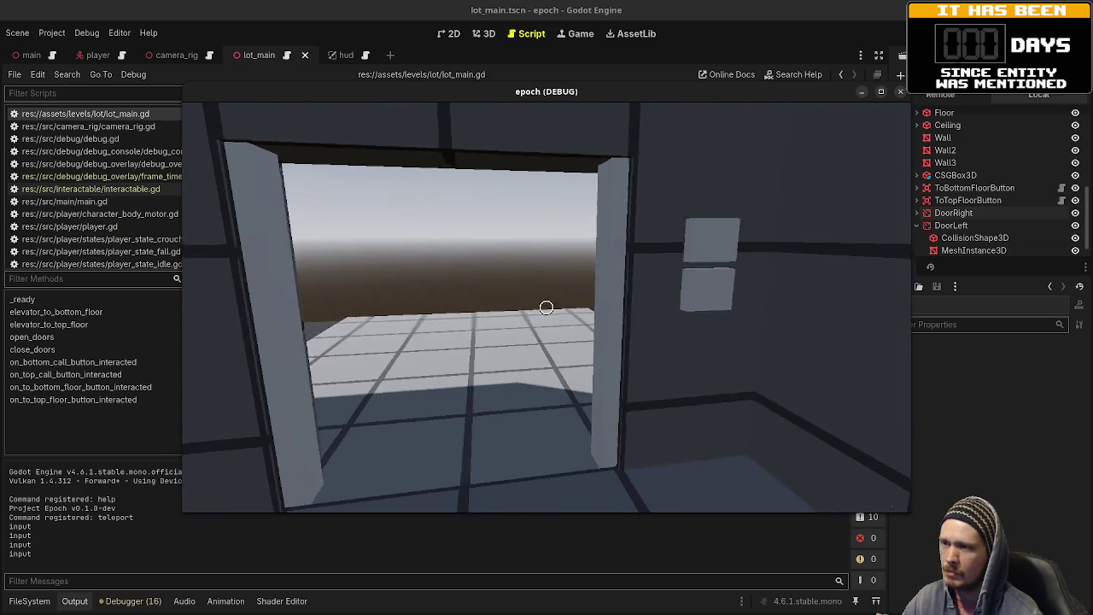
key("e")
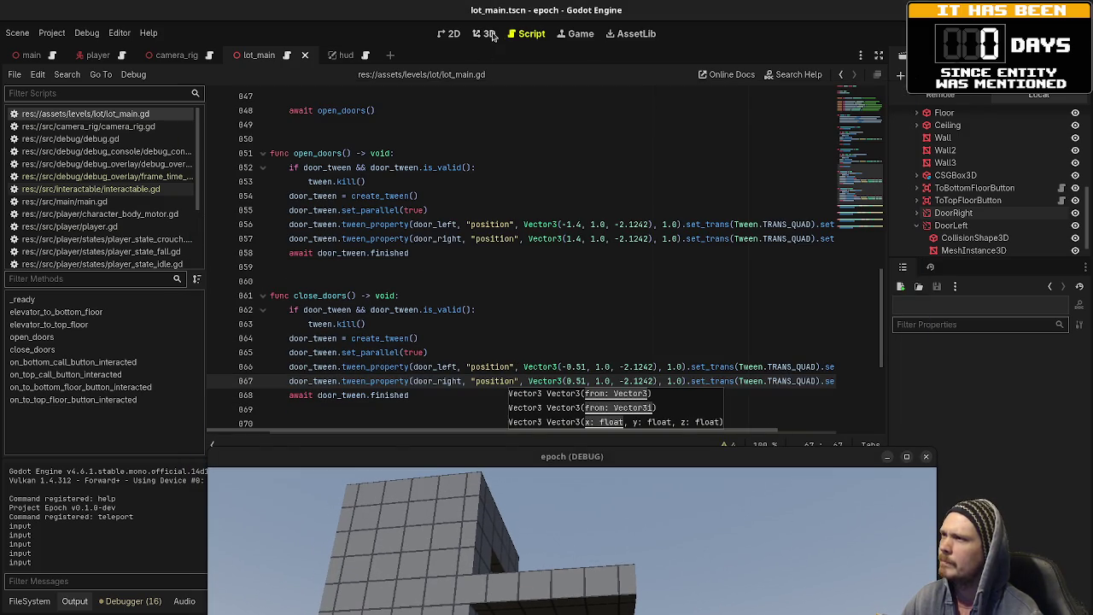
- Shorten the CSGBox3D2 overhang beside Ladder Climb from 5.0 to 4.0 m deep
left_click(484, 33)
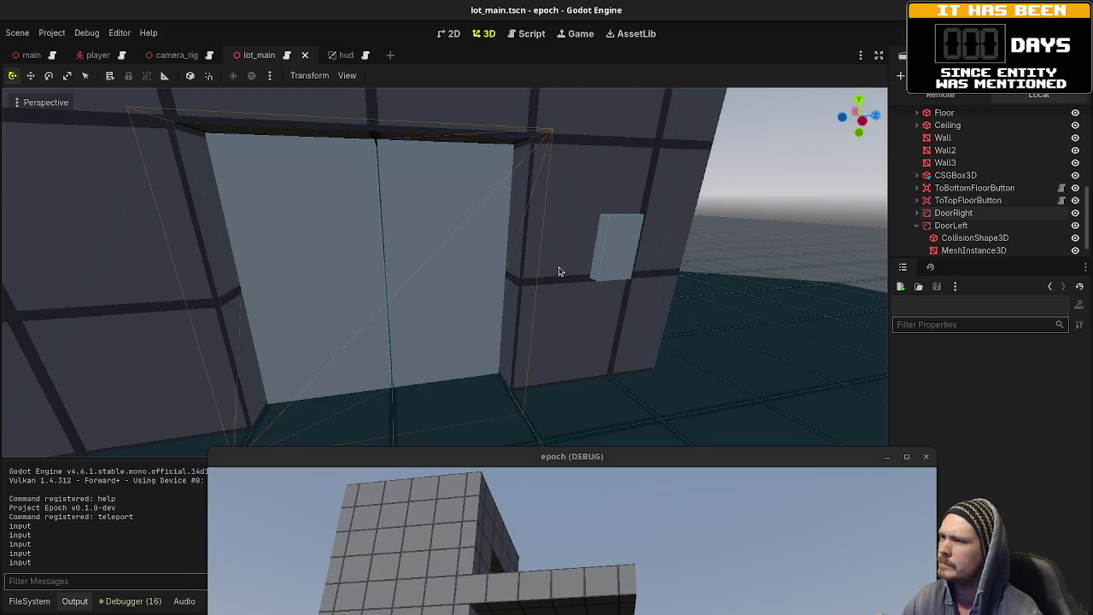
scroll(563, 265, "down", 10)
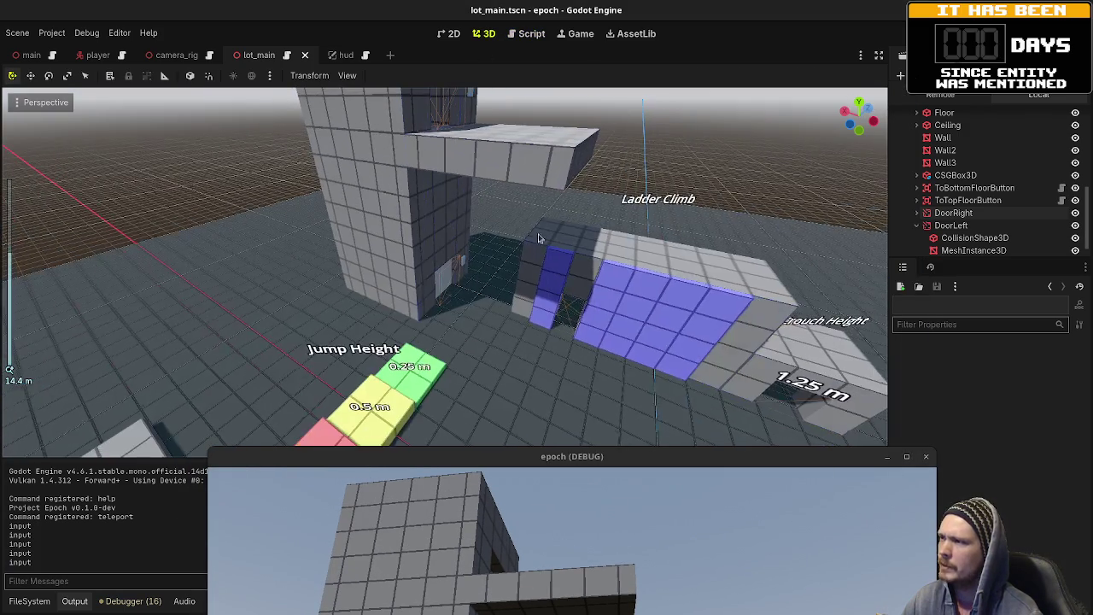
left_click(572, 149)
left_click_drag(584, 155, 563, 160)
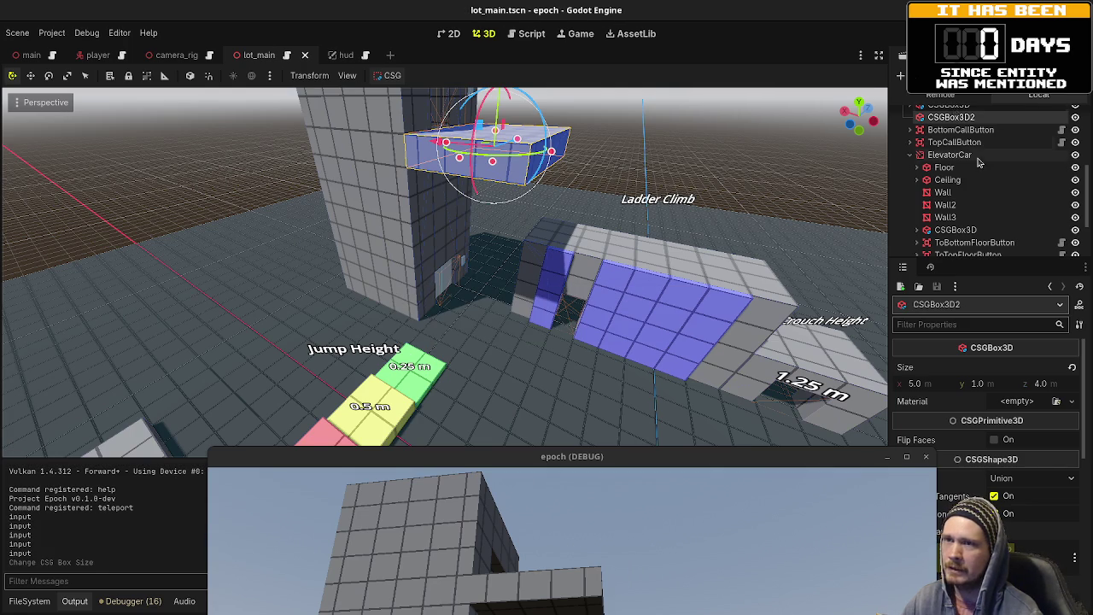
- Open lot_main.gd and stop the running game with F8
scroll(976, 139, "up", 4)
scroll(976, 139, "up", 1)
left_click(1061, 117)
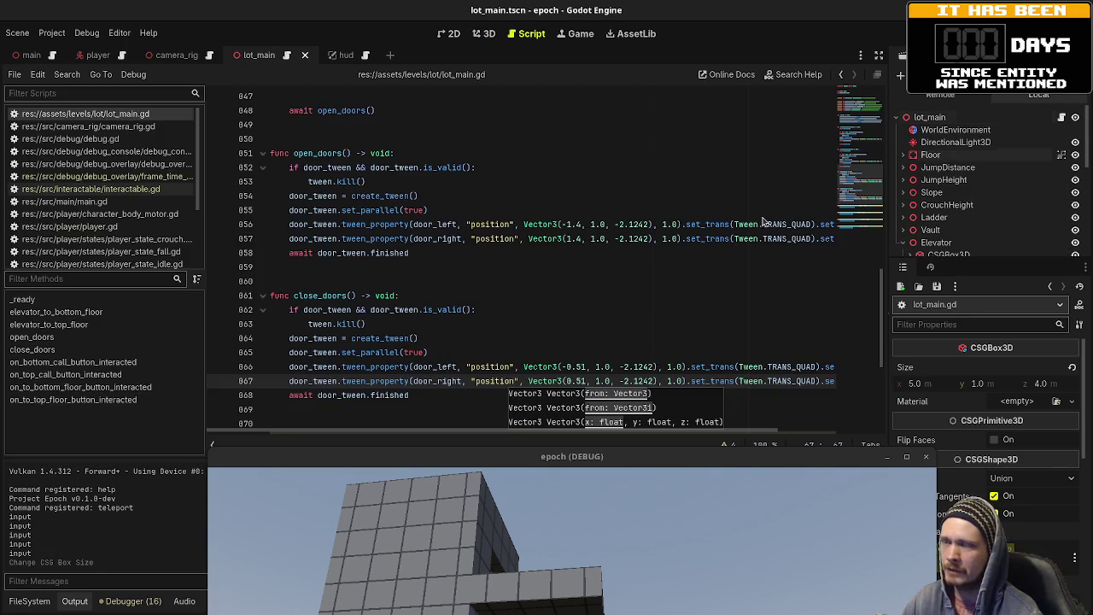
left_click(537, 252)
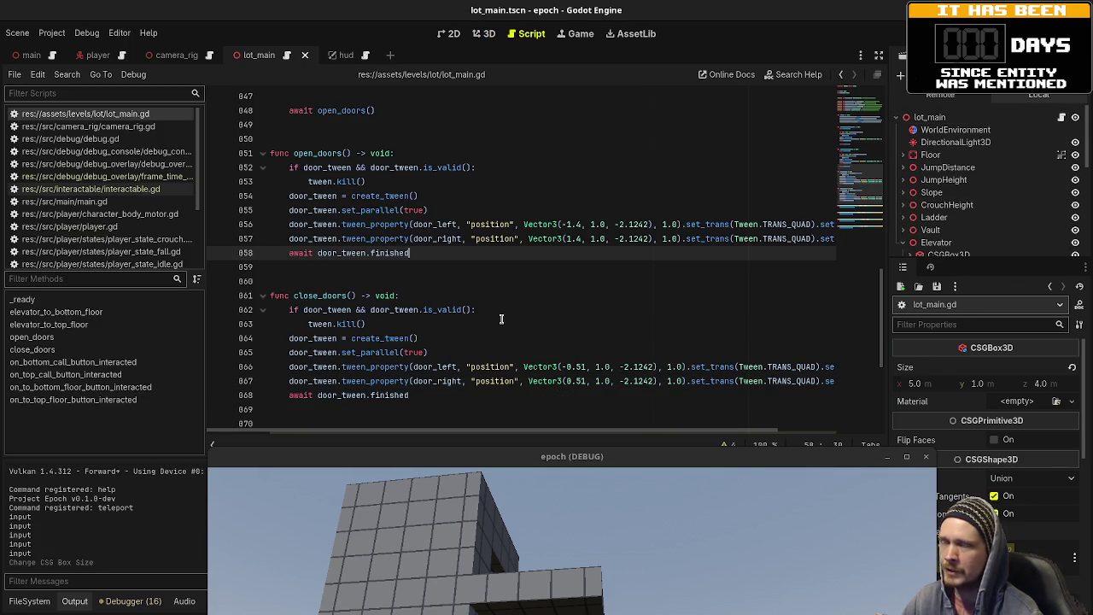
scroll(513, 275, "up", 10)
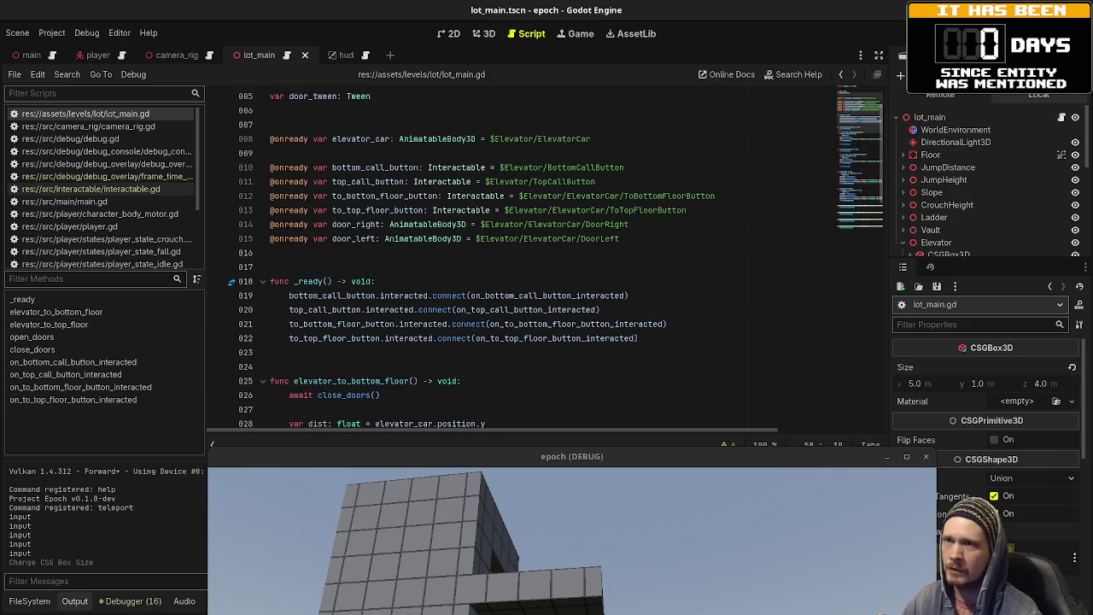
key("F8")
scroll(980, 203, "down", 5)
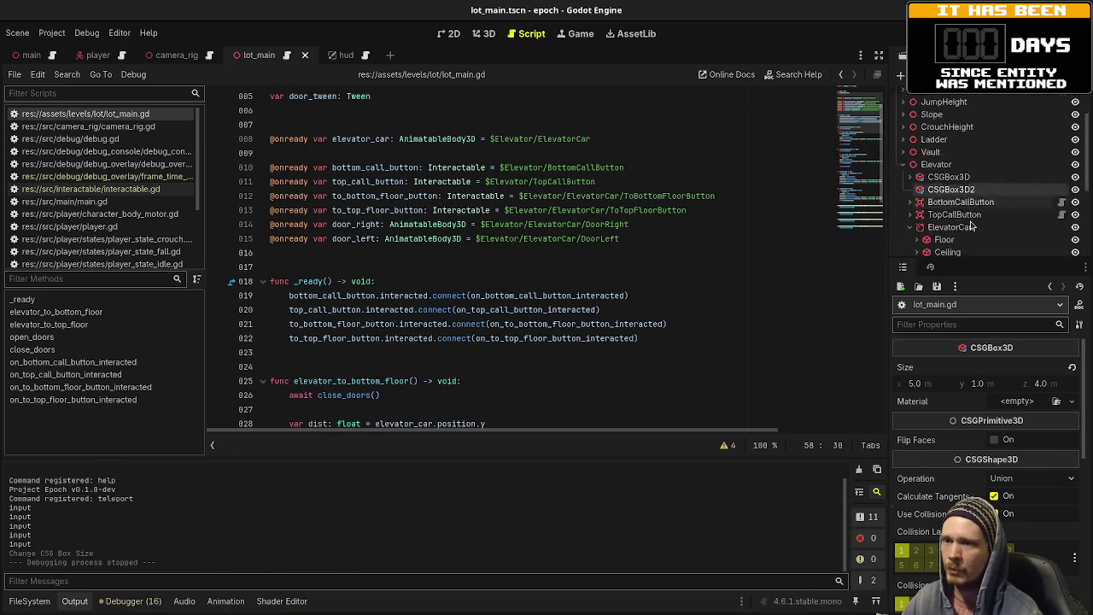
- Collapse DoorLeft, ElevatorCar and Elevator in the Scene tree, then re-expand Elevator
left_click(916, 207)
scroll(917, 196, "up", 2)
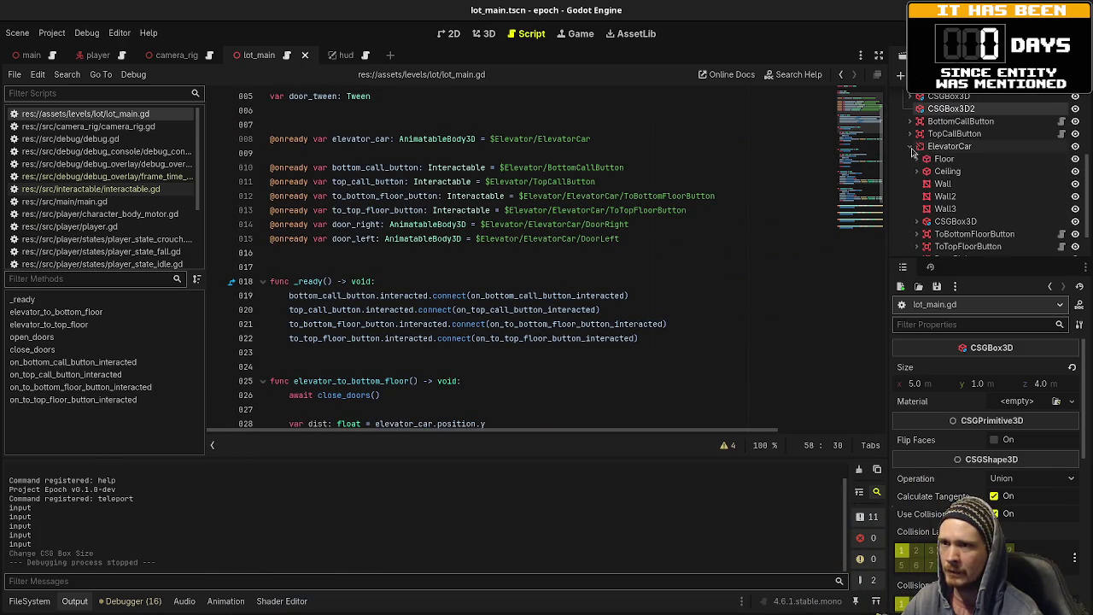
left_click(910, 146)
left_click(903, 169)
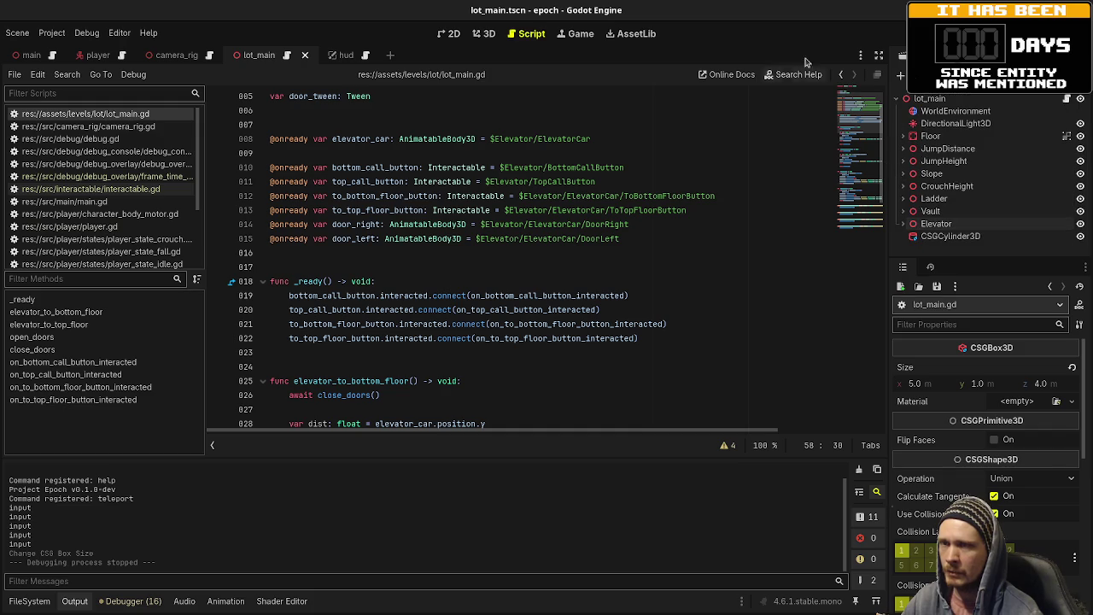
left_click(903, 224)
scroll(918, 220, "down", 2)
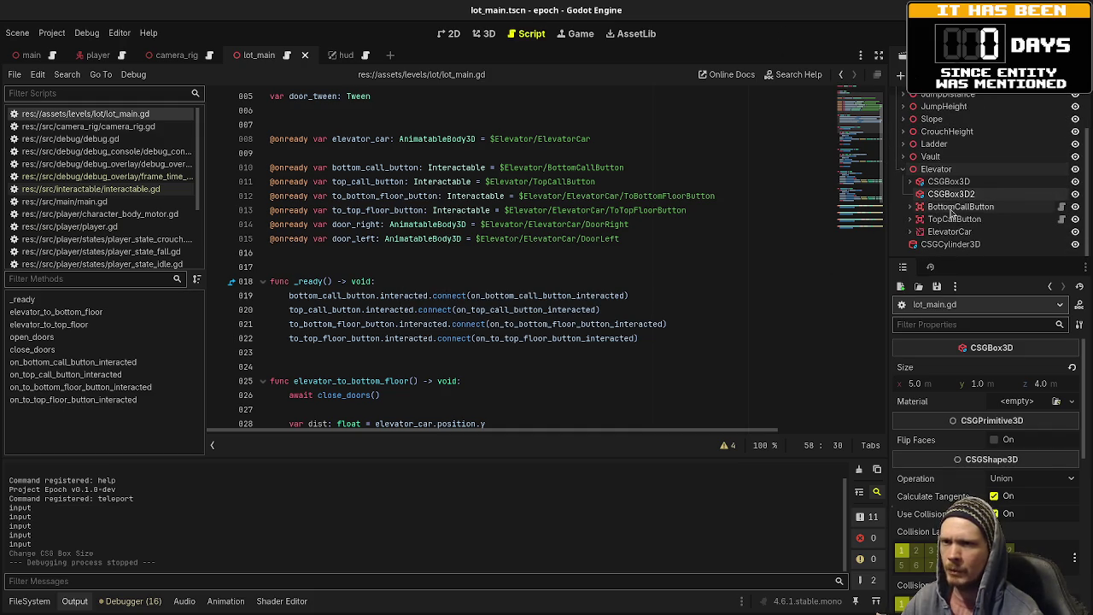
- Inspect BottomCallButton, open its interactable.gd script, and run the game again
left_click(937, 207)
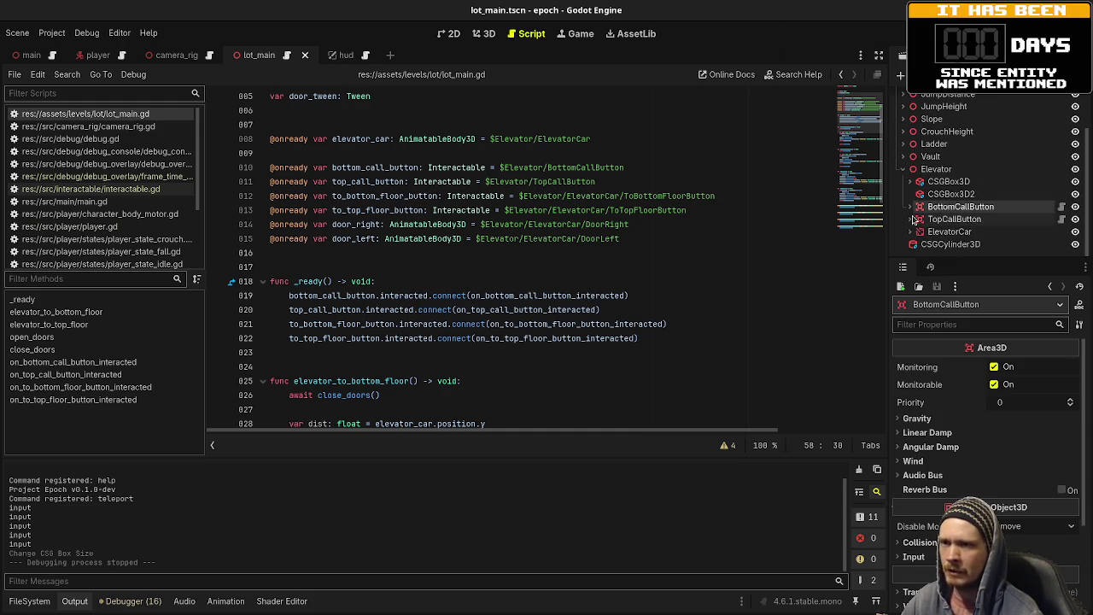
left_click(911, 207)
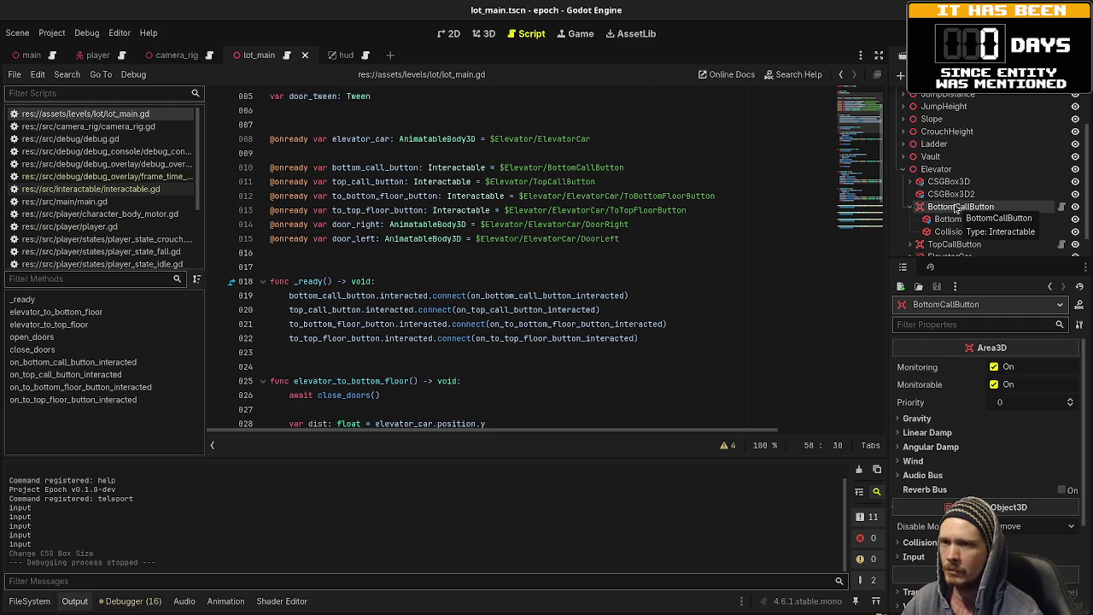
left_click(944, 172)
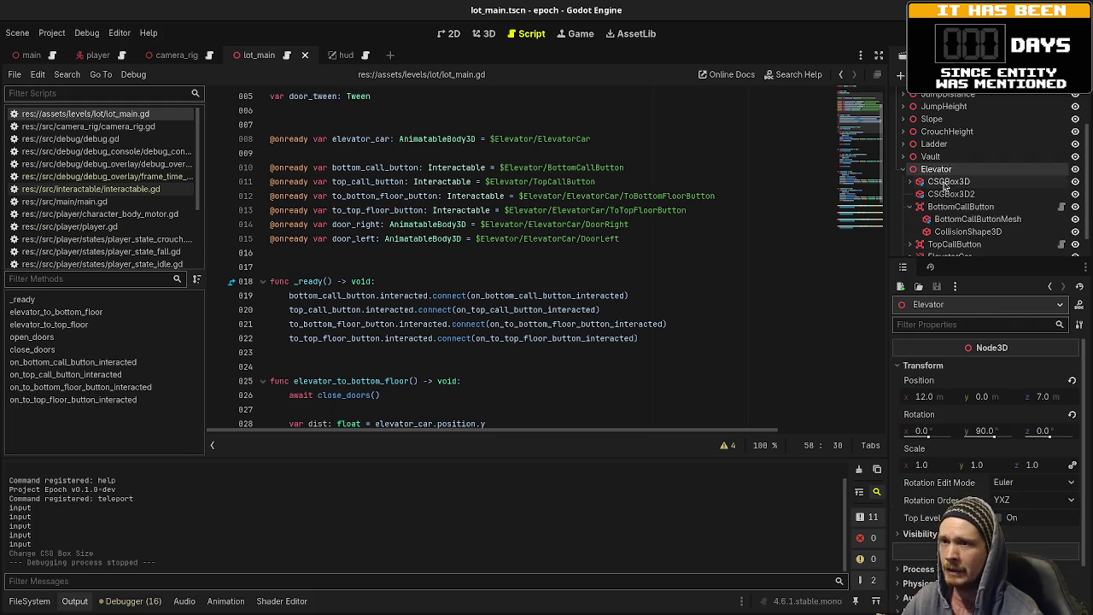
left_click(941, 210)
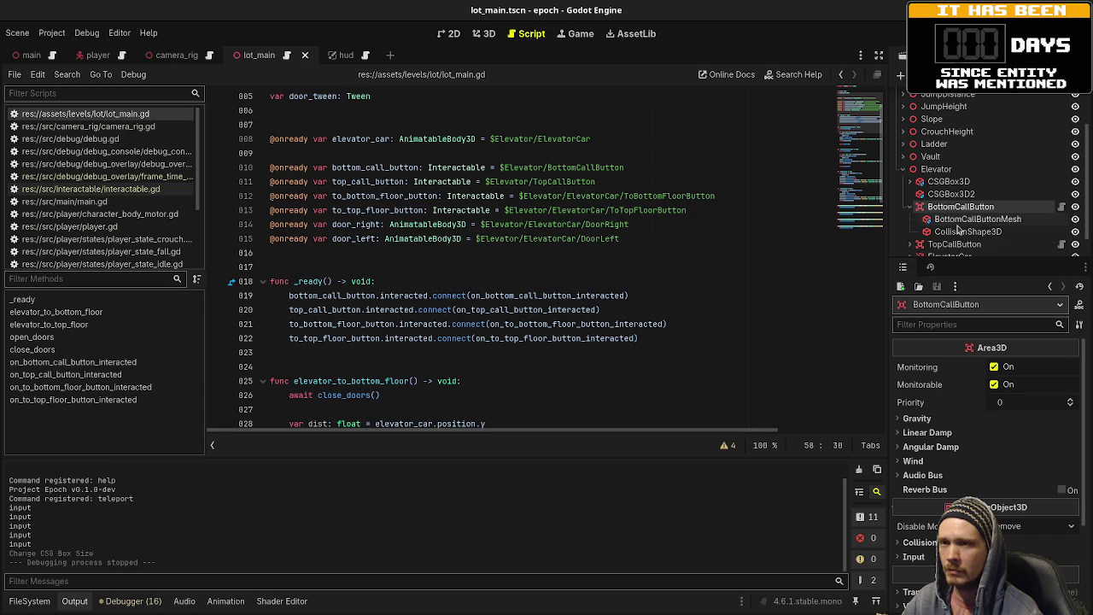
left_click(1061, 207)
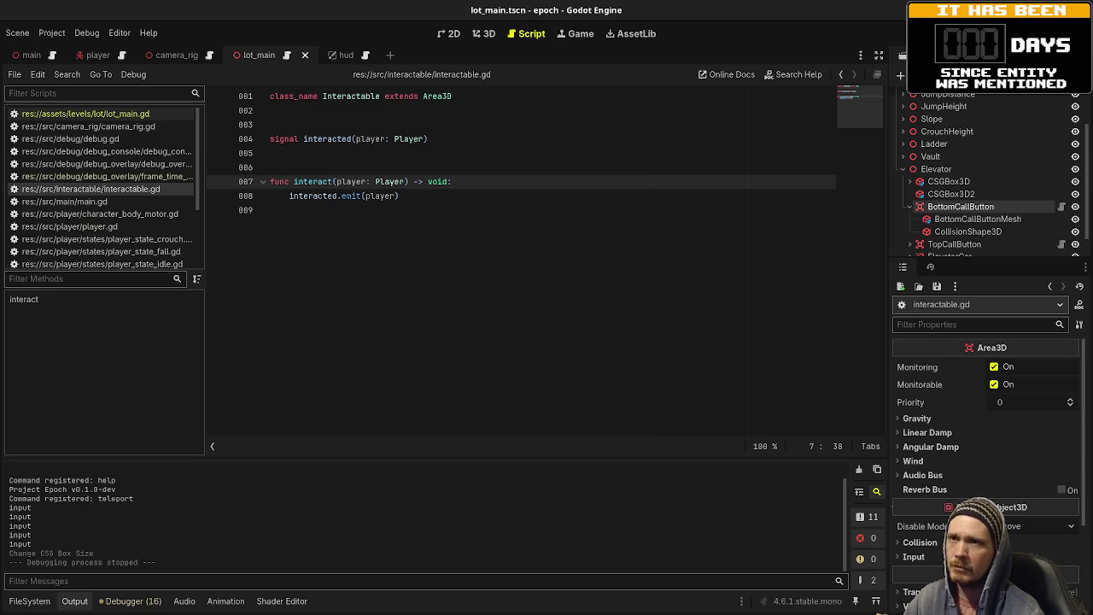
key("F5")
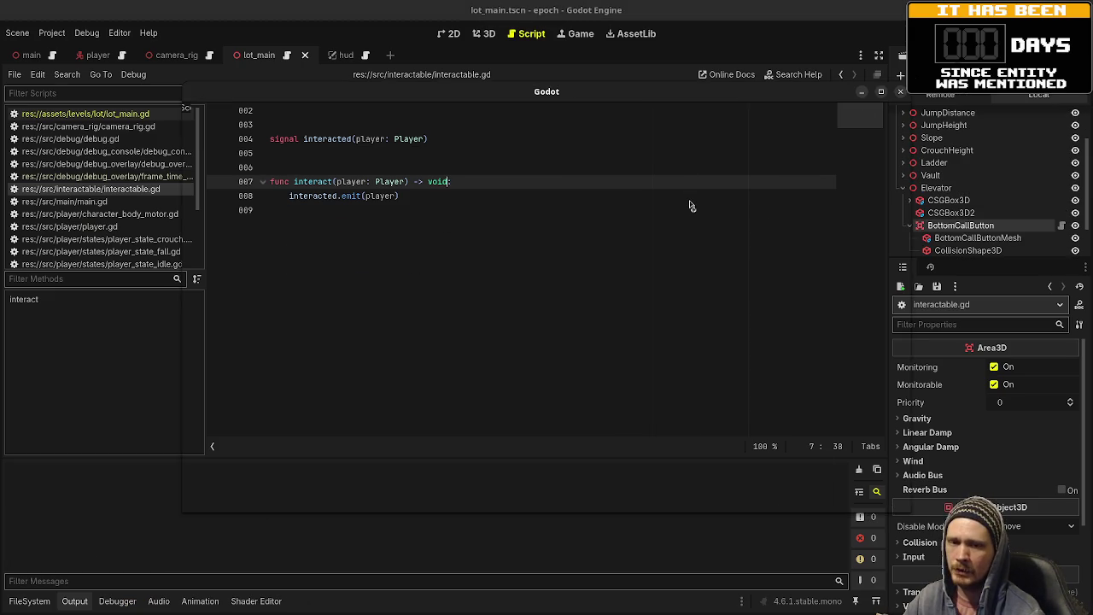
- Walk onto the Jump Height blocks, stepping on and off the green 0.25 m tile
key("w")
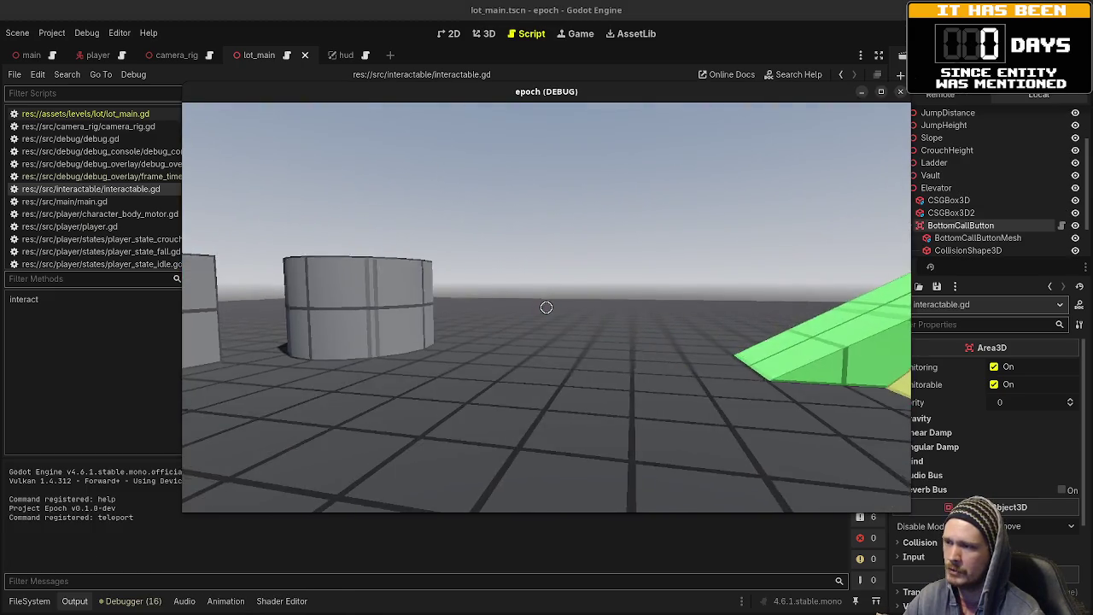
key("w")
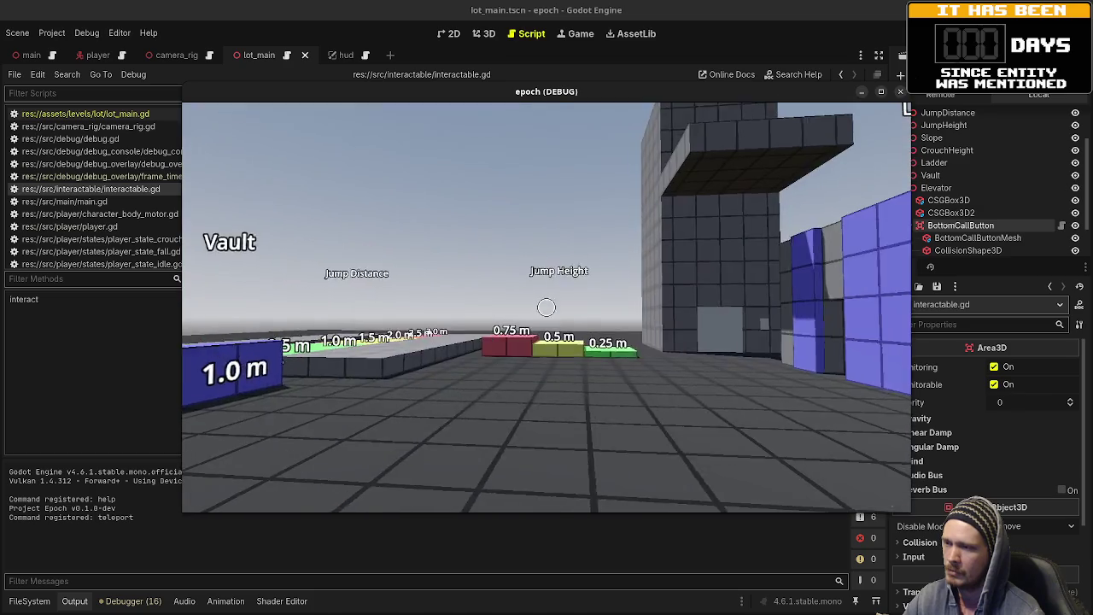
key("w")
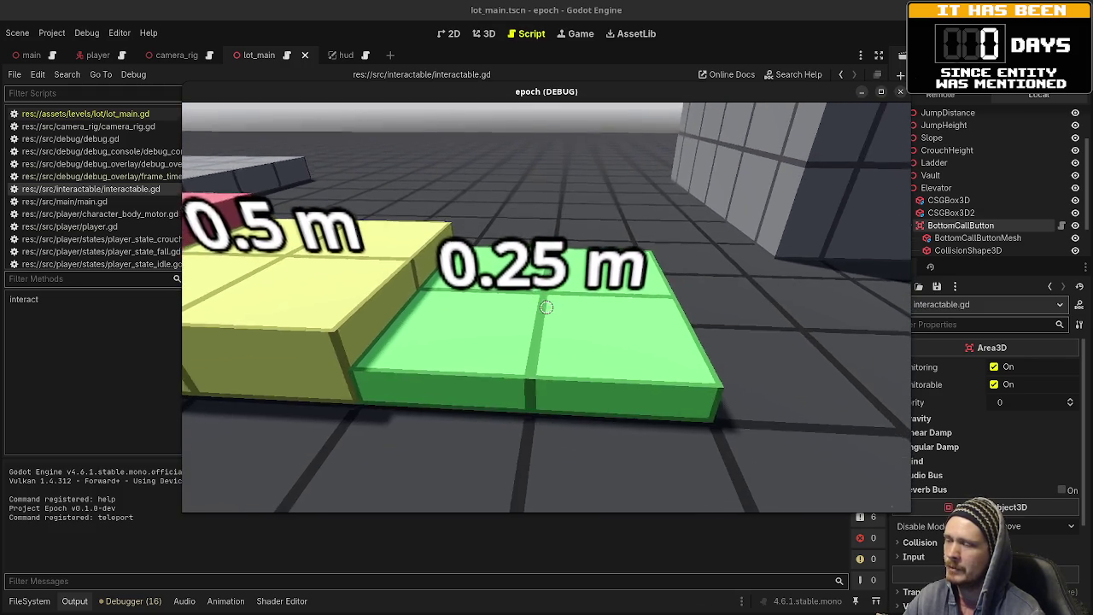
key("w")
key("s")
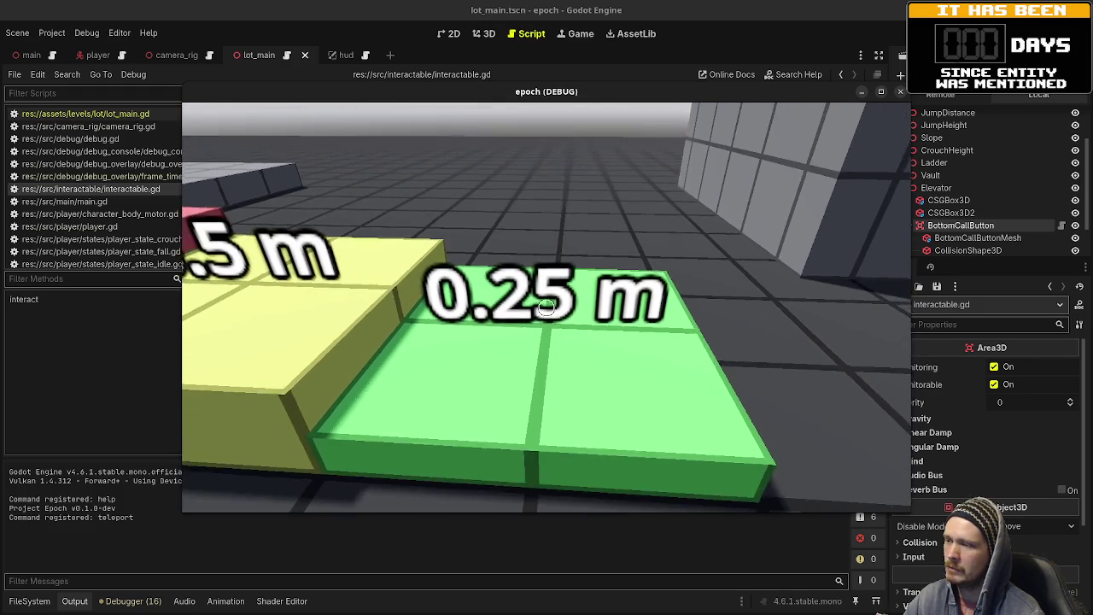
key("s")
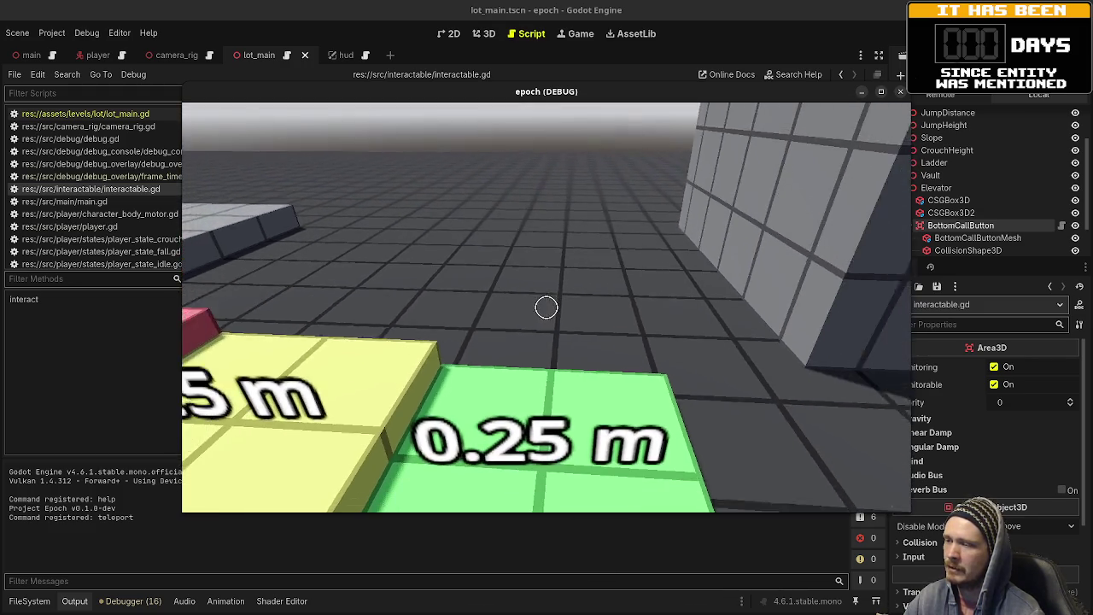
key("w")
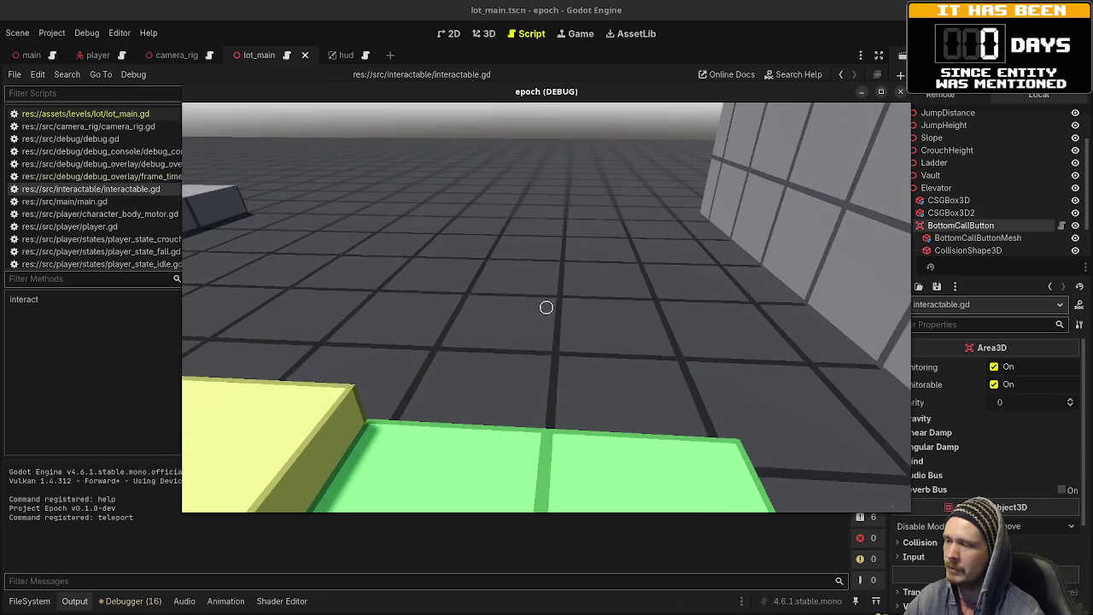
key("s")
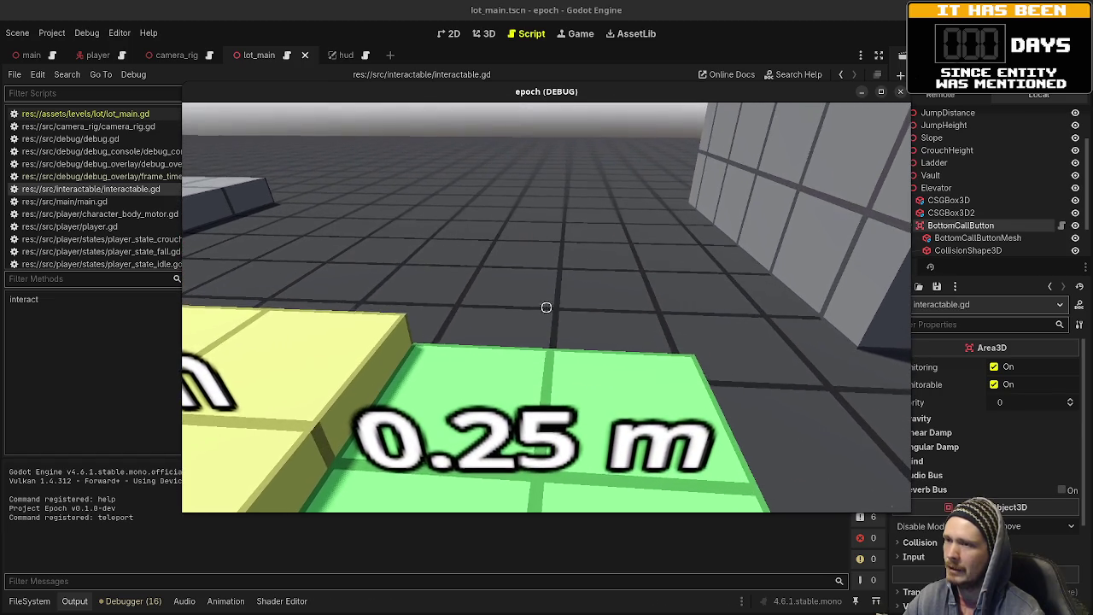
- Look over the slope ramps, return to the 0.25 m block, then stop the game with F8
key("s")
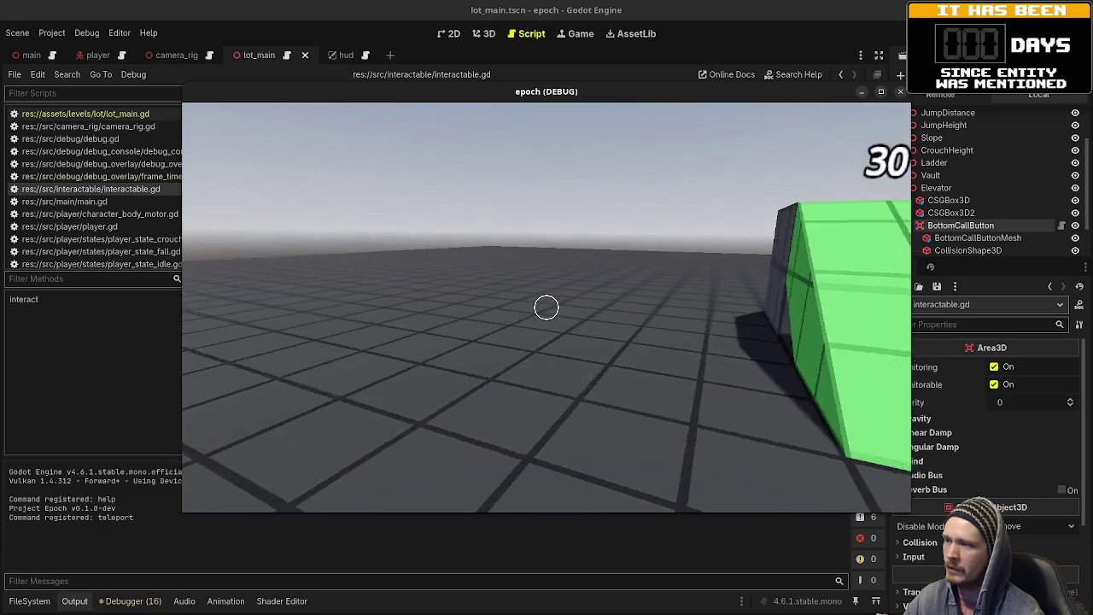
key("w")
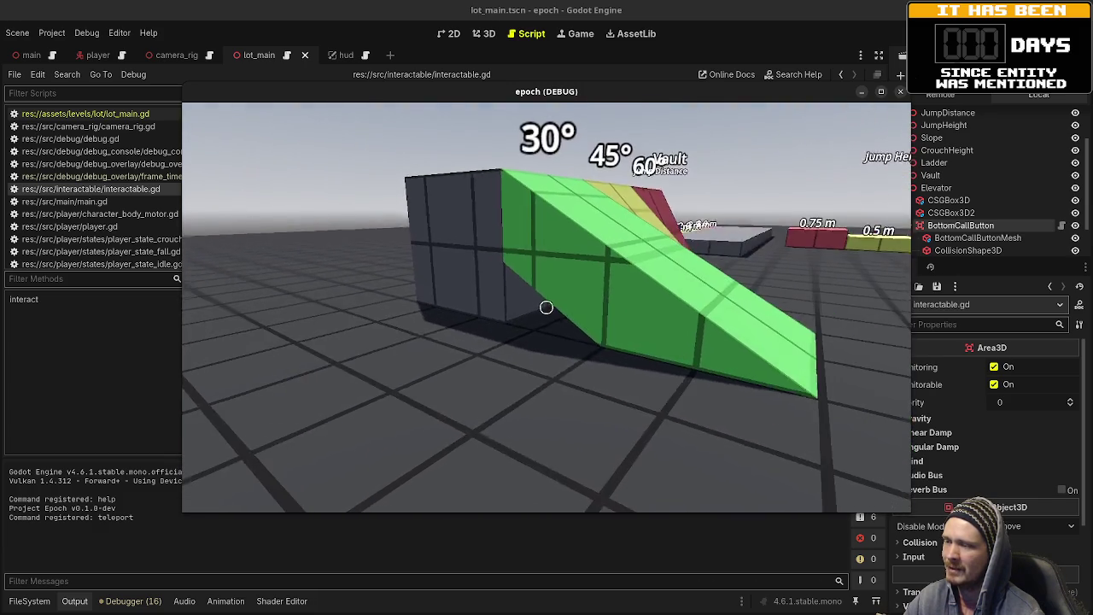
key("w")
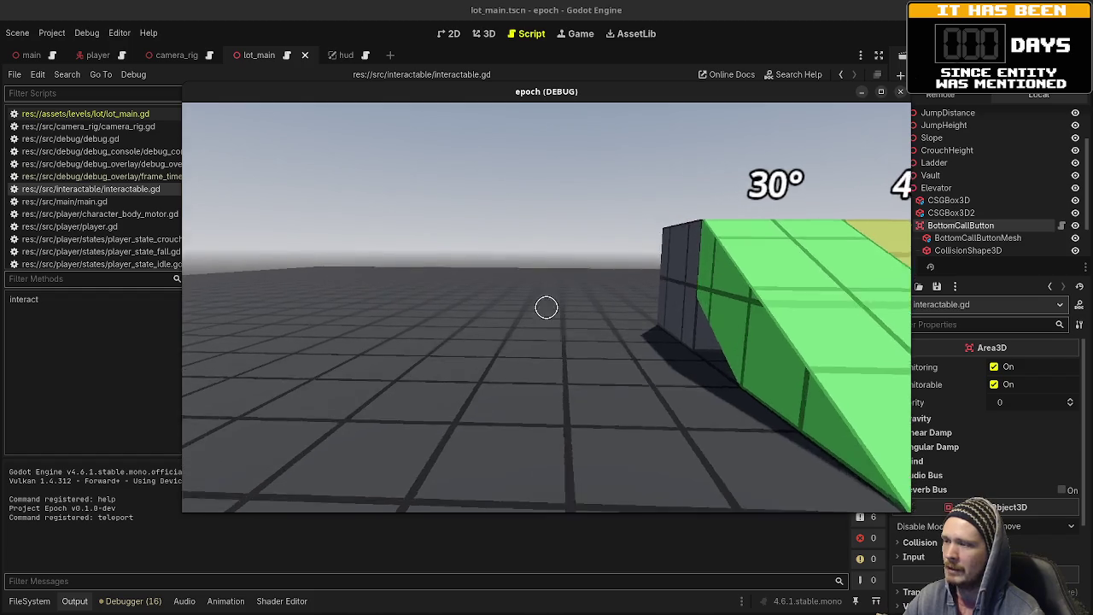
key("w")
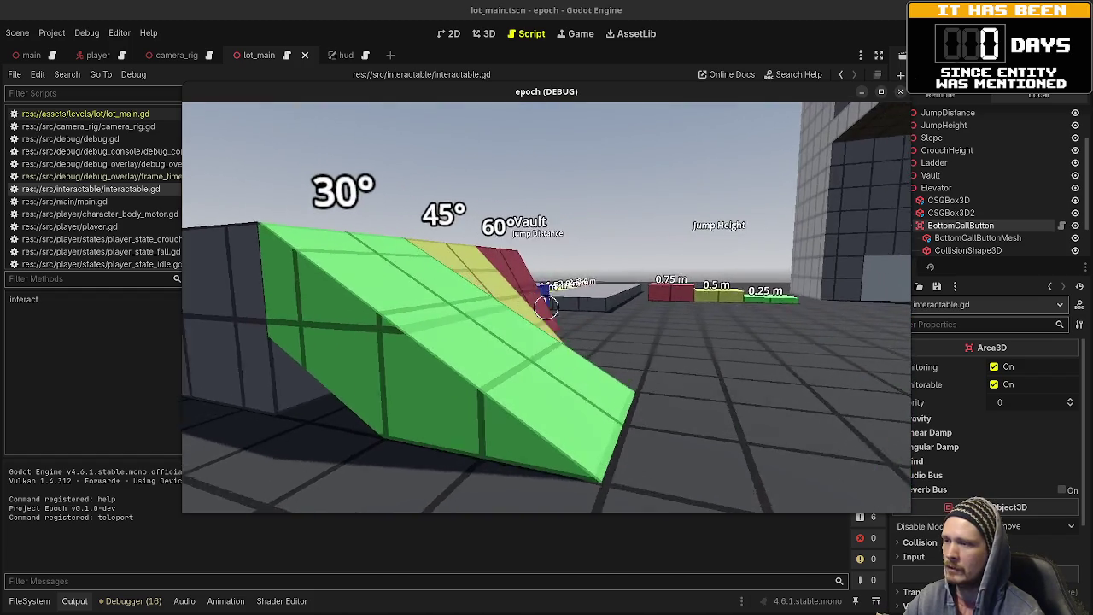
key("w")
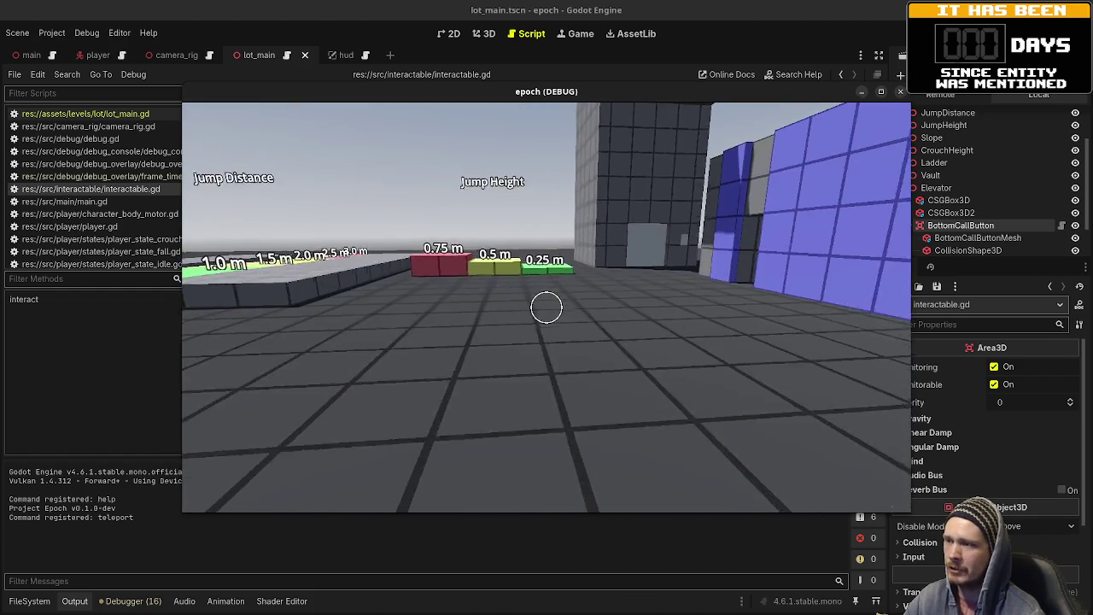
key("w")
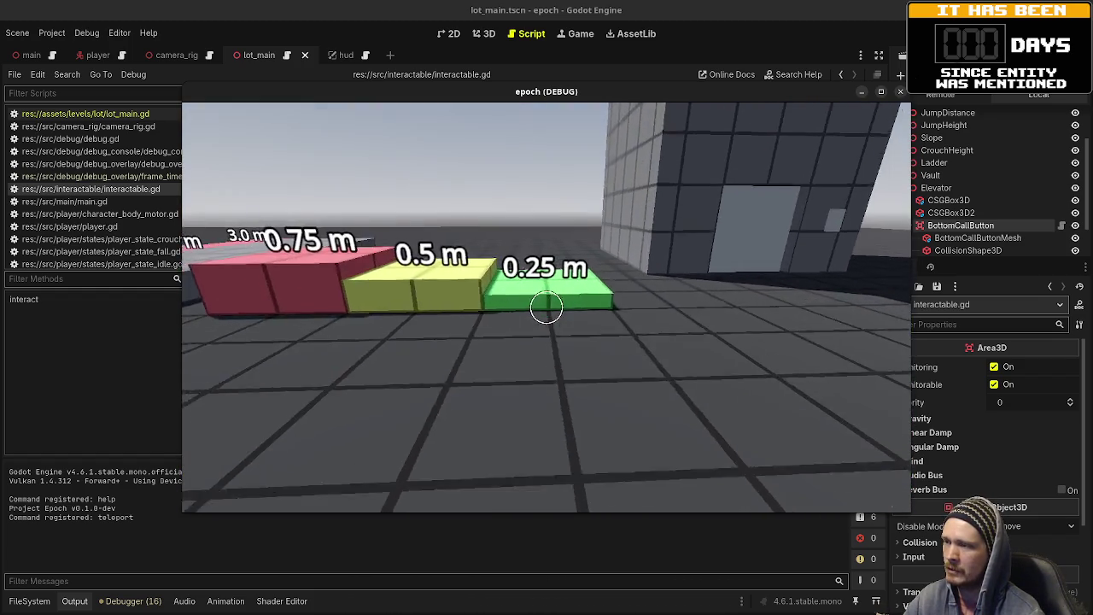
key("s")
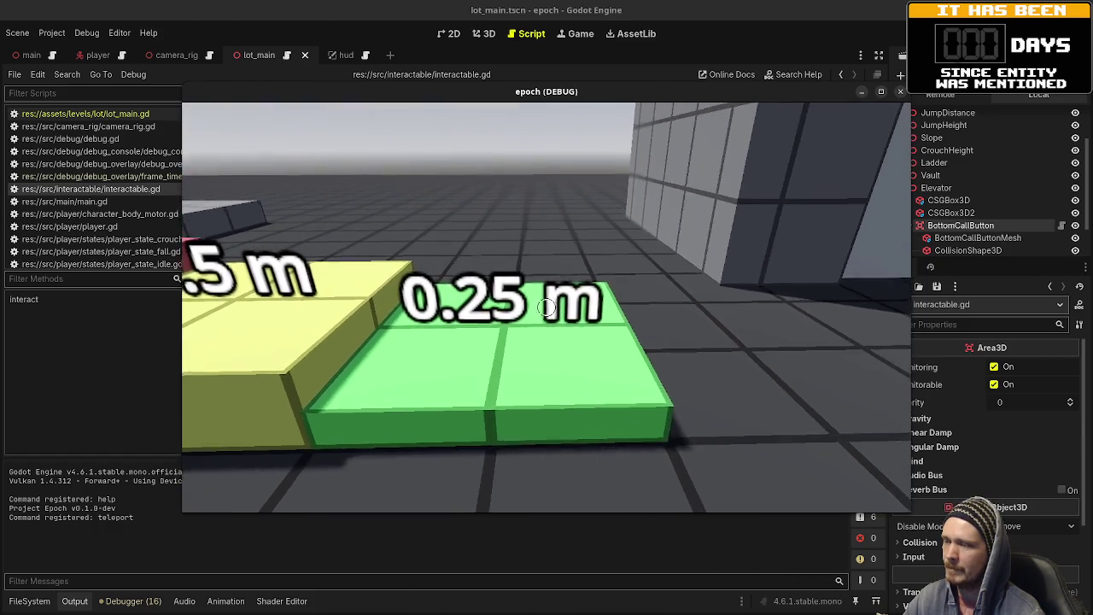
mouse_move(546, 307)
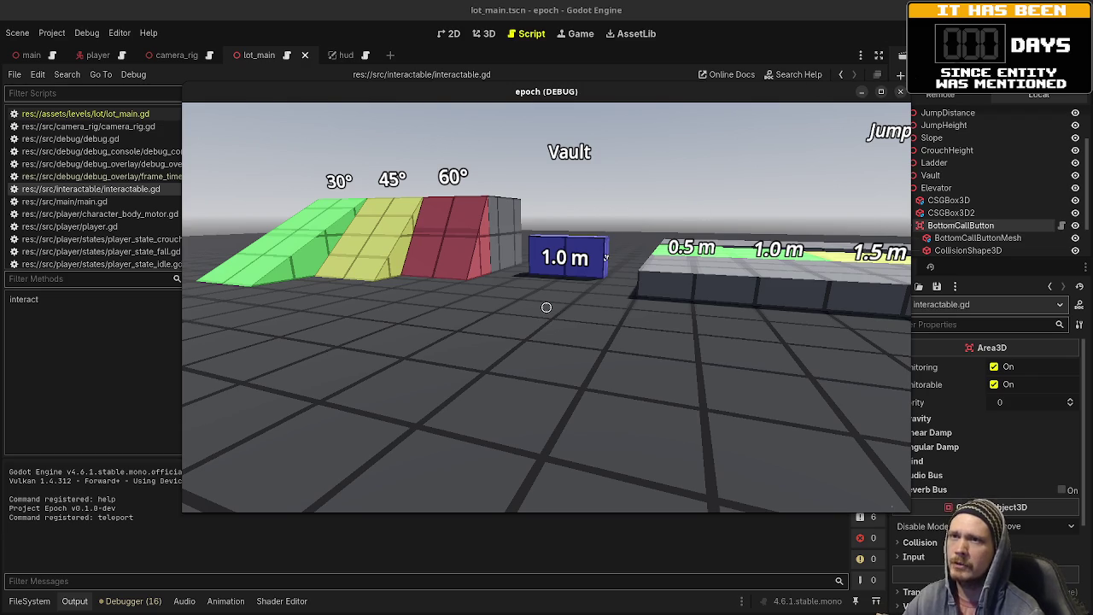
key("F8")
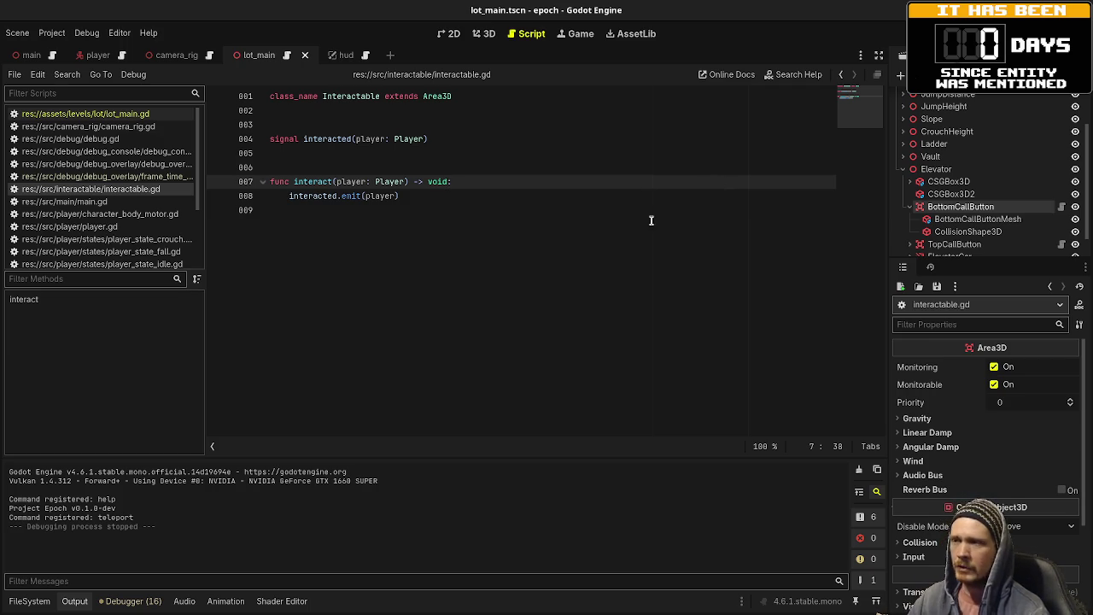
- Switch to the 3D view, run the game to reach the yellow 0.5 m block, then stop it
left_click(469, 211)
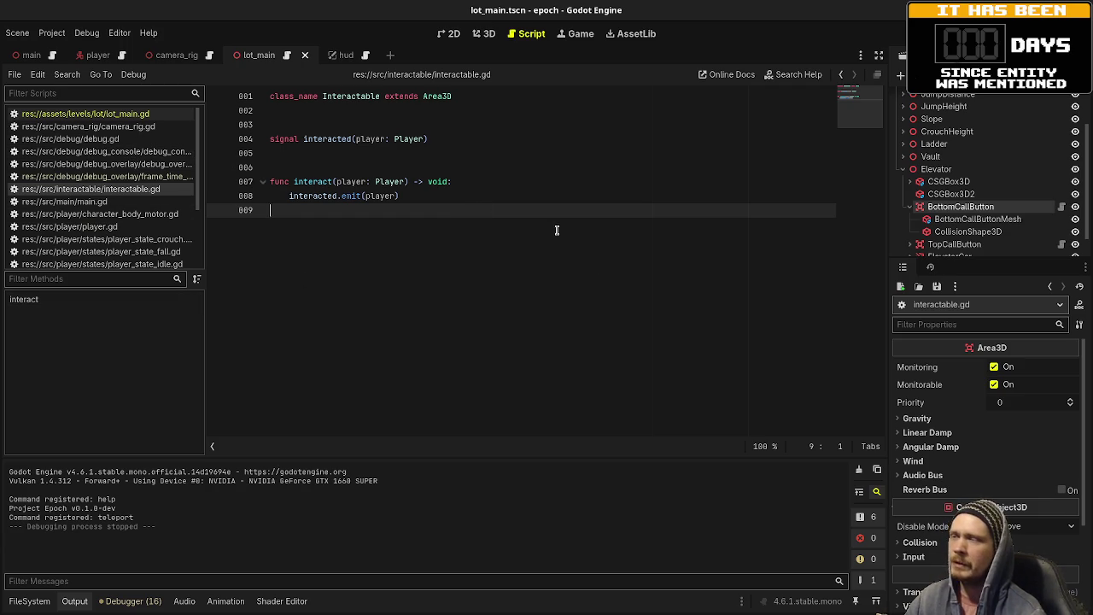
left_click(480, 33)
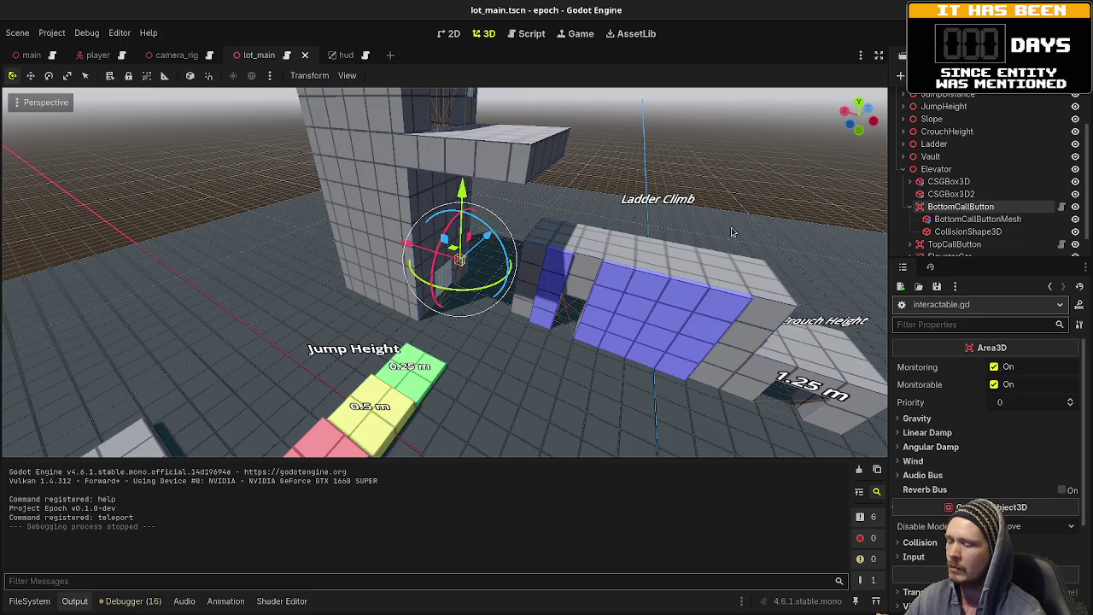
key("F5")
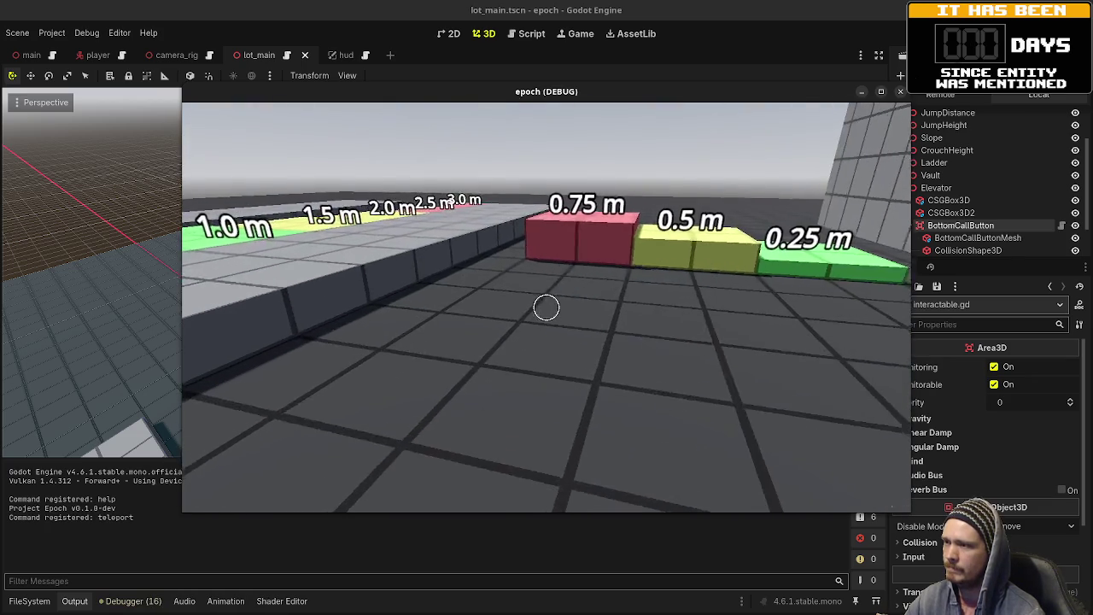
key("w")
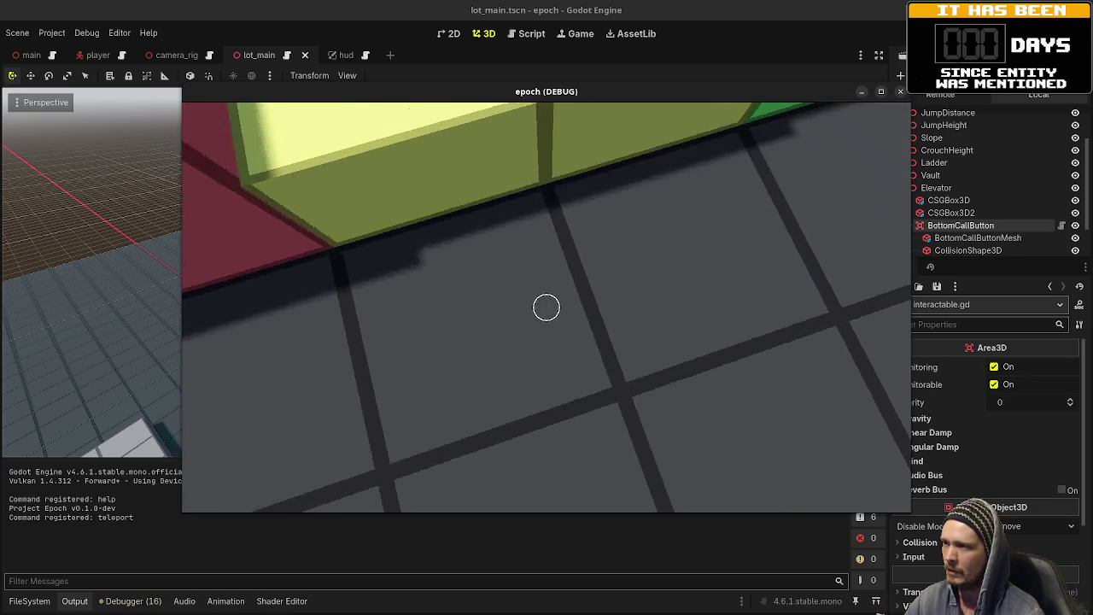
key("Escape")
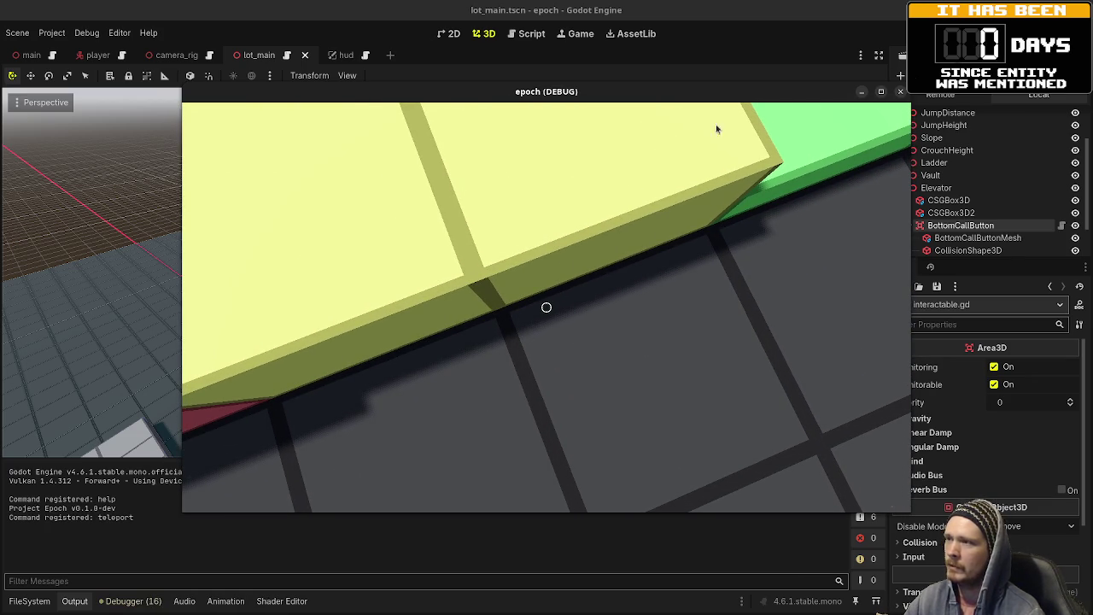
key("F8")
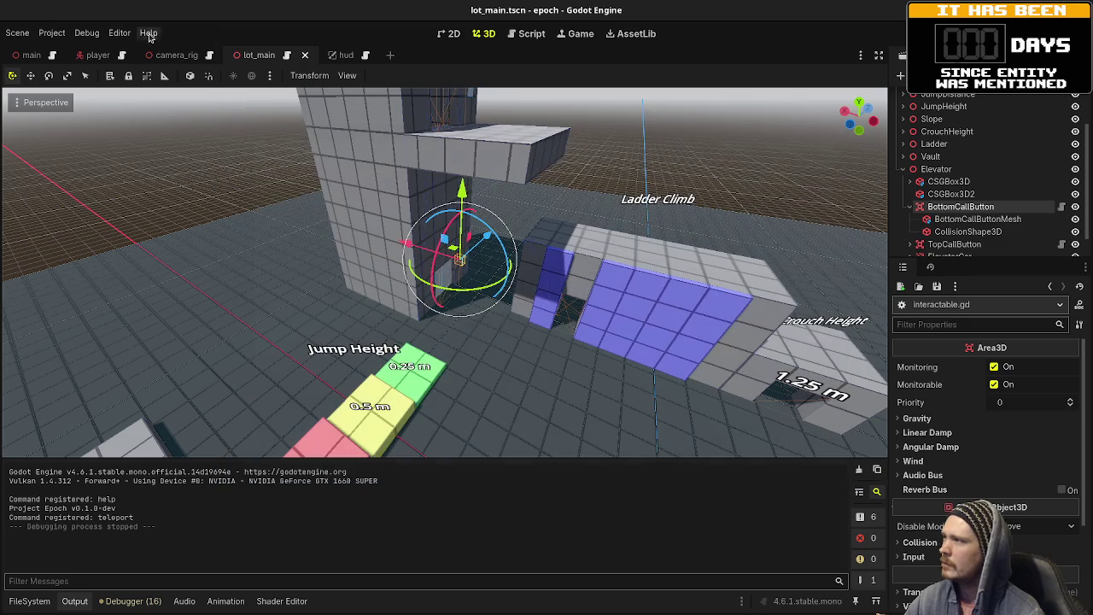
left_click(52, 32)
- Turn on Debug > Visible Collision Shapes and relaunch the game, walking toward the yellow block
left_click(99, 84)
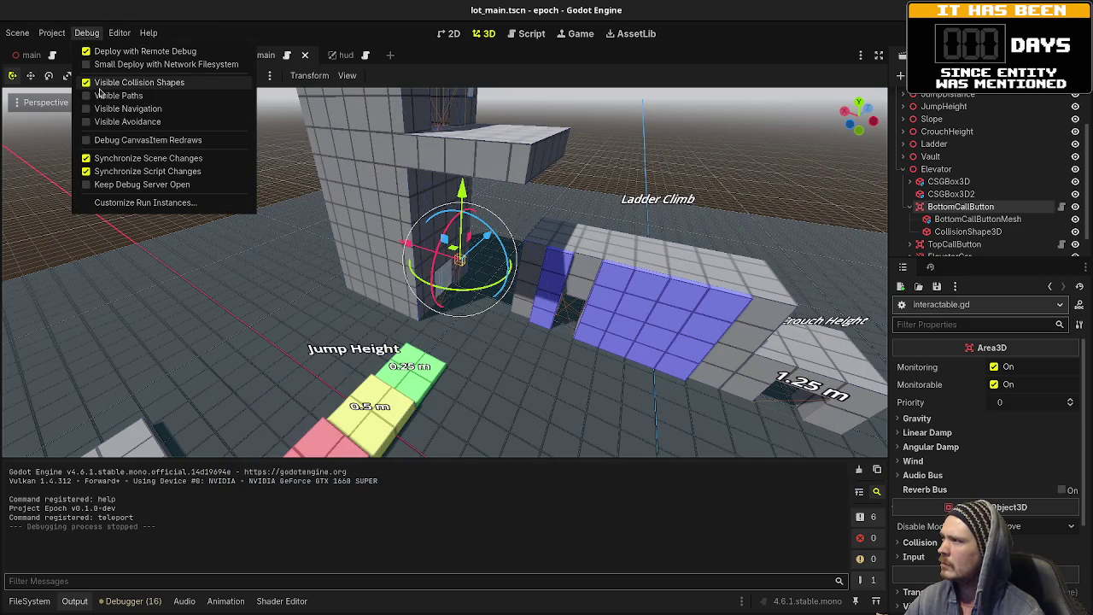
left_click(566, 150)
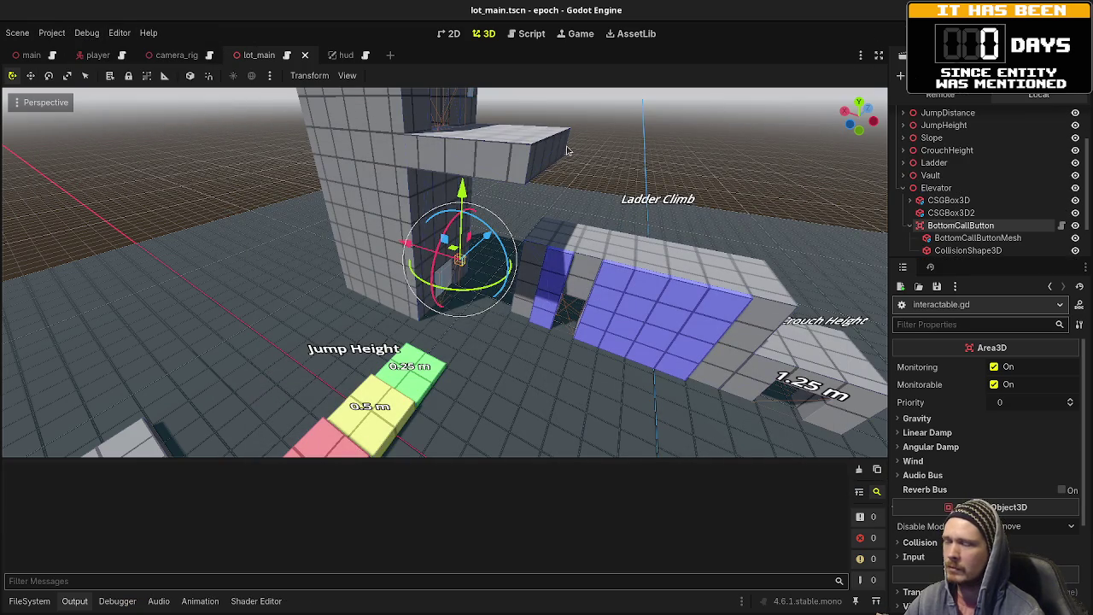
key("F5")
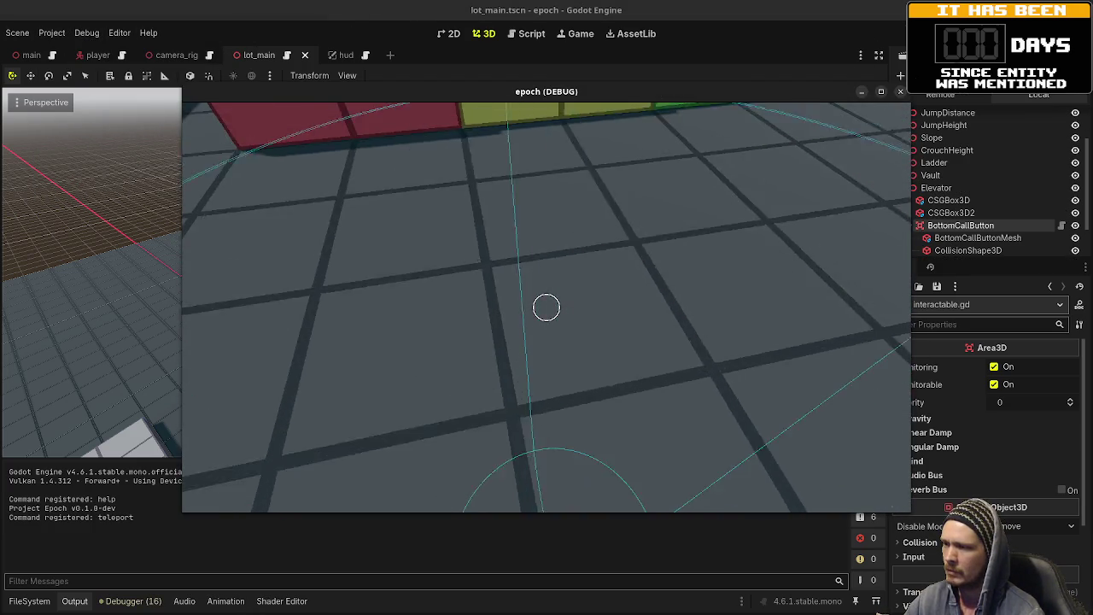
key("w")
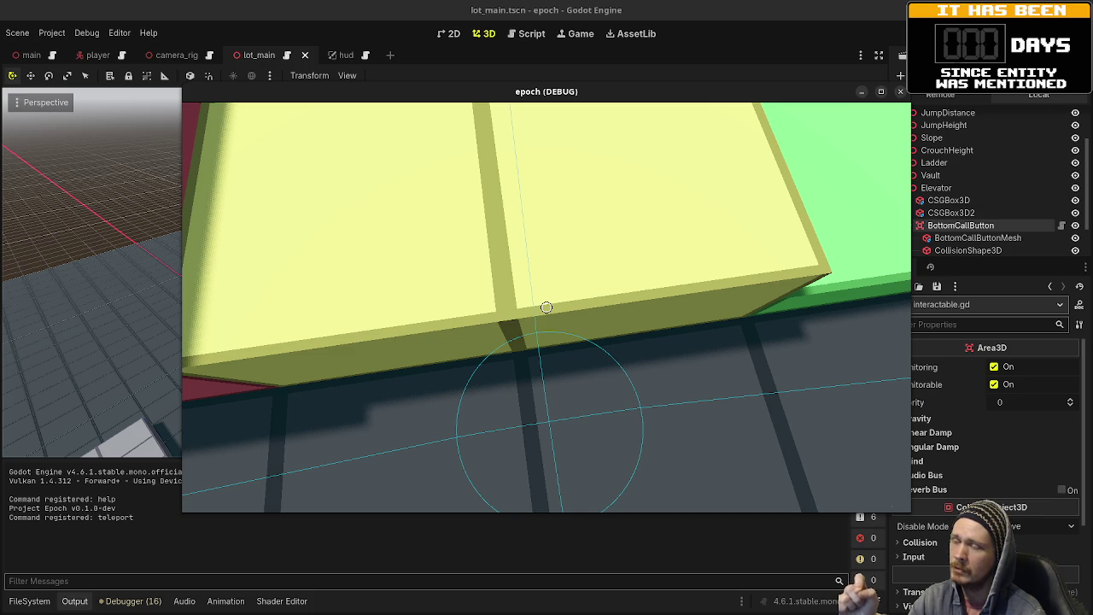
key("a")
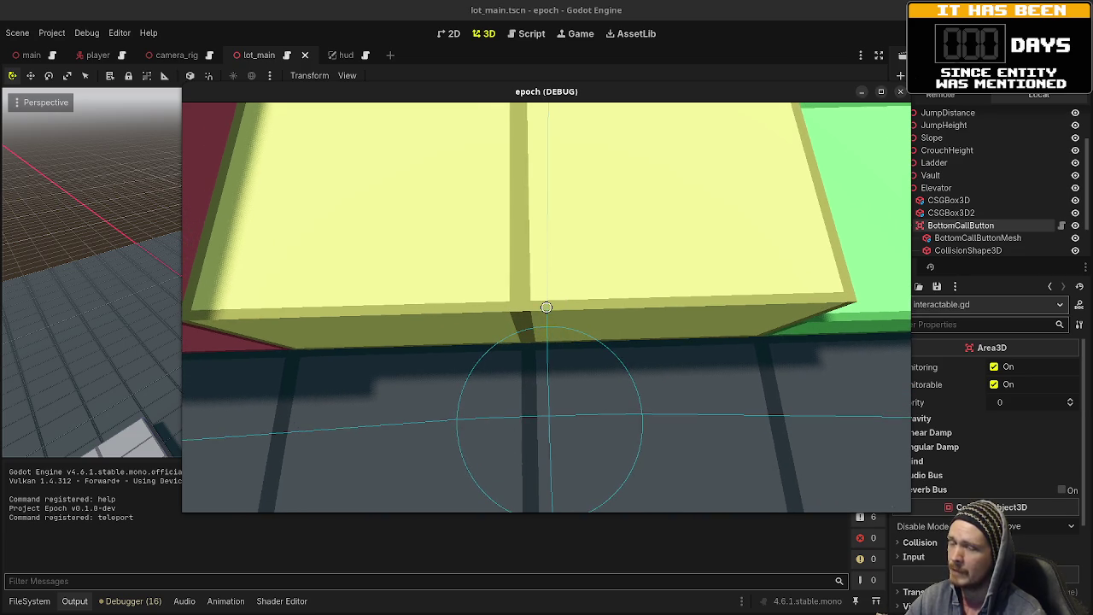
key("space")
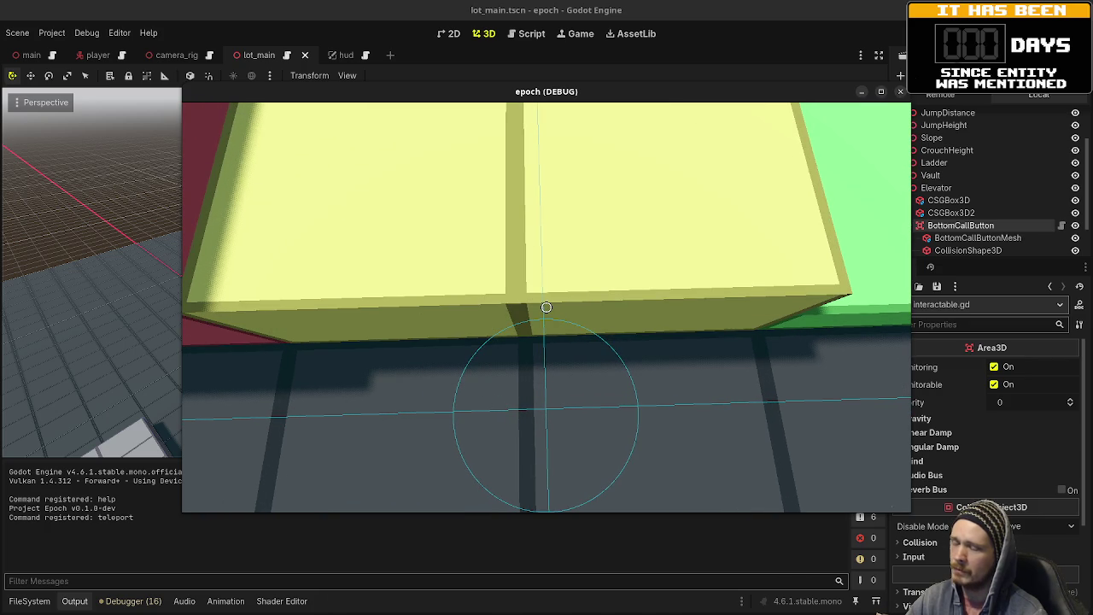
- Jump at the yellow block several times, then show the F3 debug stats overlay
key("space")
key("space")
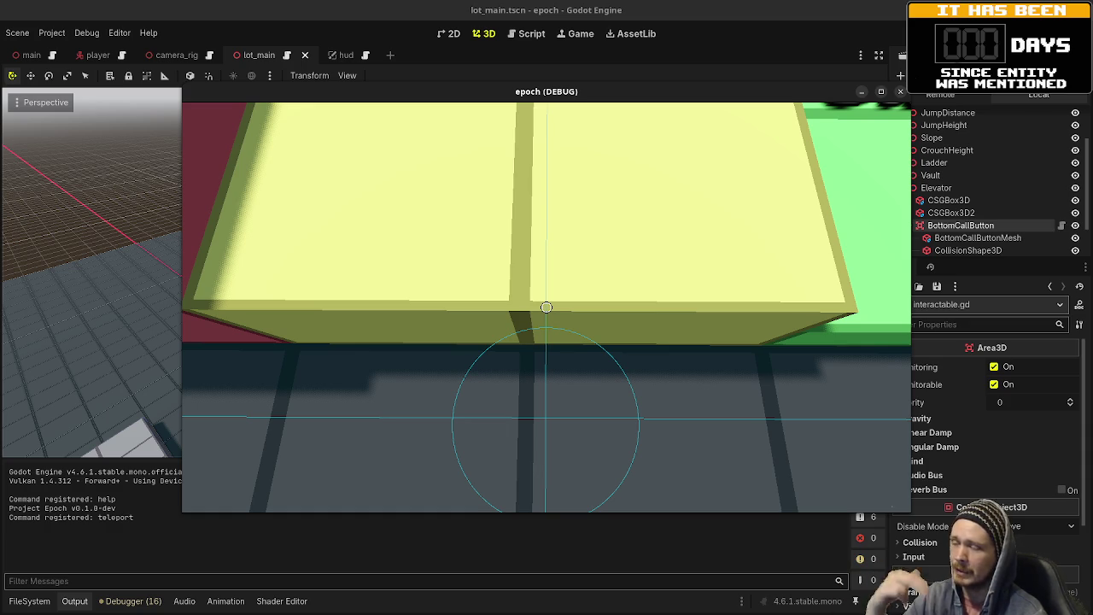
key("space")
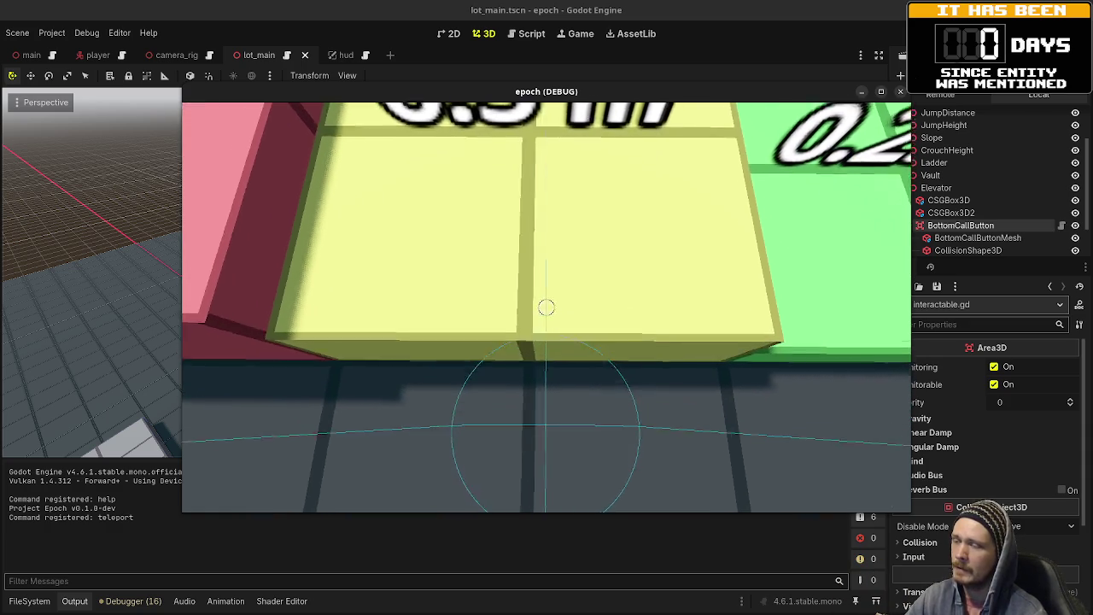
key("F3")
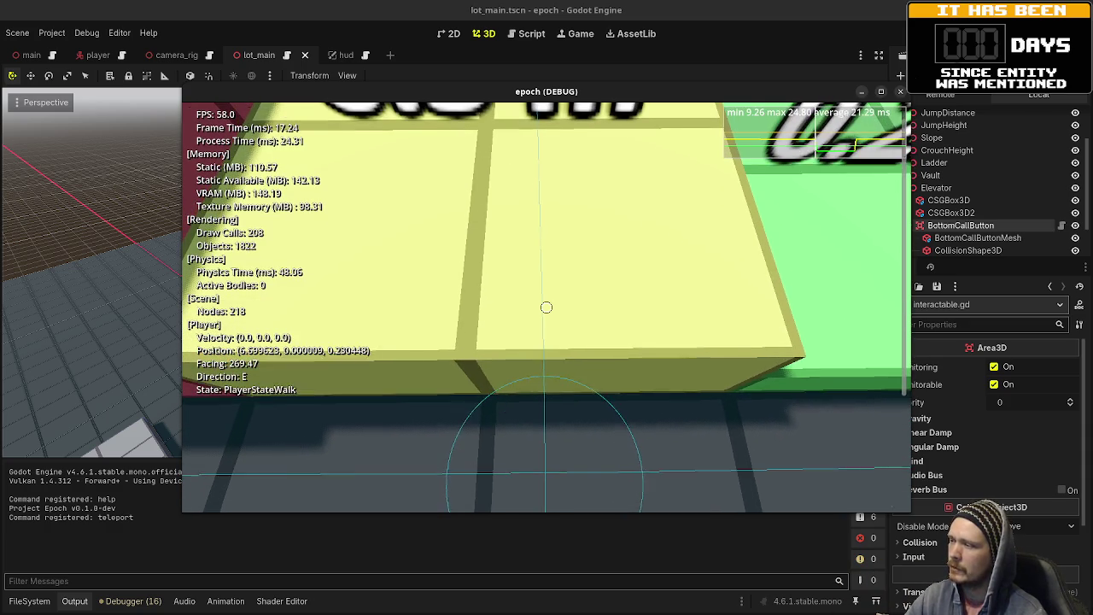
- Walk the player forward and jump repeatedly at the 0.5 m block
key("w")
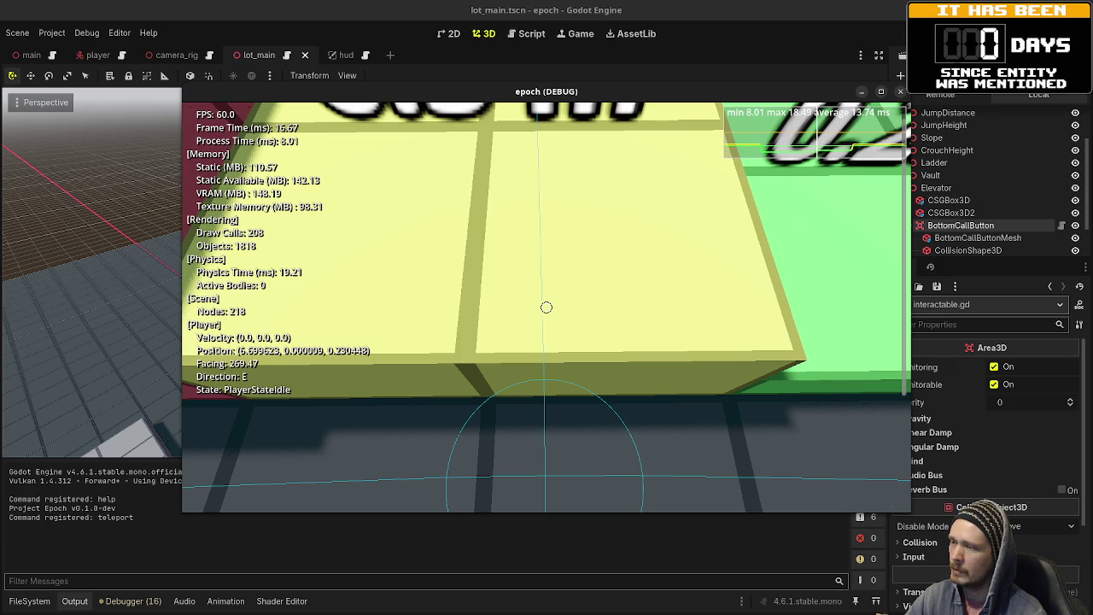
key("space")
key("space")
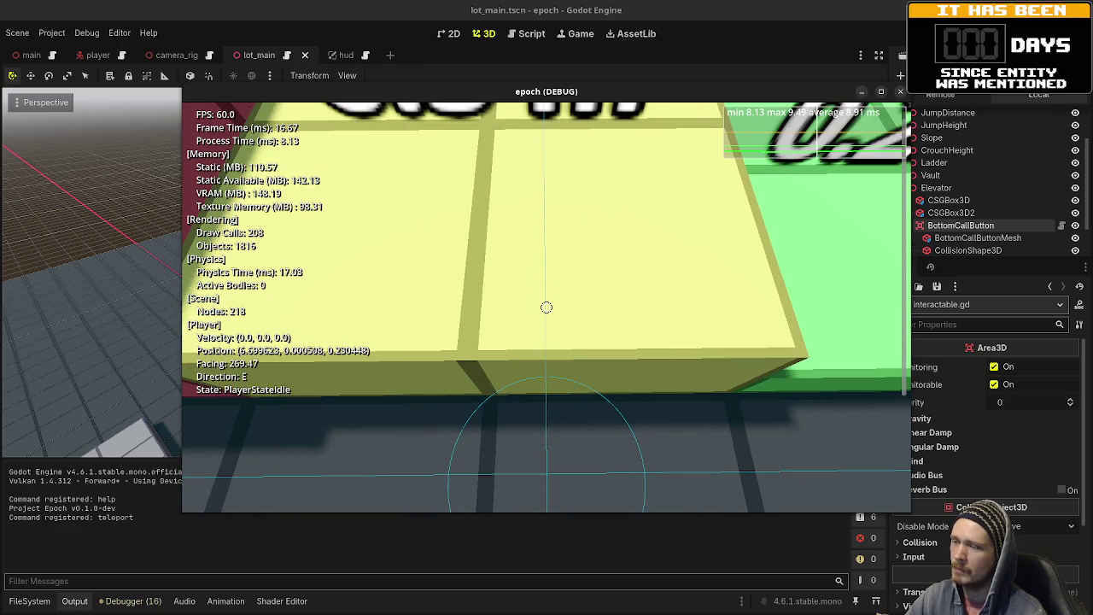
key("space")
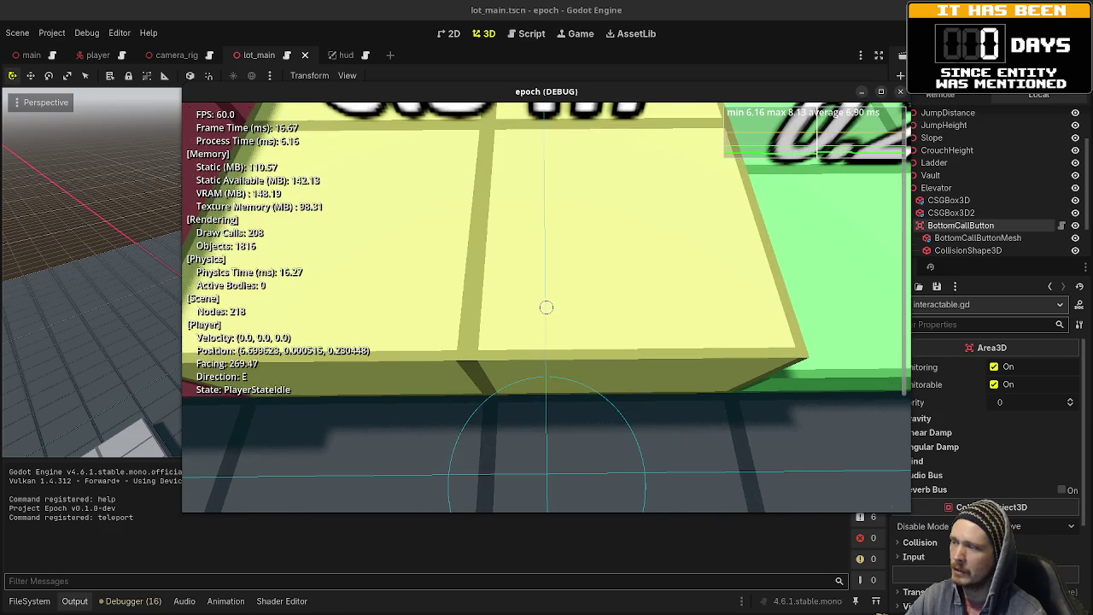
key("space")
key("space")
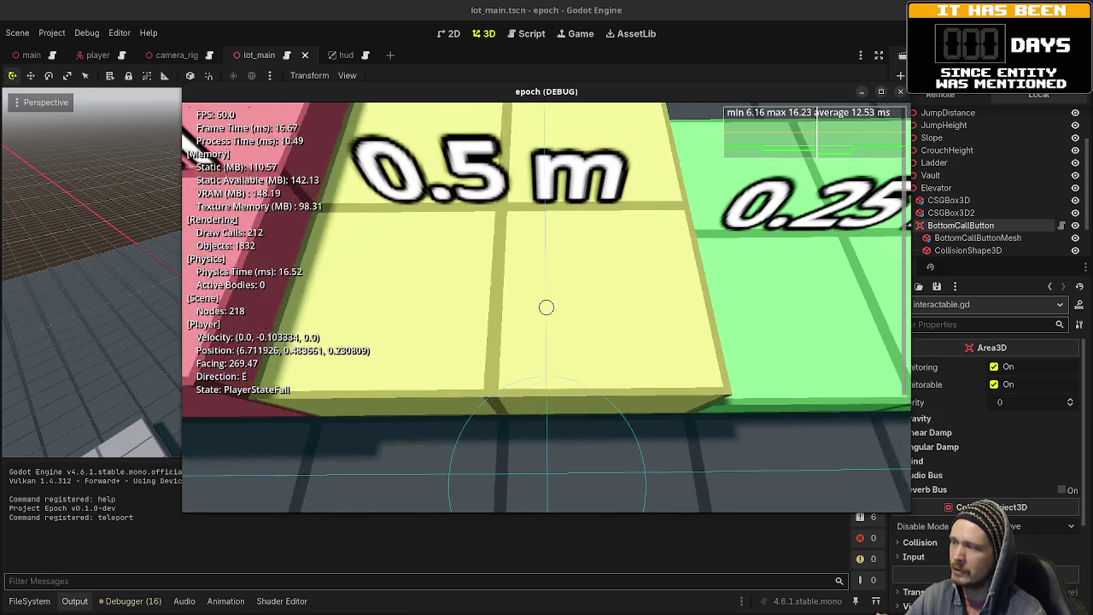
key("space")
key("space")
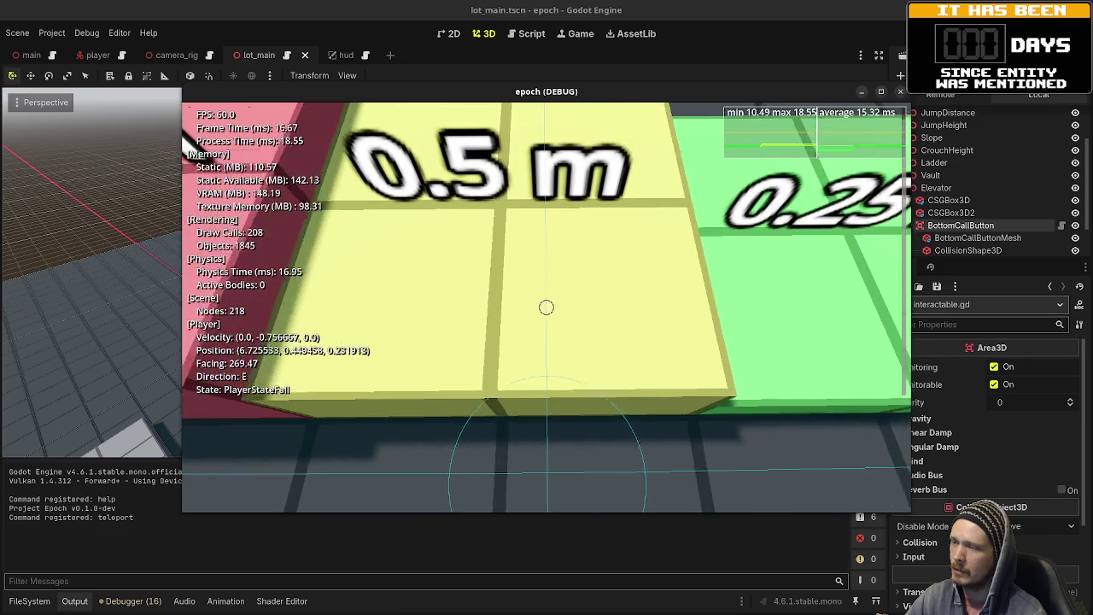
key("space")
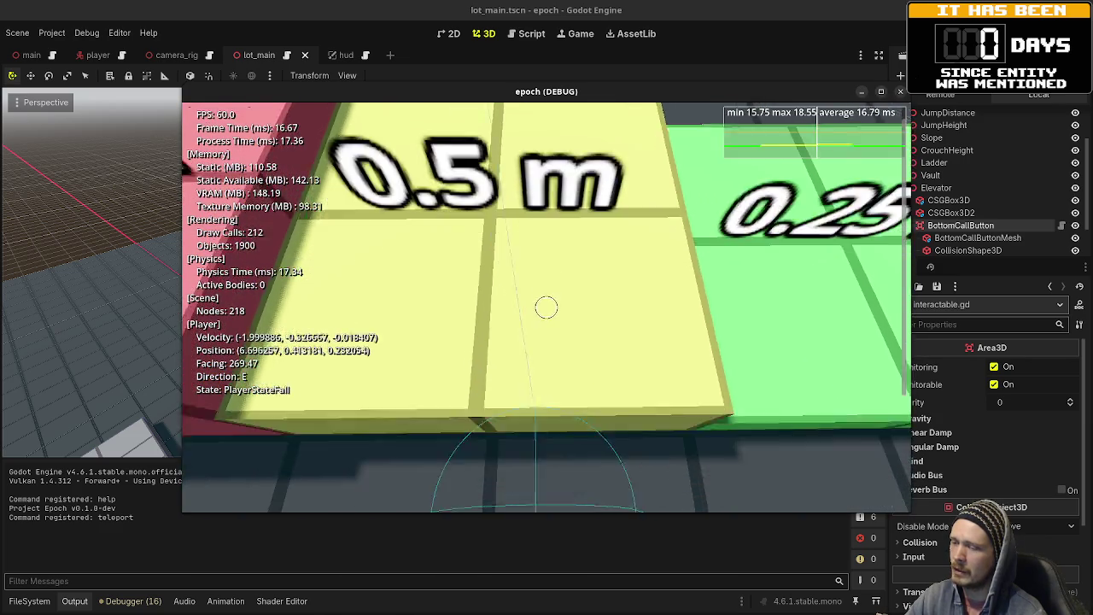
- Strafe right onto the green 0.25 m block, jump on it, and back away
key("space")
key("d")
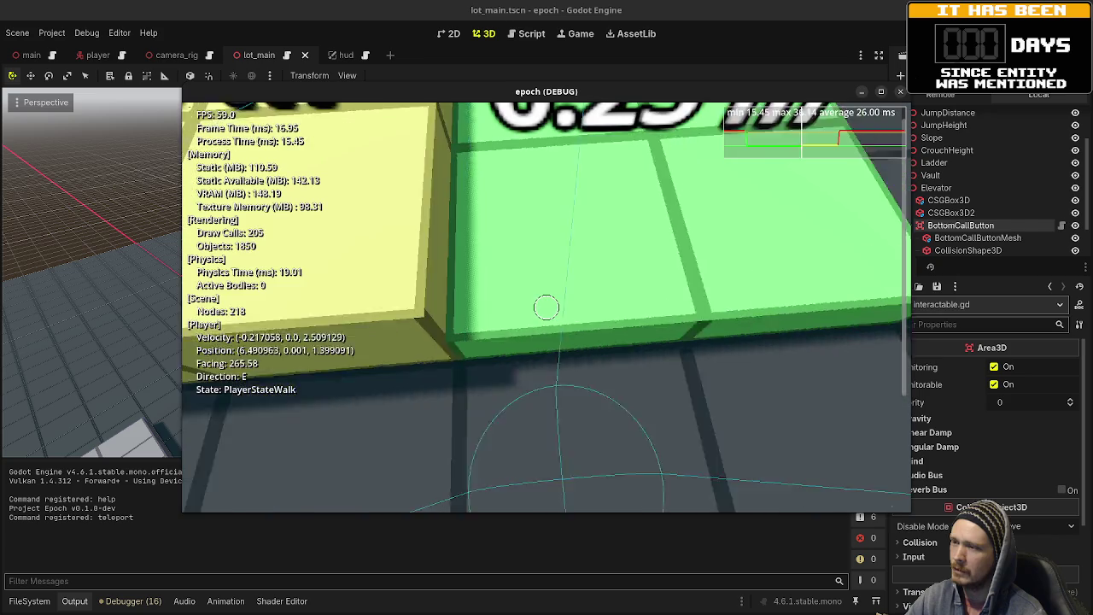
key("space")
key("space")
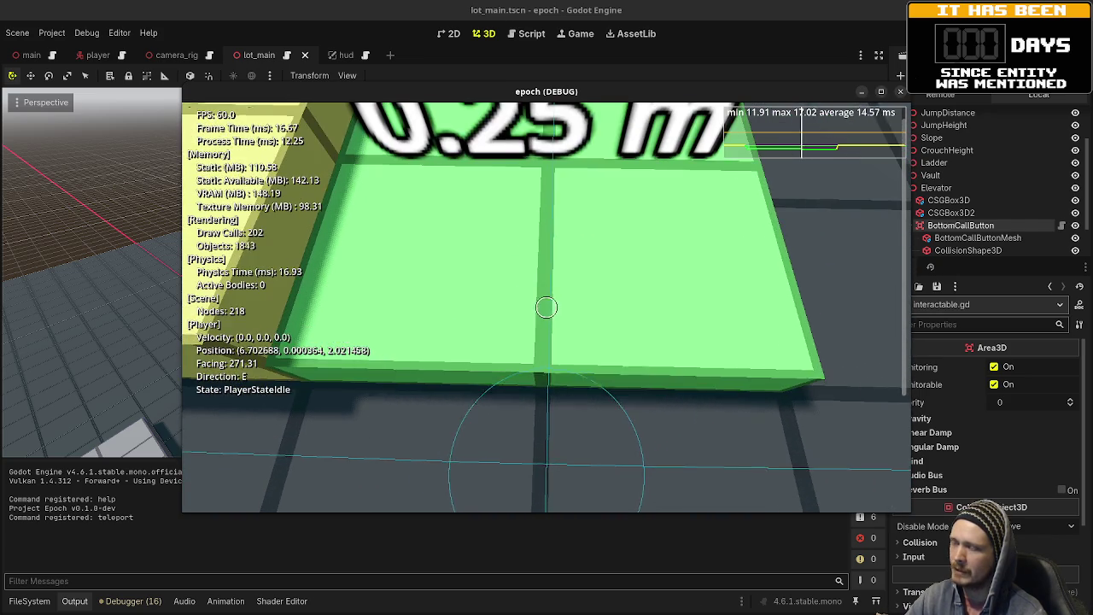
key("space")
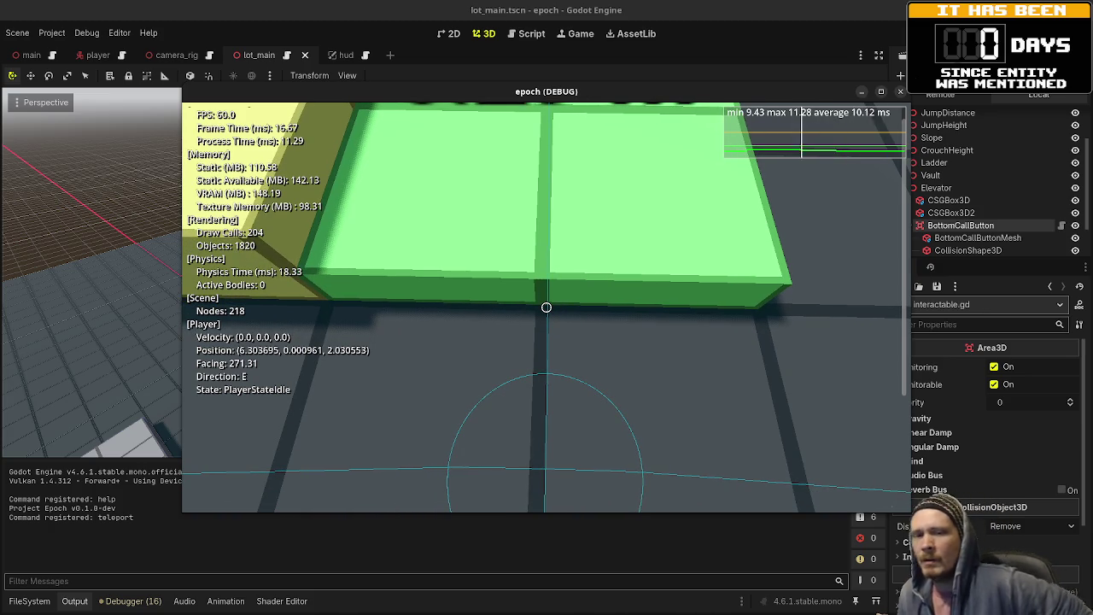
- Line up at the 0.25 m step, jump onto it three times, back off, and stop the game
left_click_drag(546, 307, 546, 308)
key("w")
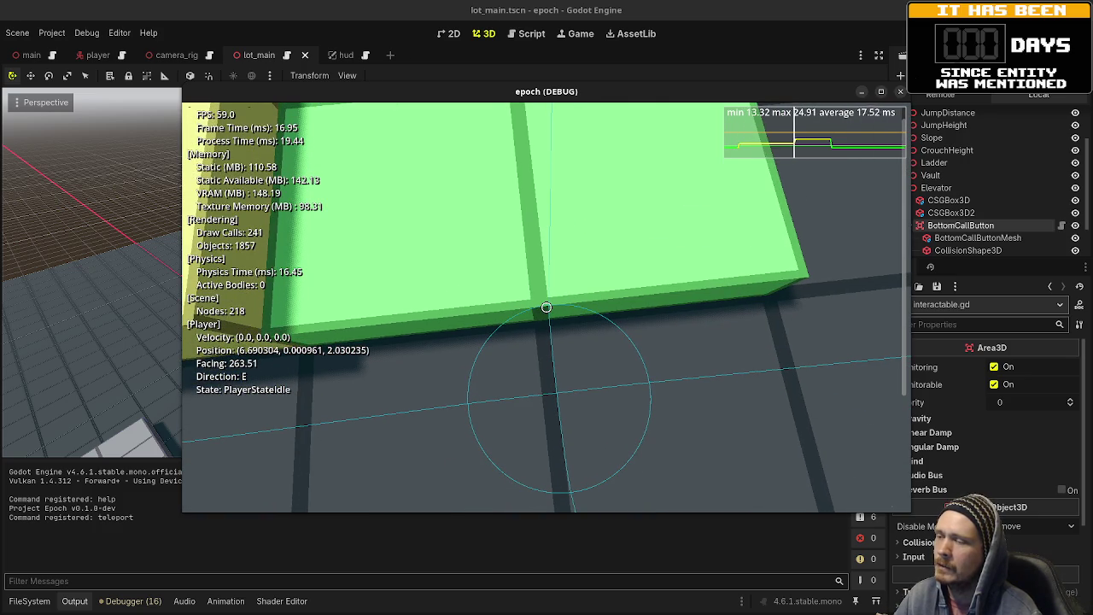
left_click_drag(547, 307, 547, 307)
key("a")
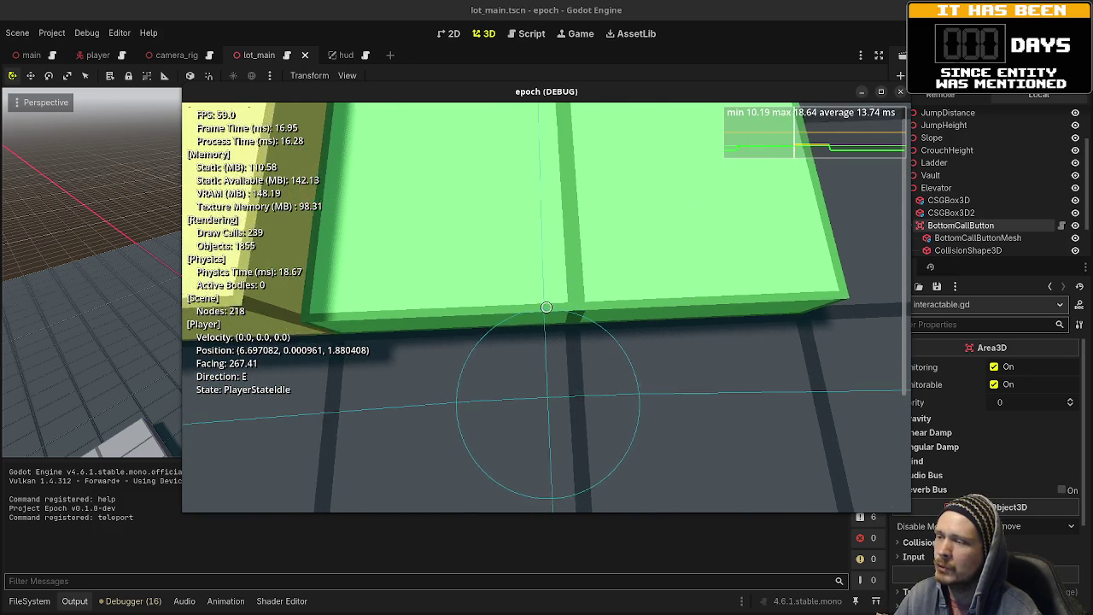
key("d")
key("a")
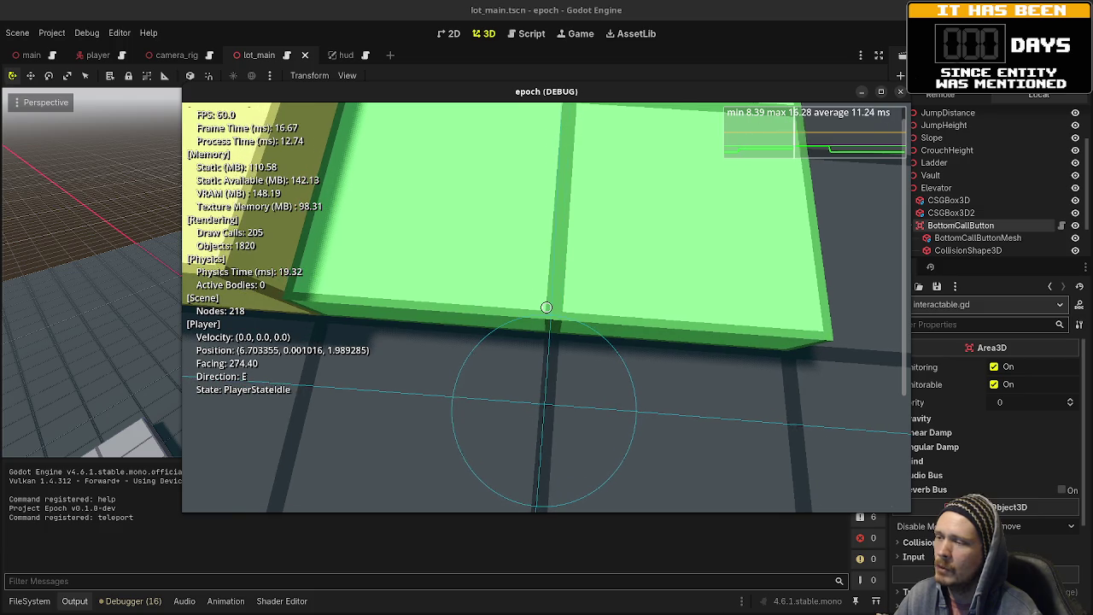
key("space")
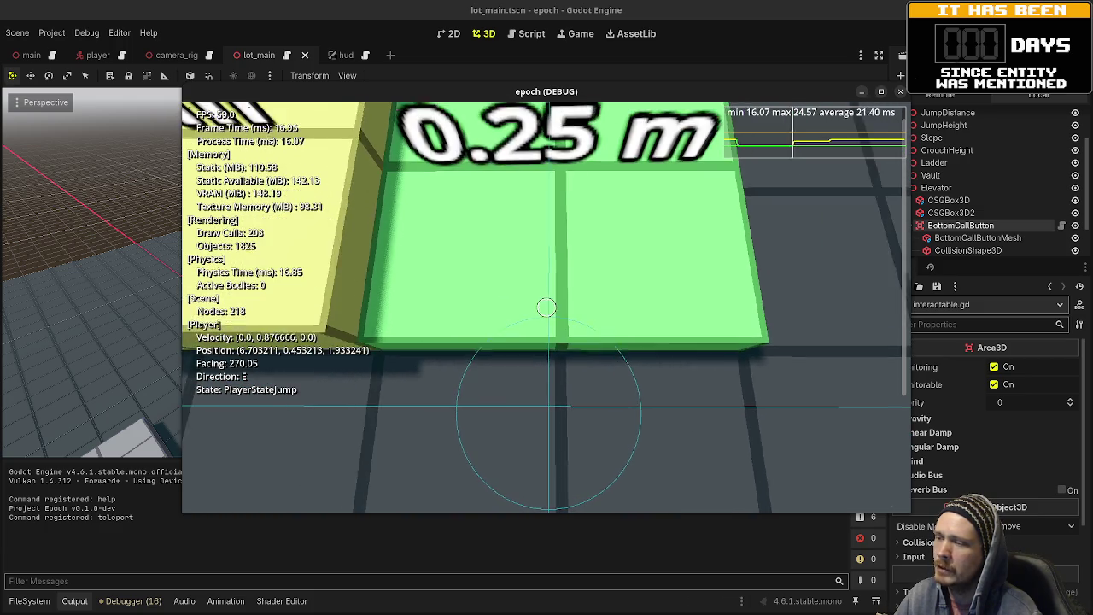
key("space")
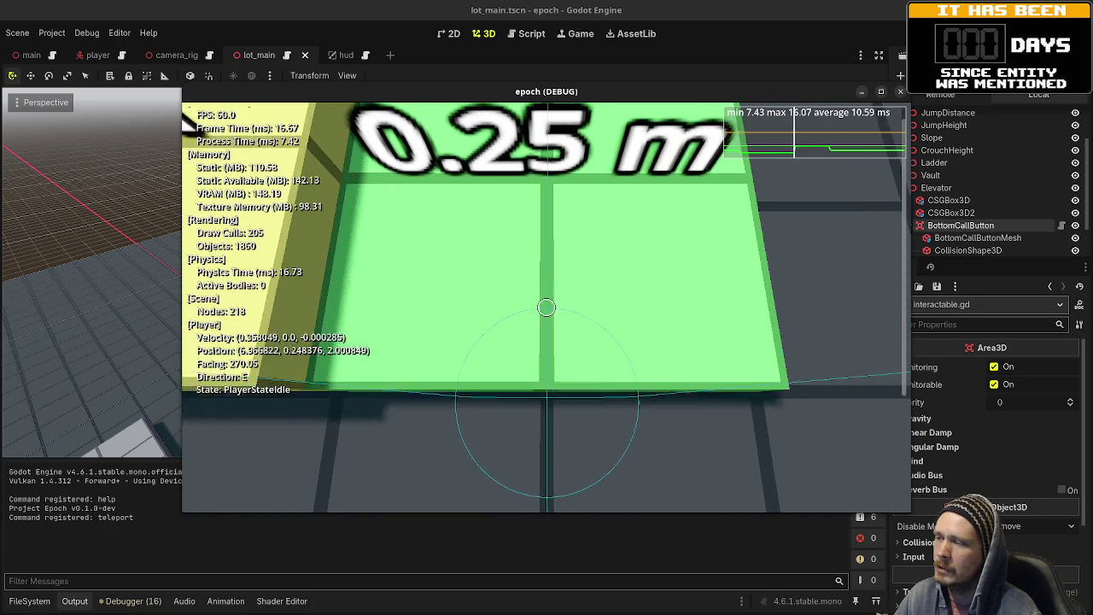
key("space")
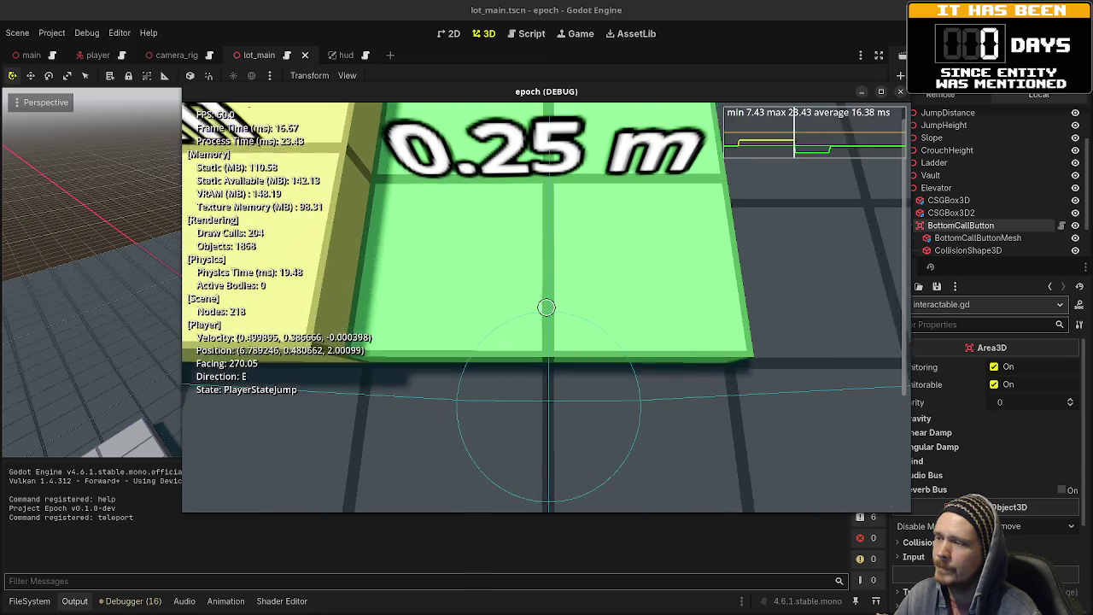
key("s")
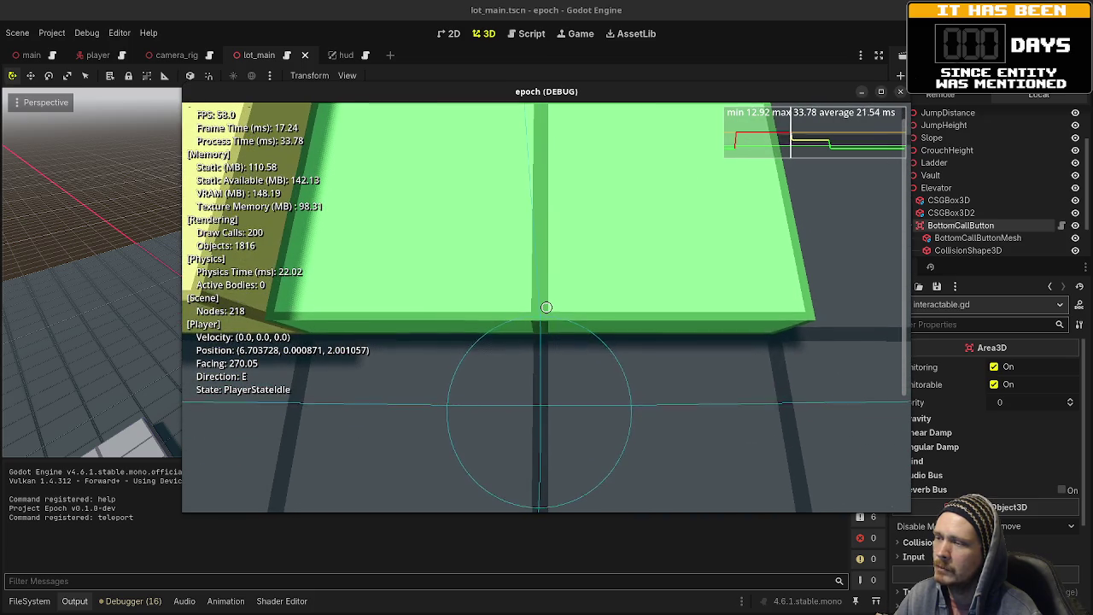
mouse_move(547, 307)
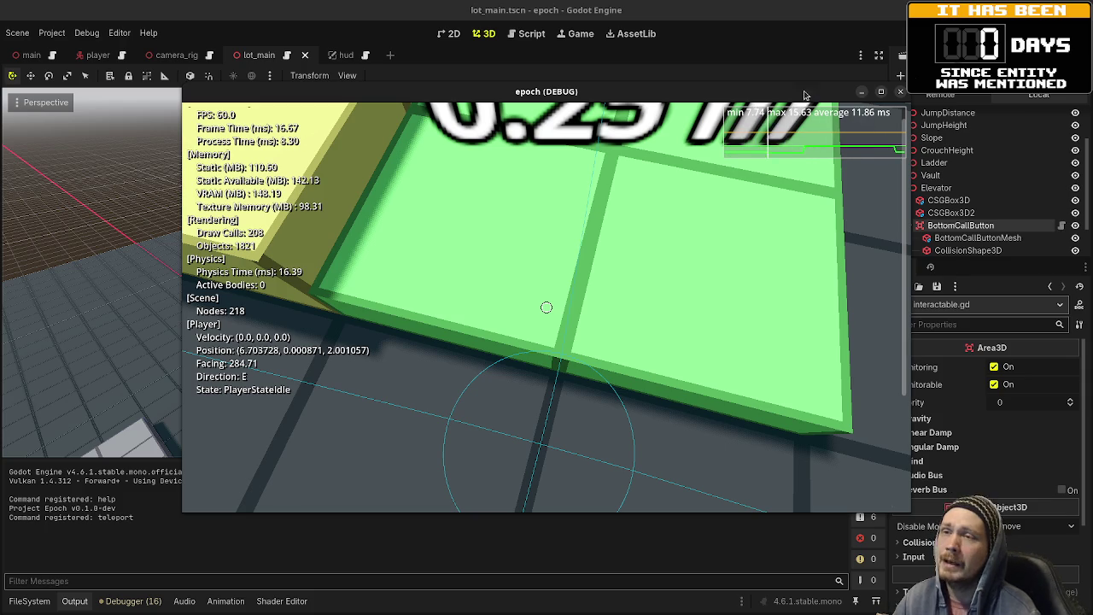
key("F8")
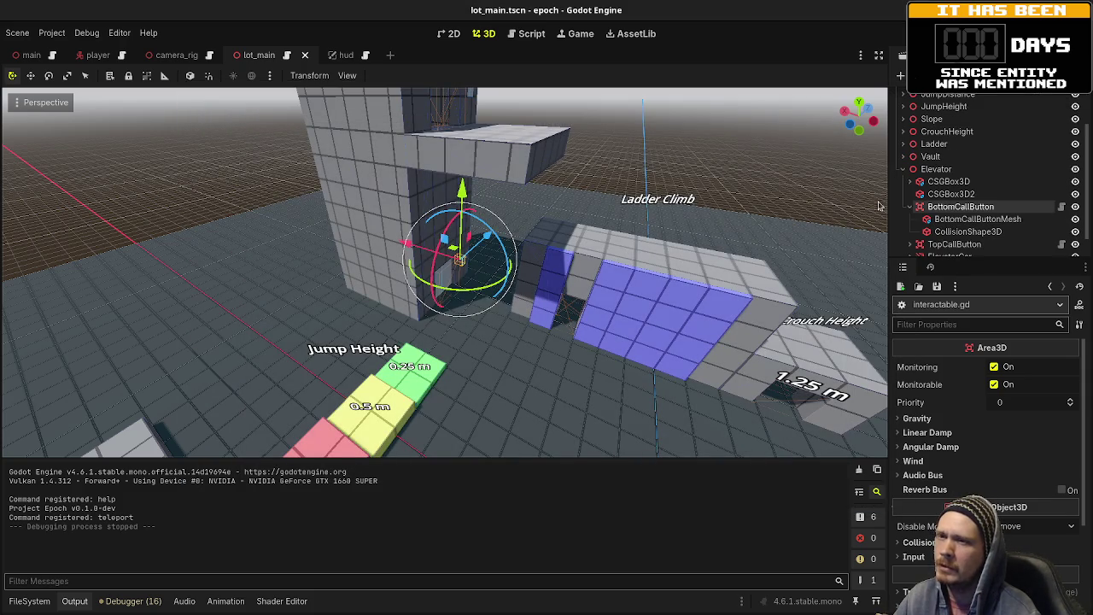
- Open the player scene's player.gd at the top and select CharacterBodyMotor on line 7
left_click(96, 54)
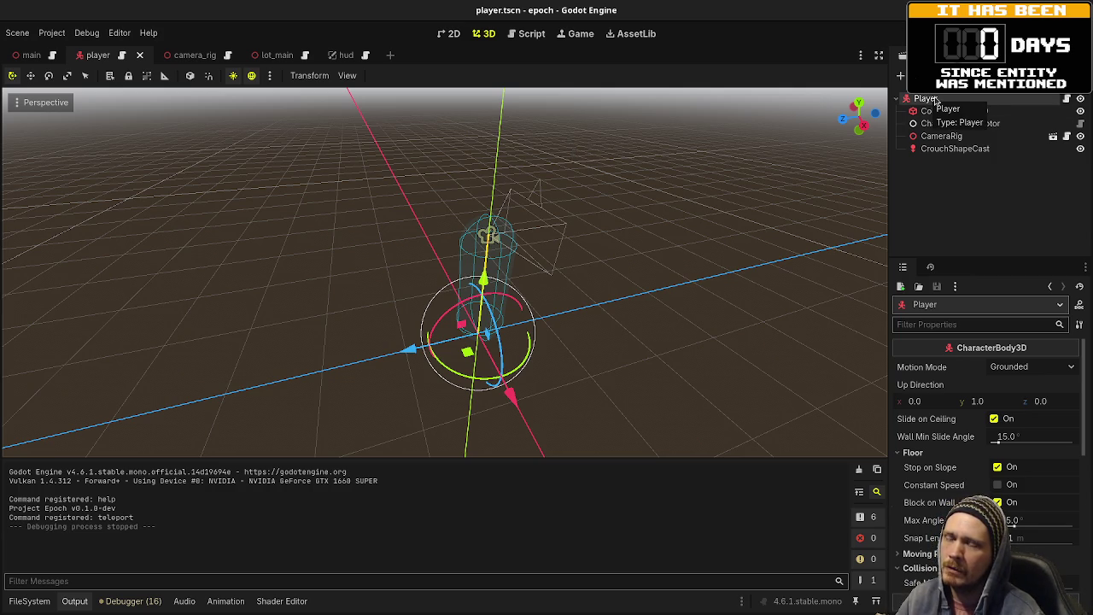
left_click(1066, 98)
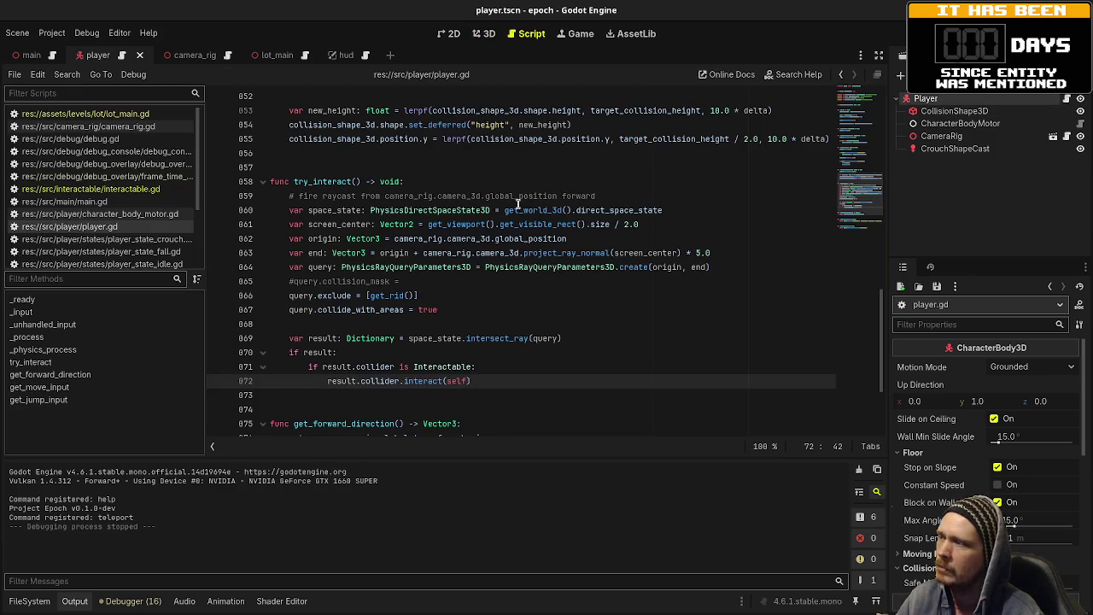
scroll(495, 250, "up", 10)
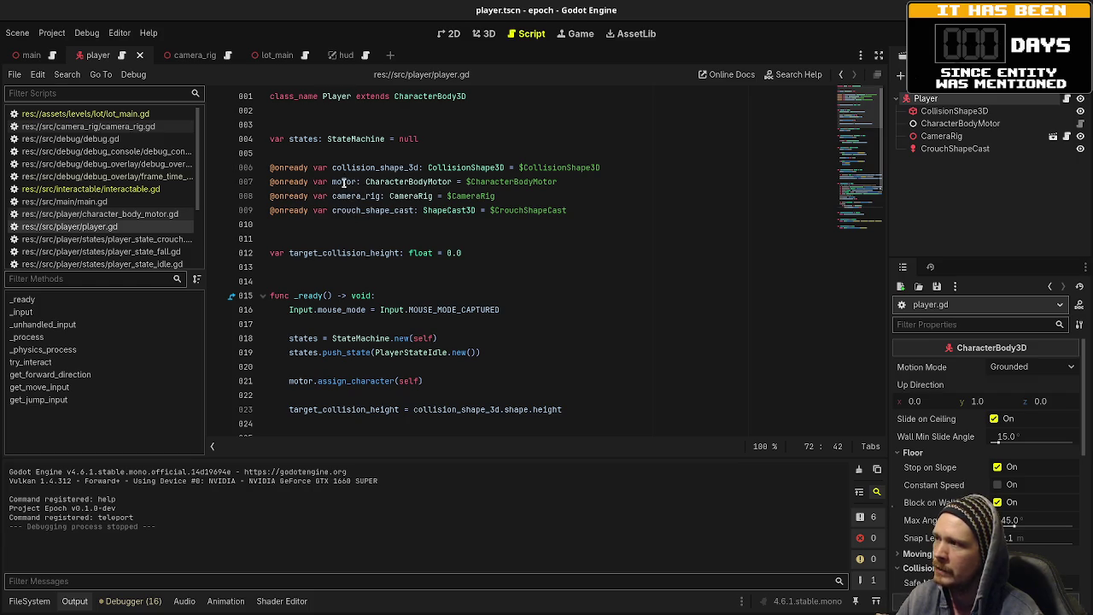
double_click(369, 182)
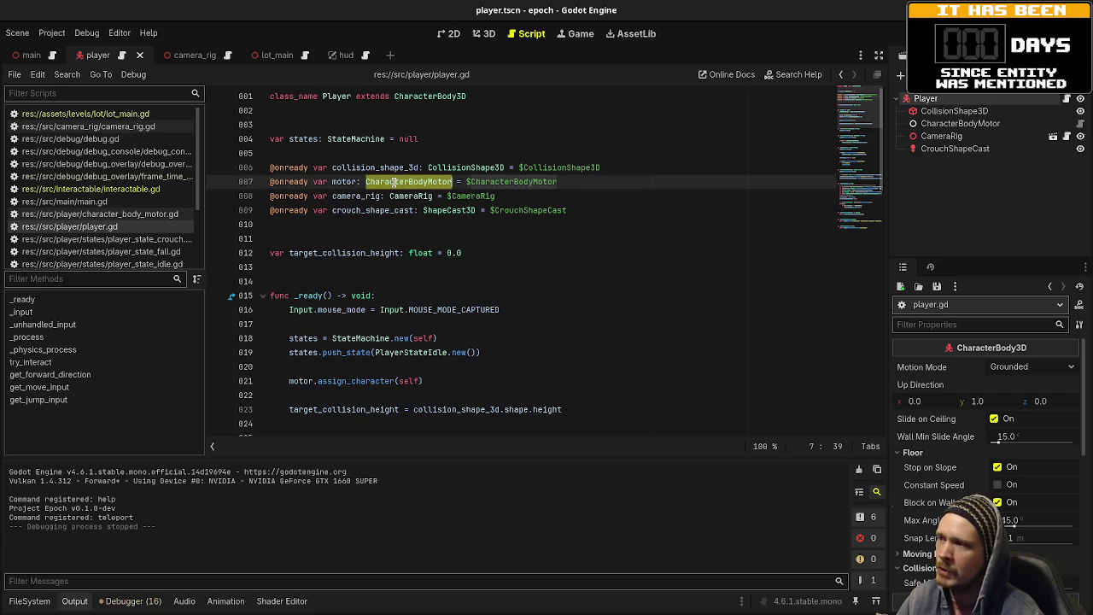
- Select the CharacterBodyMotor node, browse character_body_motor.gd, and select the move function name
left_click(960, 122)
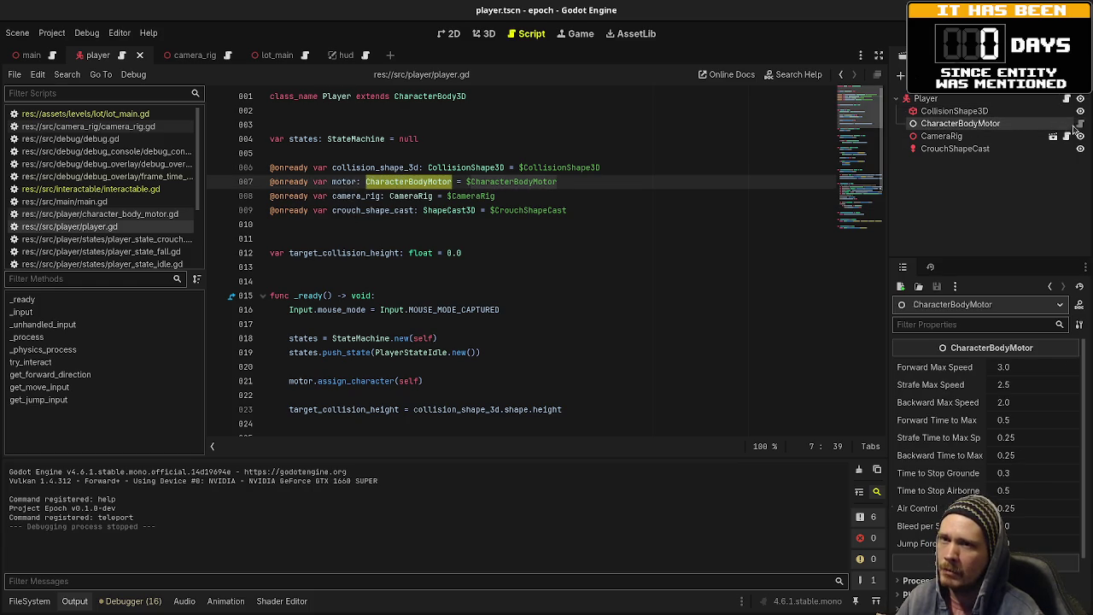
left_click(1079, 130)
scroll(639, 250, "up", 13)
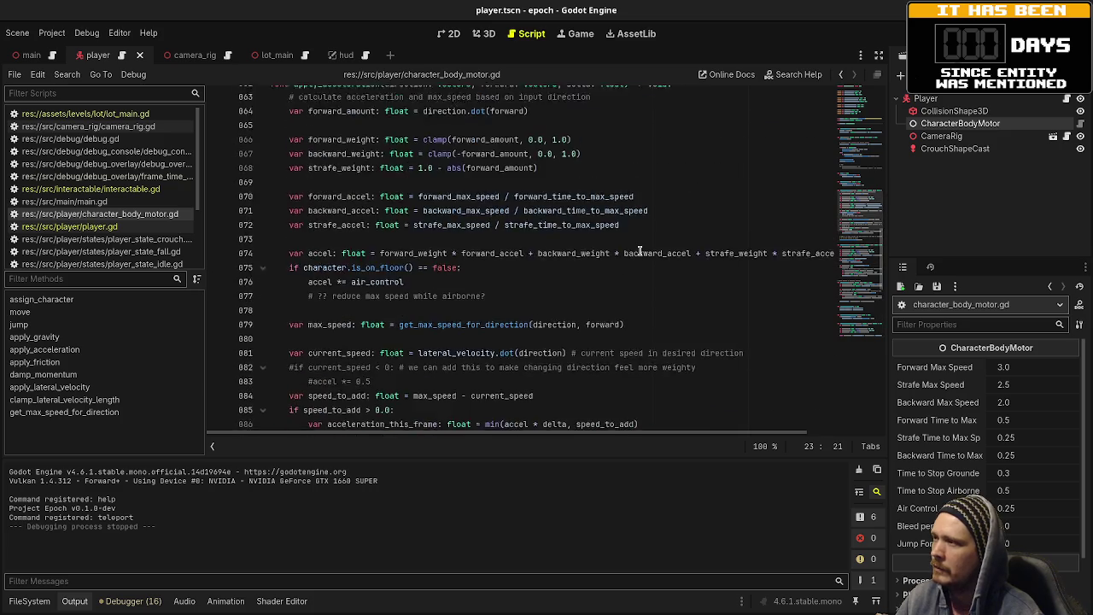
scroll(639, 250, "up", 14)
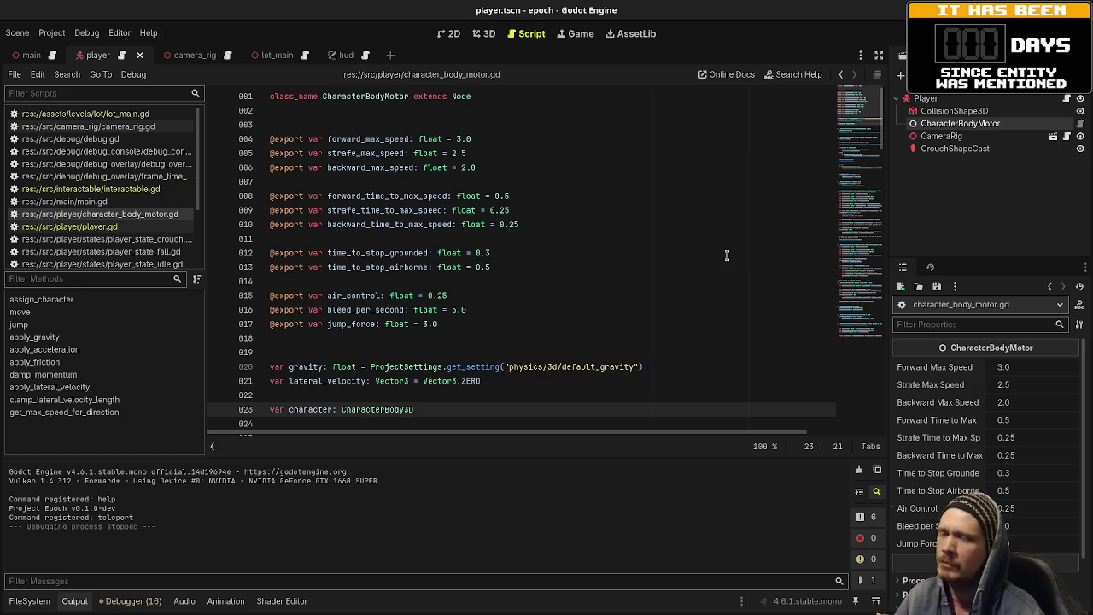
scroll(725, 252, "down", 3)
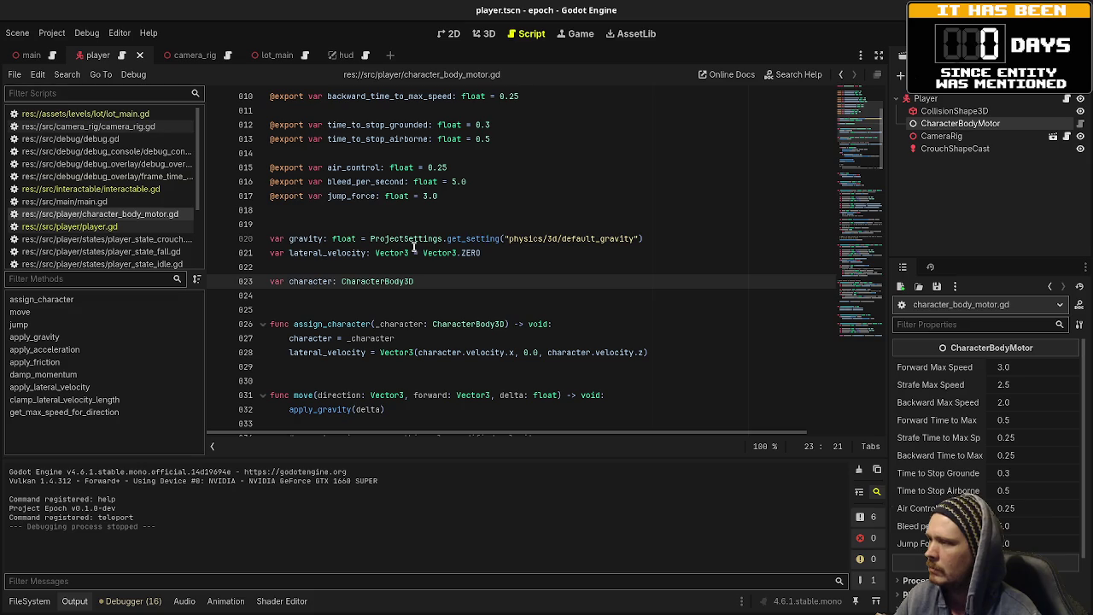
scroll(479, 327, "up", 2)
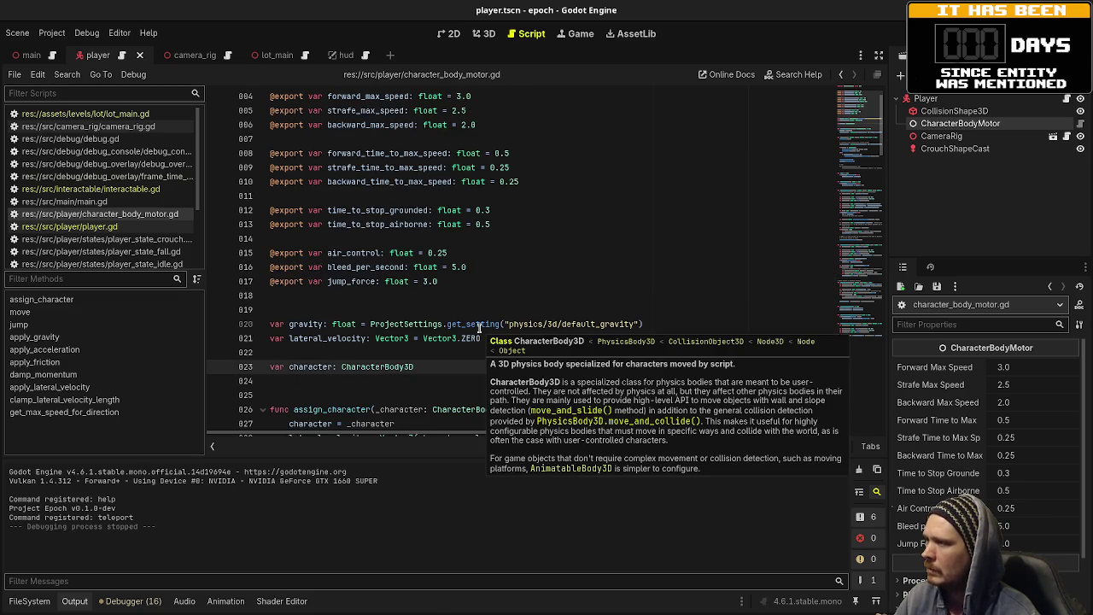
scroll(427, 287, "down", 7)
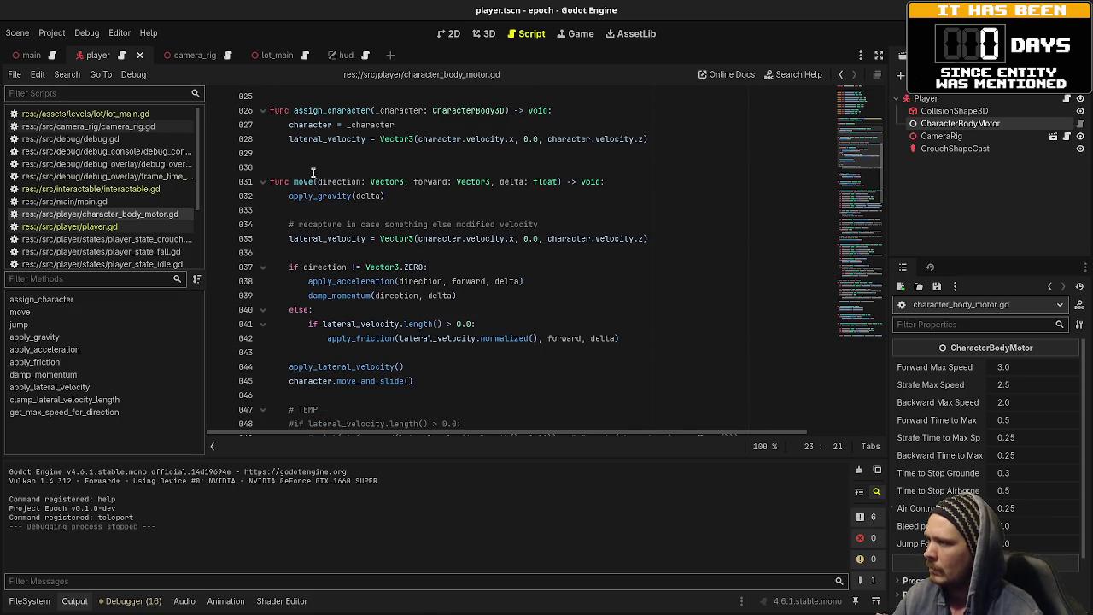
double_click(305, 181)
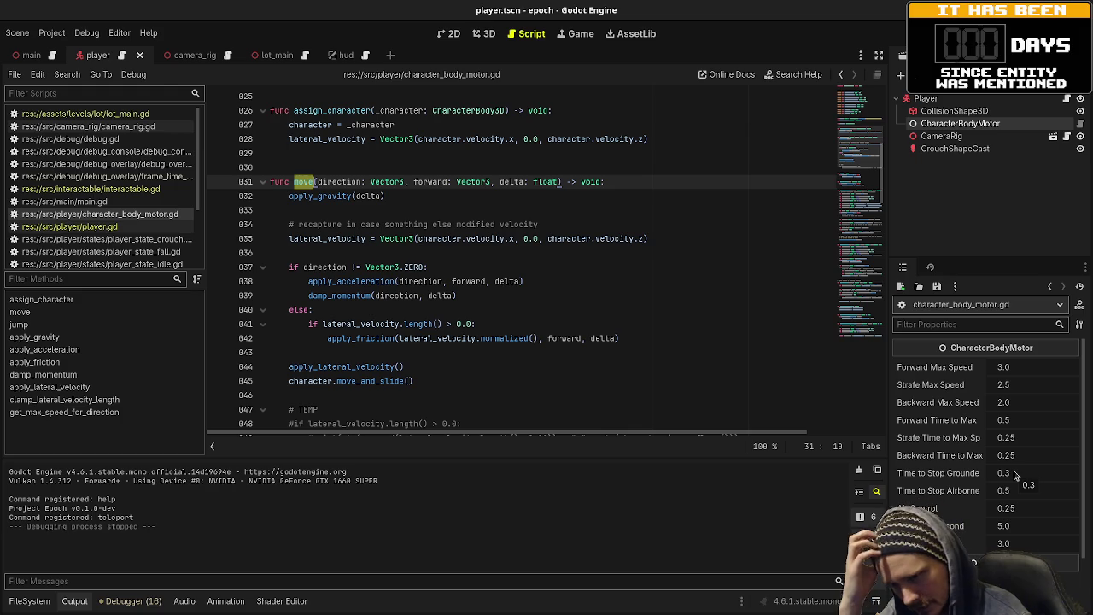
left_click(1013, 425)
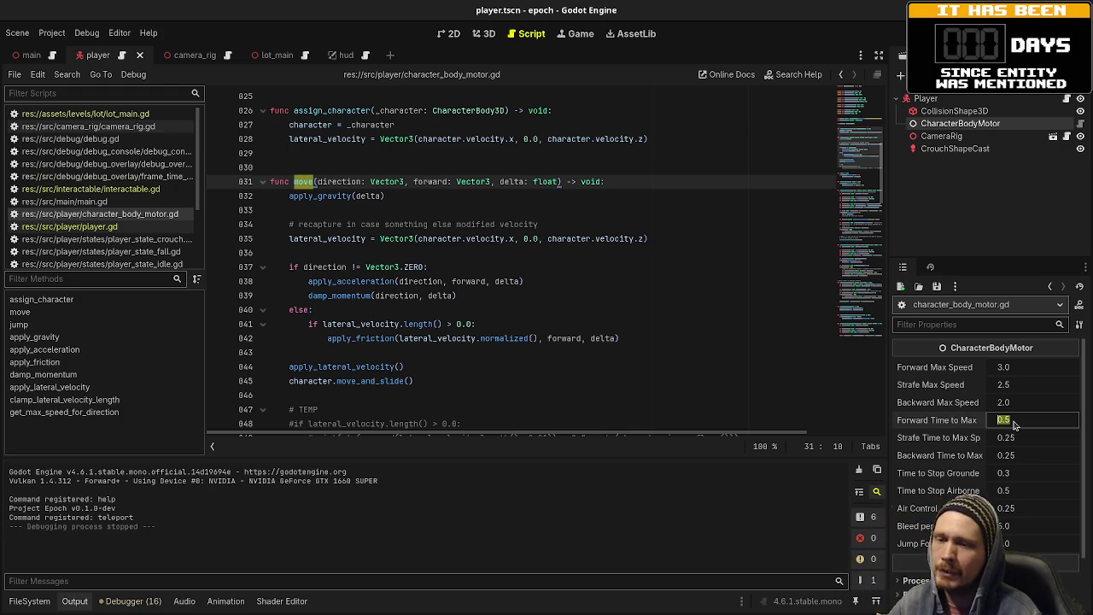
- Set Forward Time to Max to 1.0, then save and run the game
type("1.0")
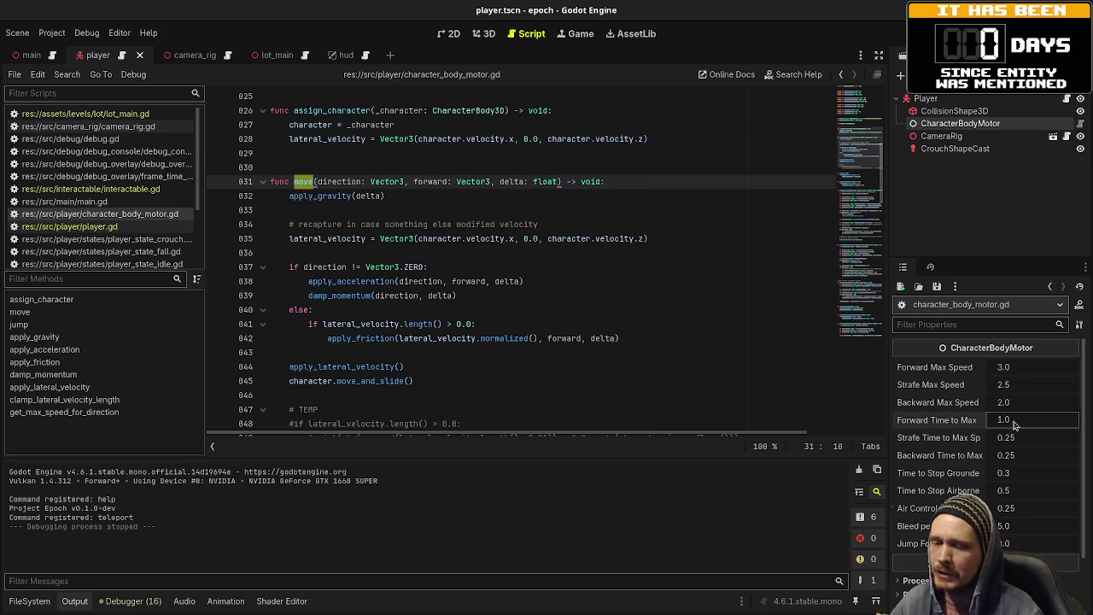
left_click(720, 197)
key("F5")
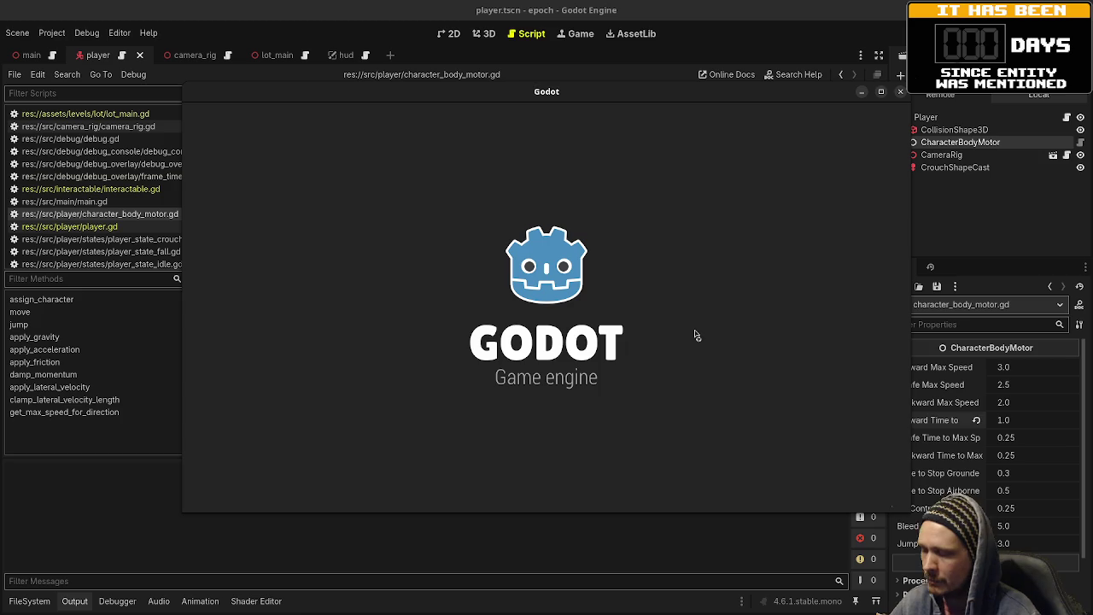
- Walk in the running game, then live-set Forward Time to Max to 2.0
key("w")
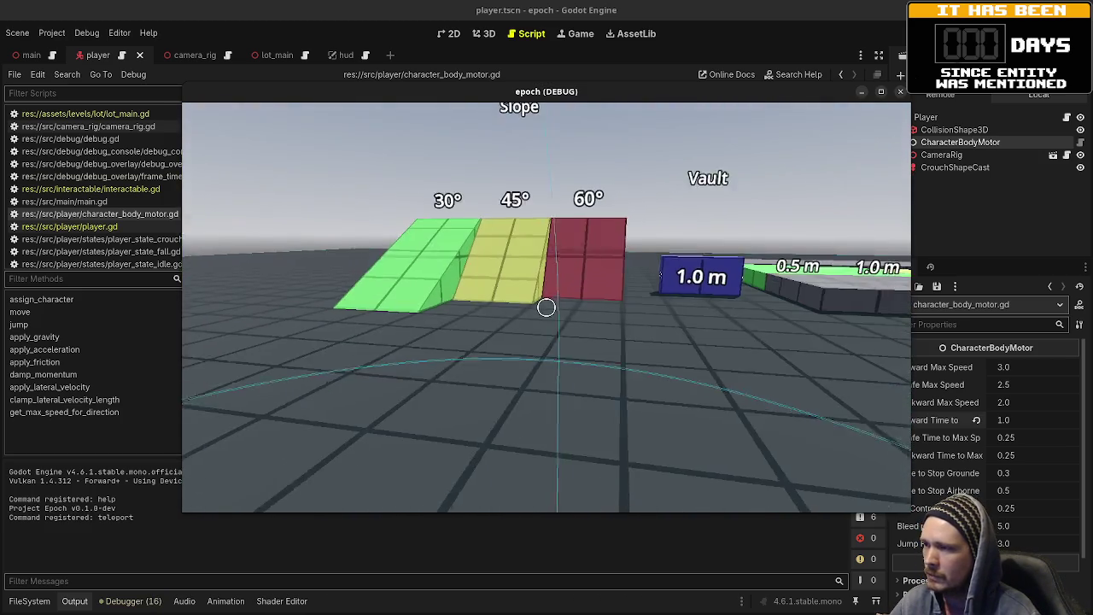
key("Escape")
left_click(1021, 419)
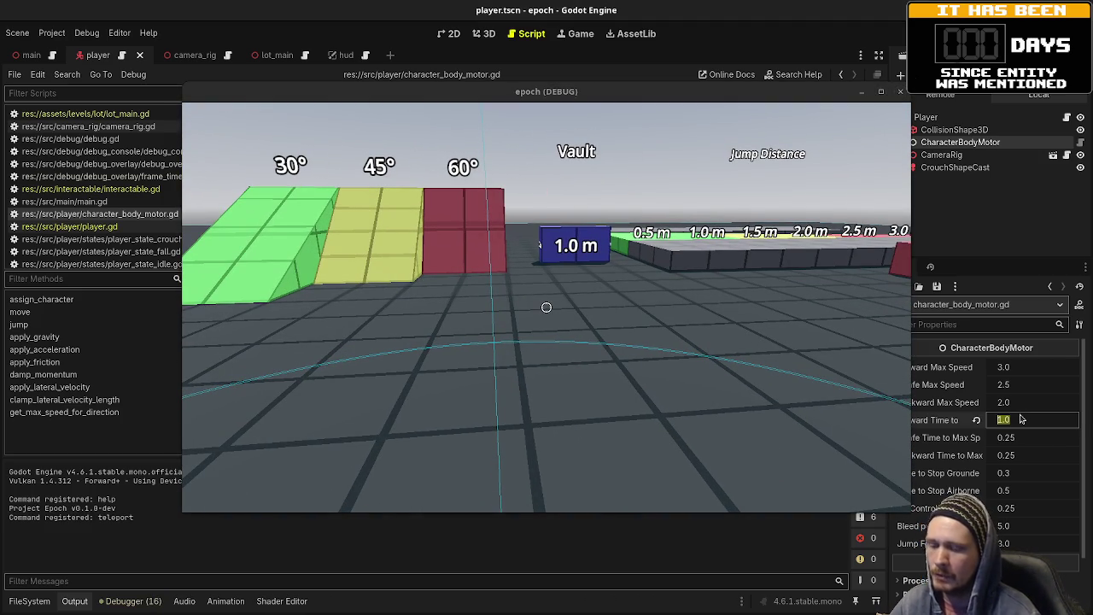
type("2")
key("Return")
- Walk the player past the jump-distance blocks up to the Jump Height blocks
left_click(546, 341)
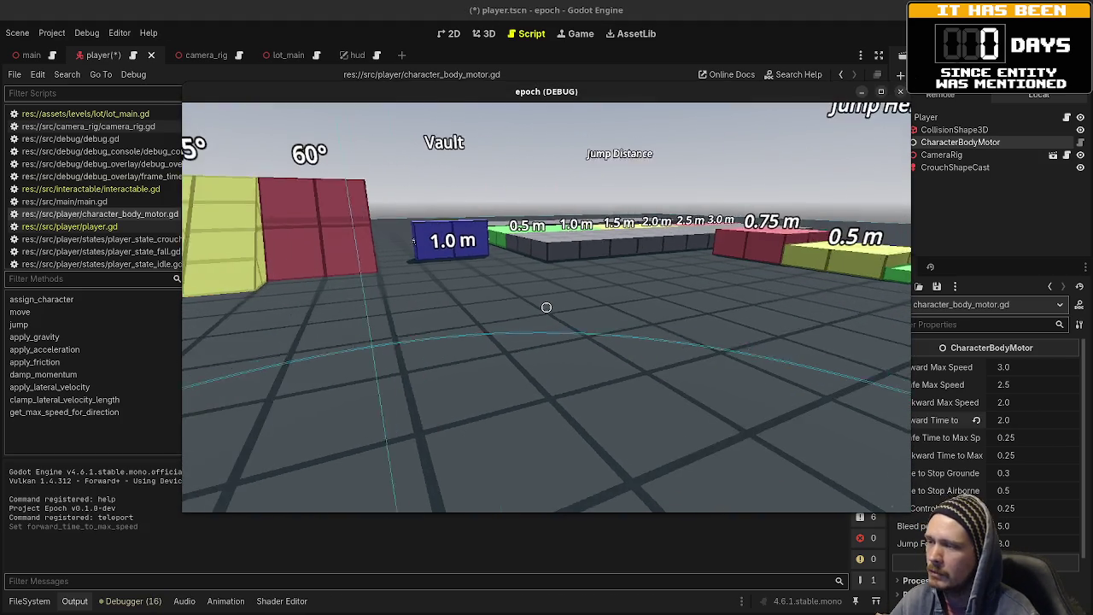
key("w")
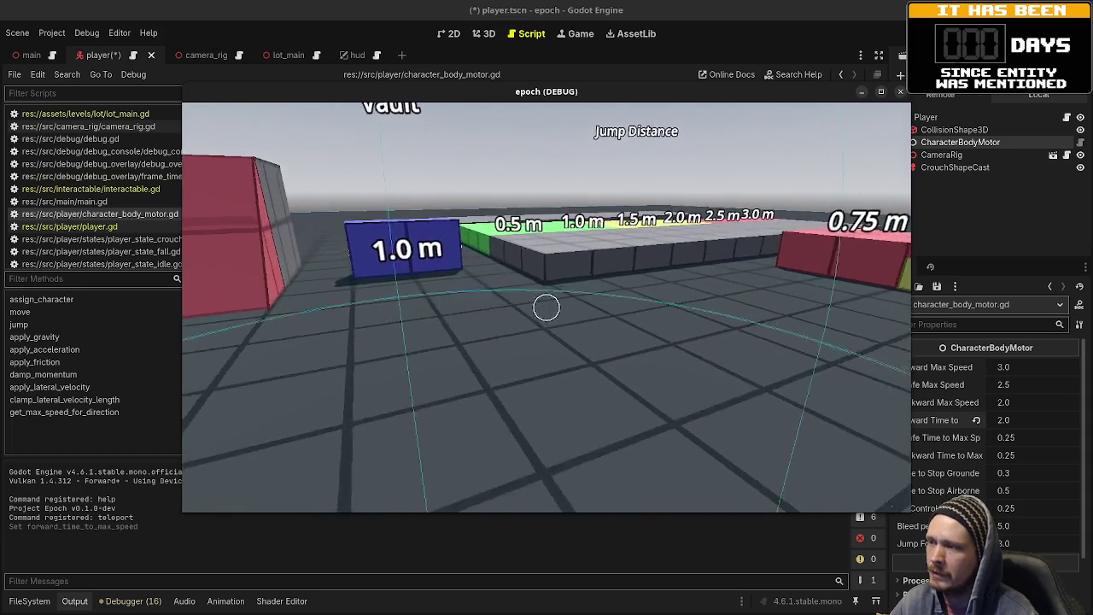
mouse_move(546, 306)
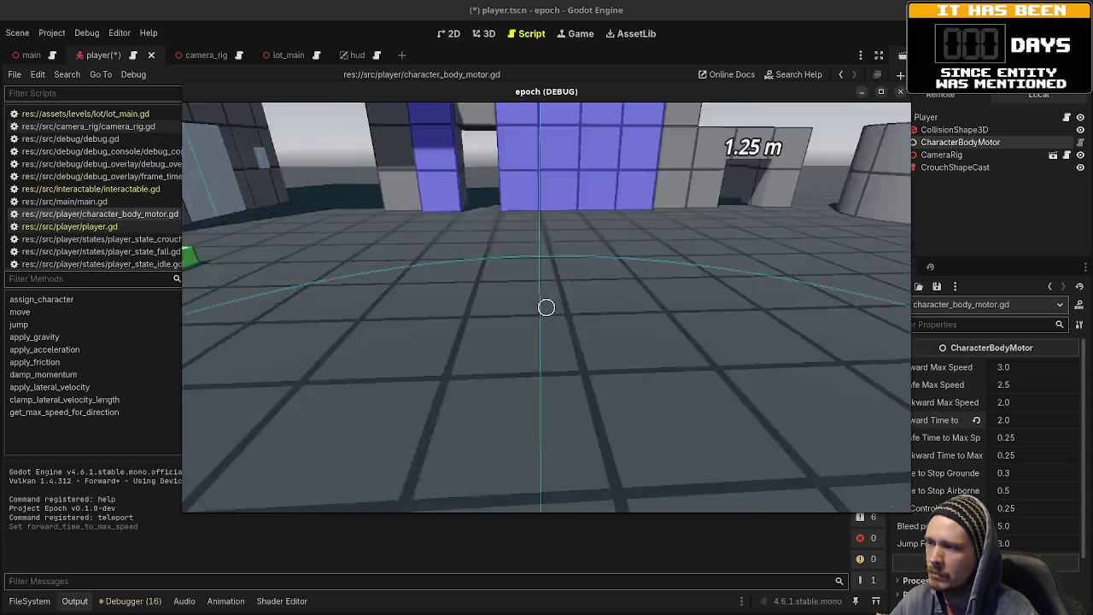
key("w")
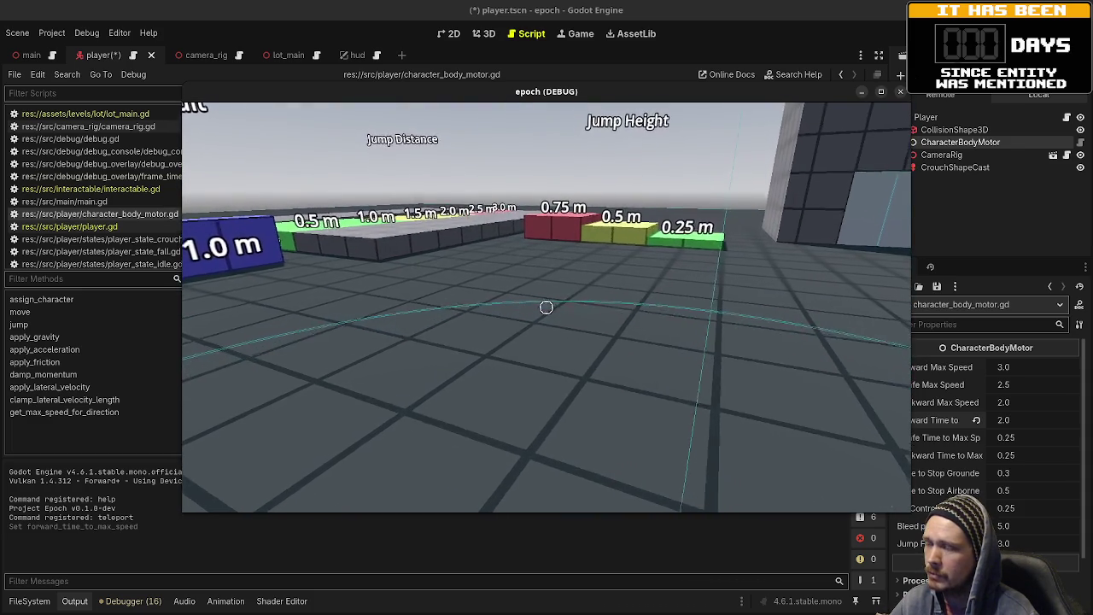
key("w")
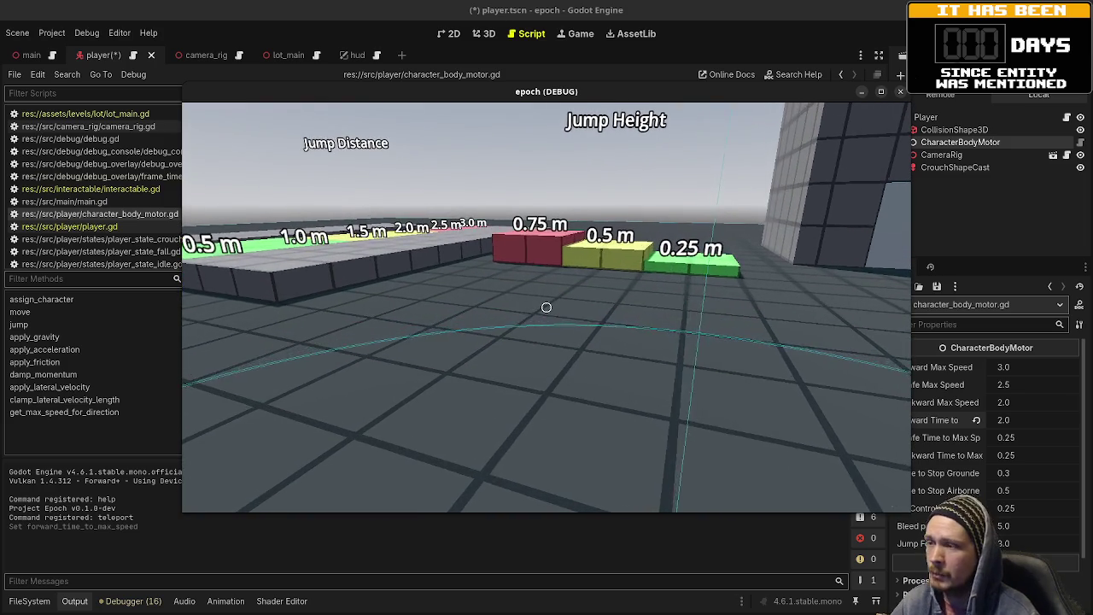
key("w")
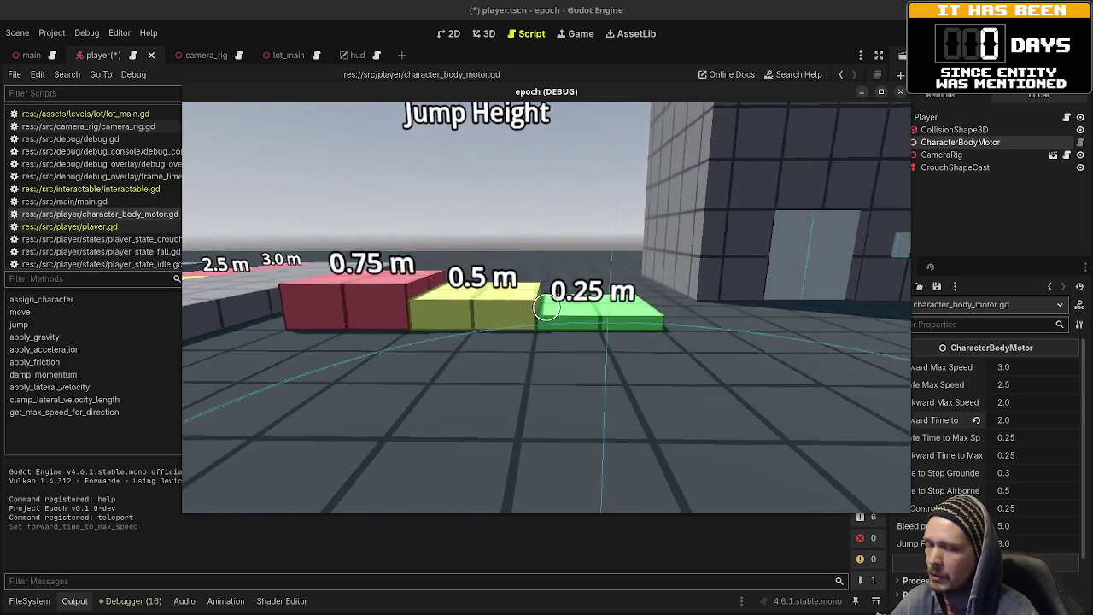
- Live-set Forward Time to Max to 0.5 and stop the game
key("Escape")
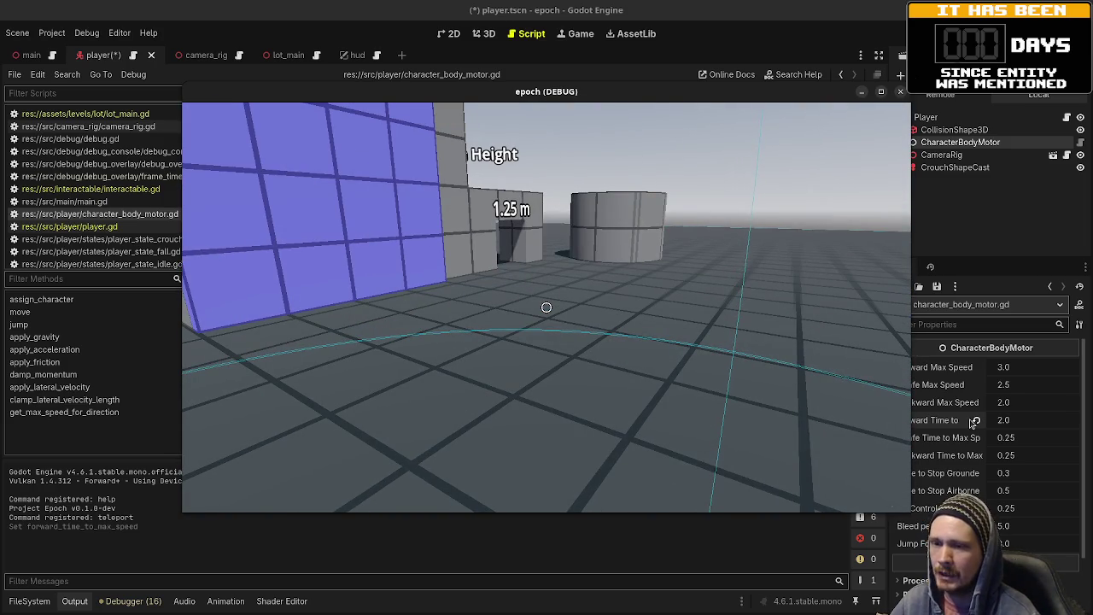
left_click(1013, 422)
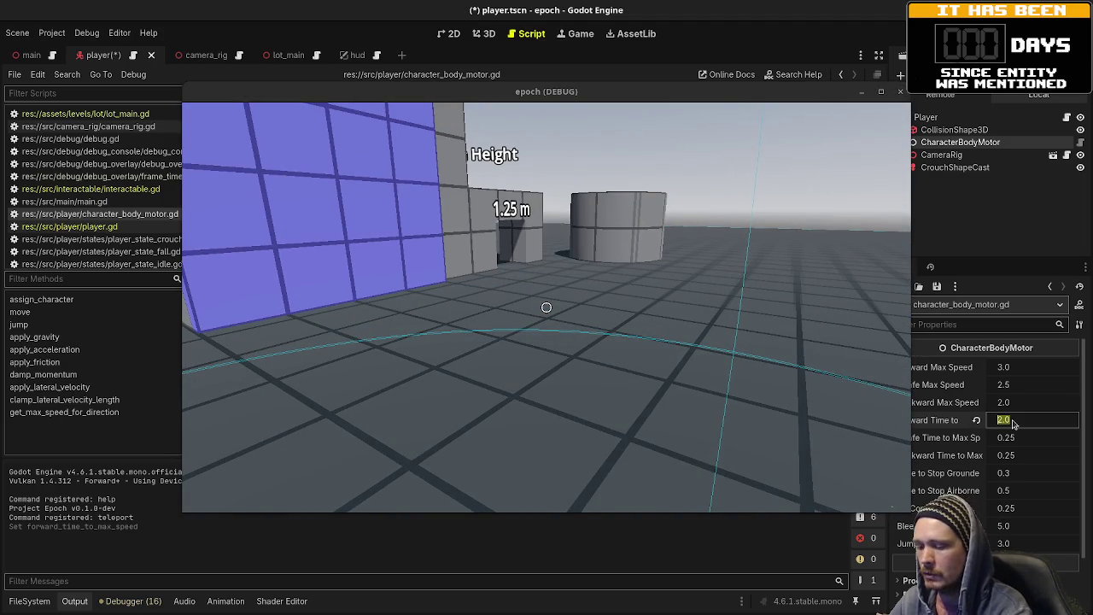
type("0.5")
key("Return")
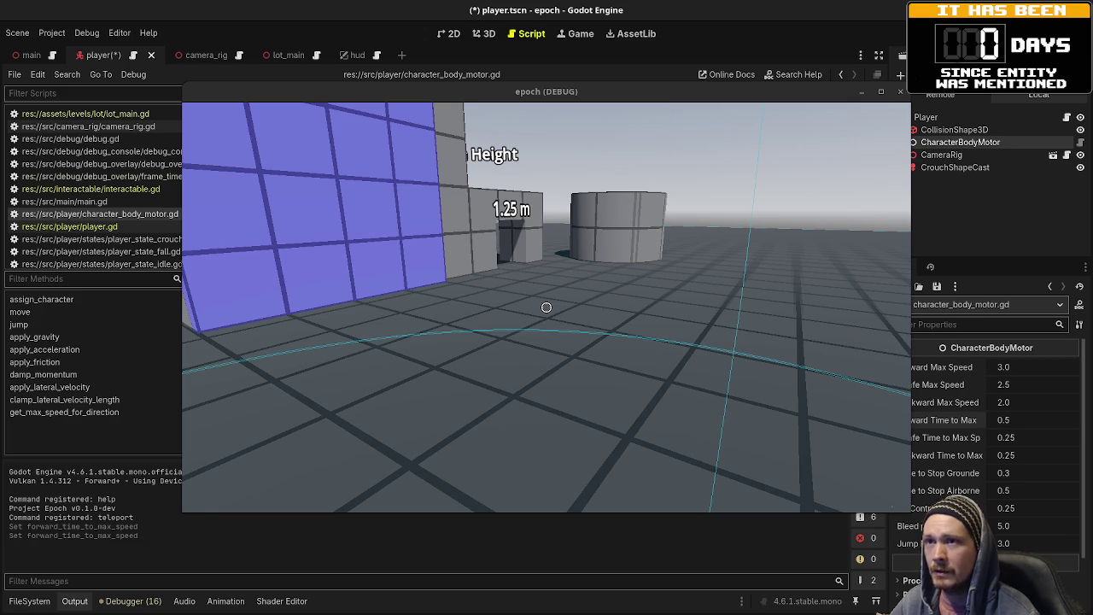
key("F8")
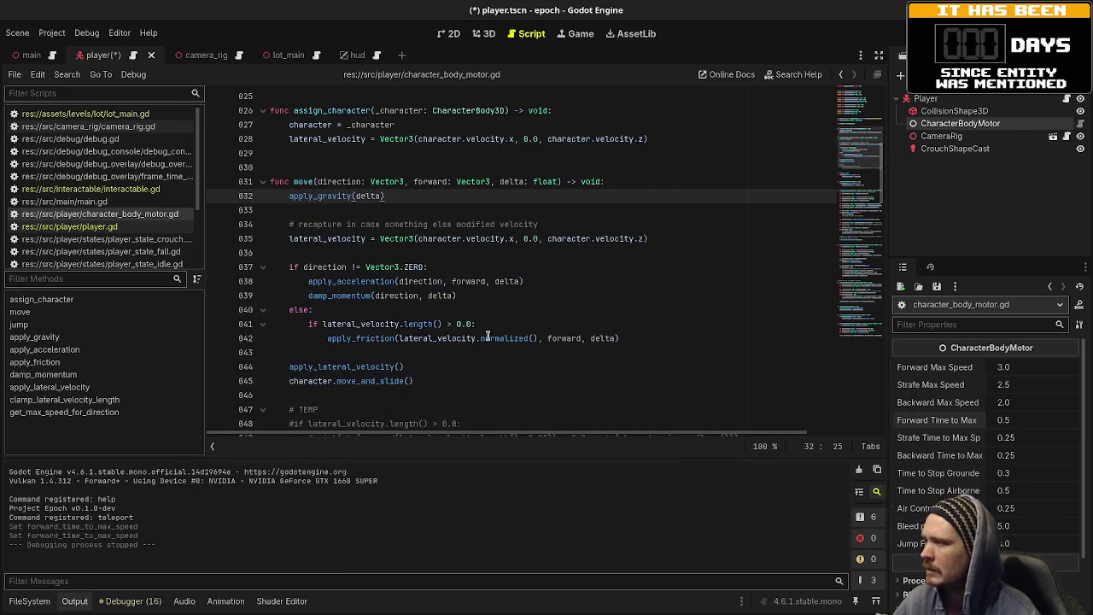
- Select the damp_momentum call in move, find its definition, then save and run with F5
double_click(350, 295)
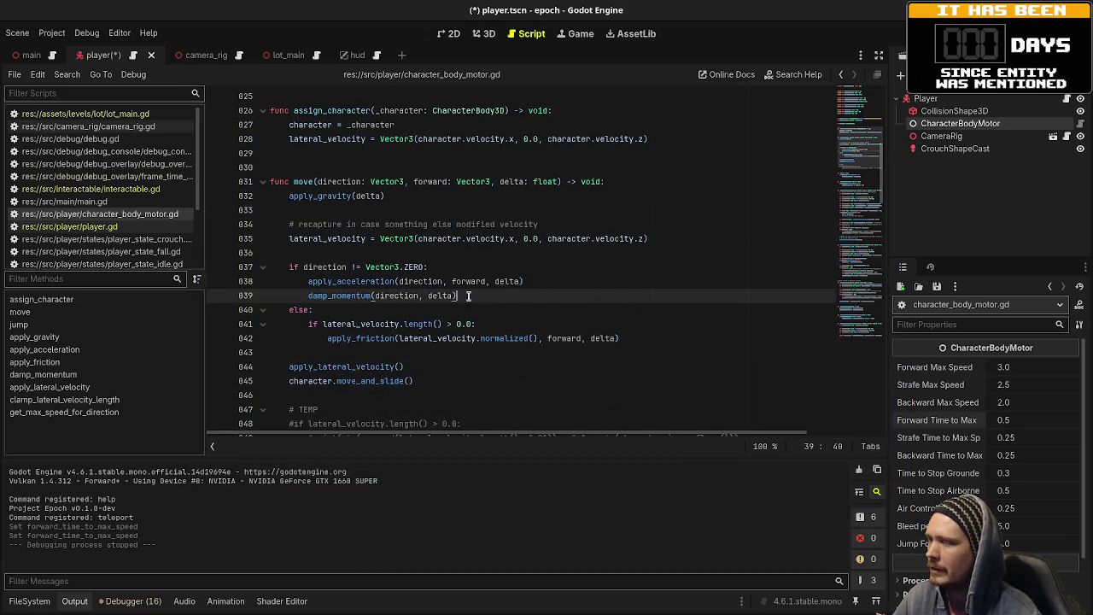
key("End")
key("shift+Home")
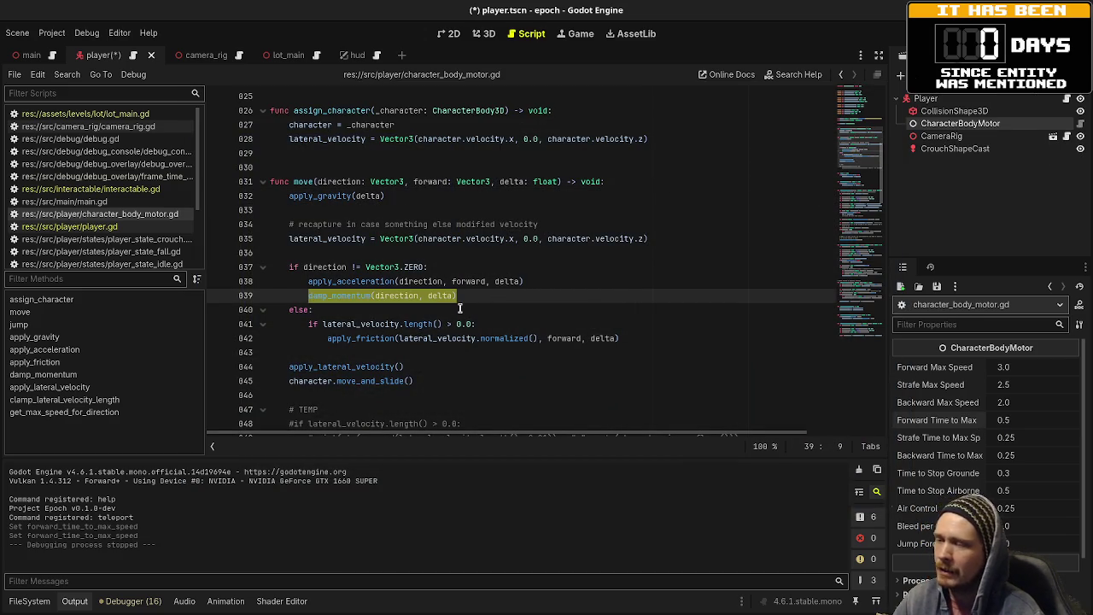
scroll(459, 364, "down", 5)
scroll(459, 365, "down", 10)
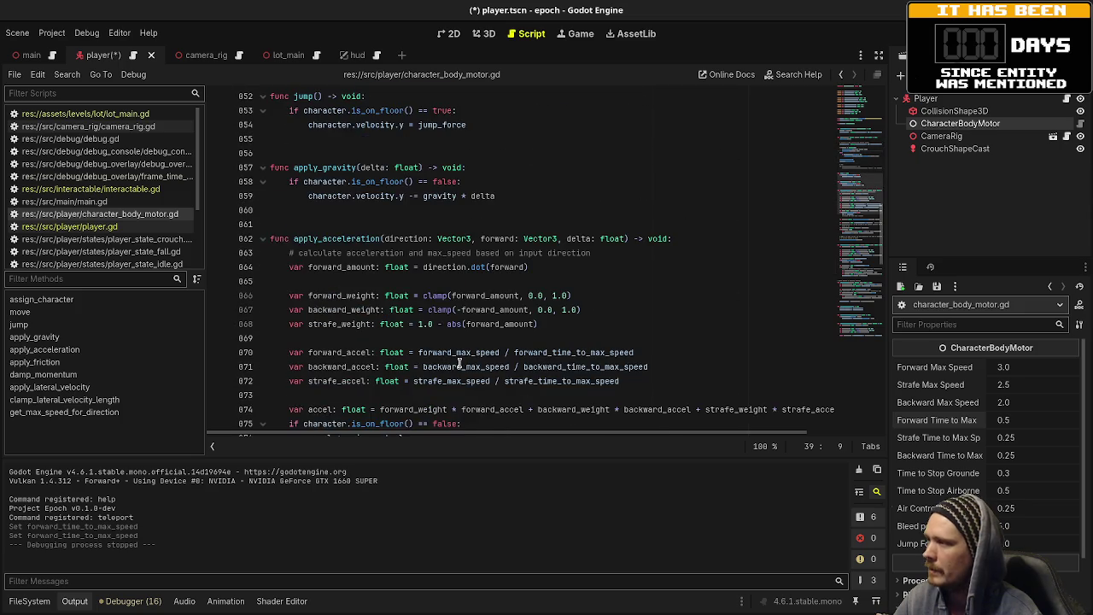
scroll(459, 365, "down", 6)
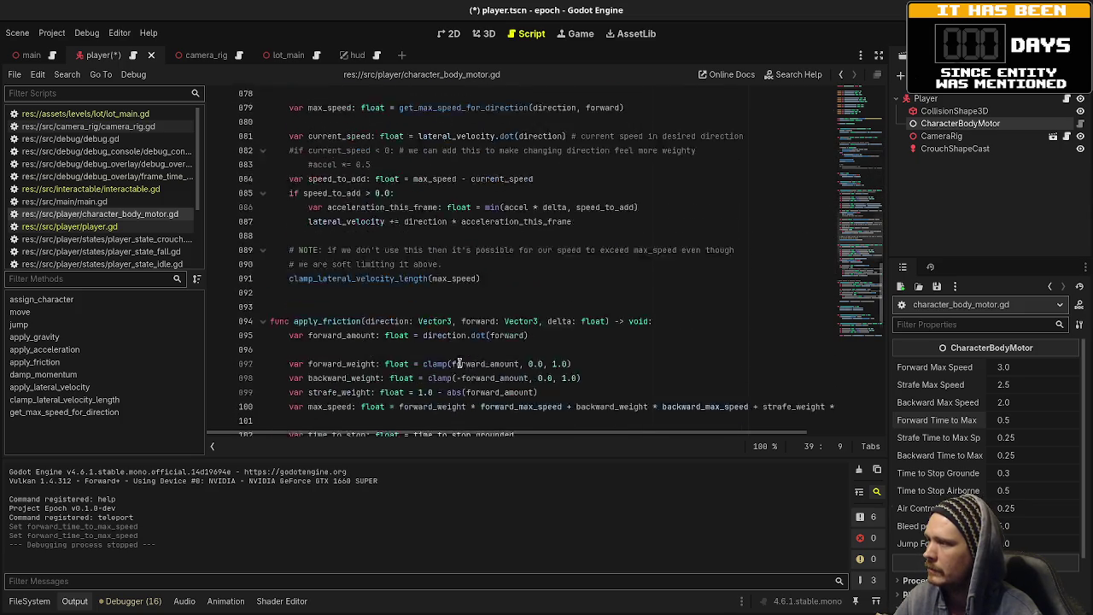
scroll(459, 364, "down", 5)
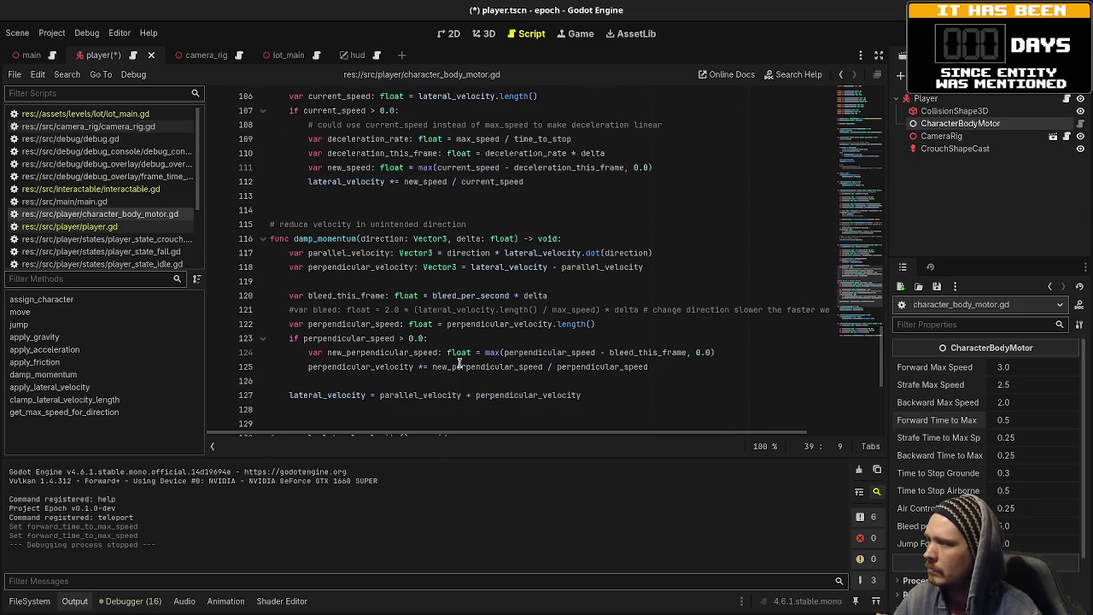
double_click(323, 238)
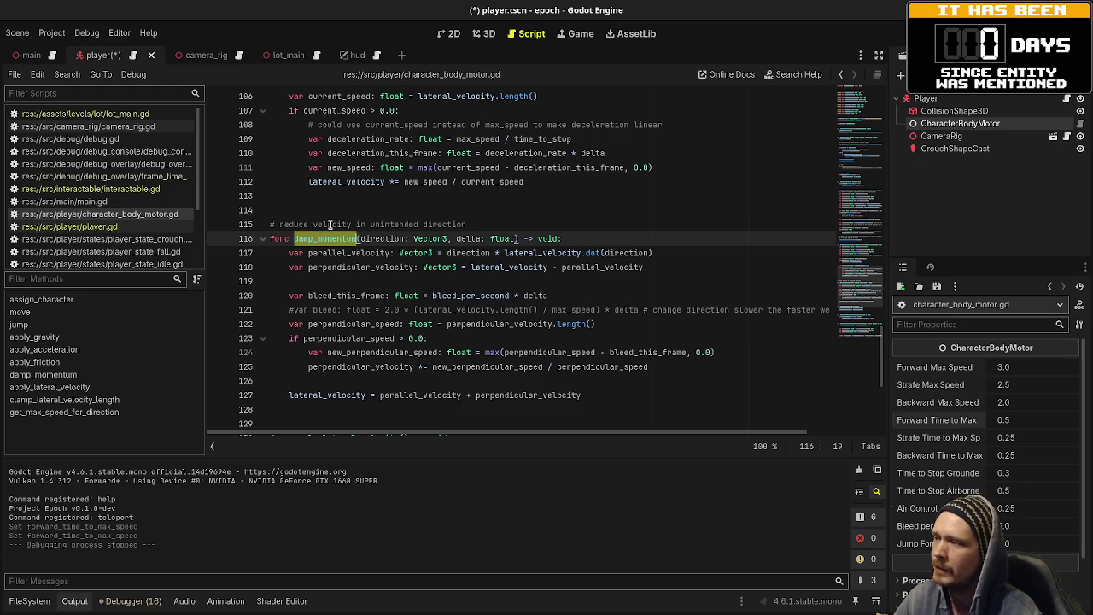
key("F5")
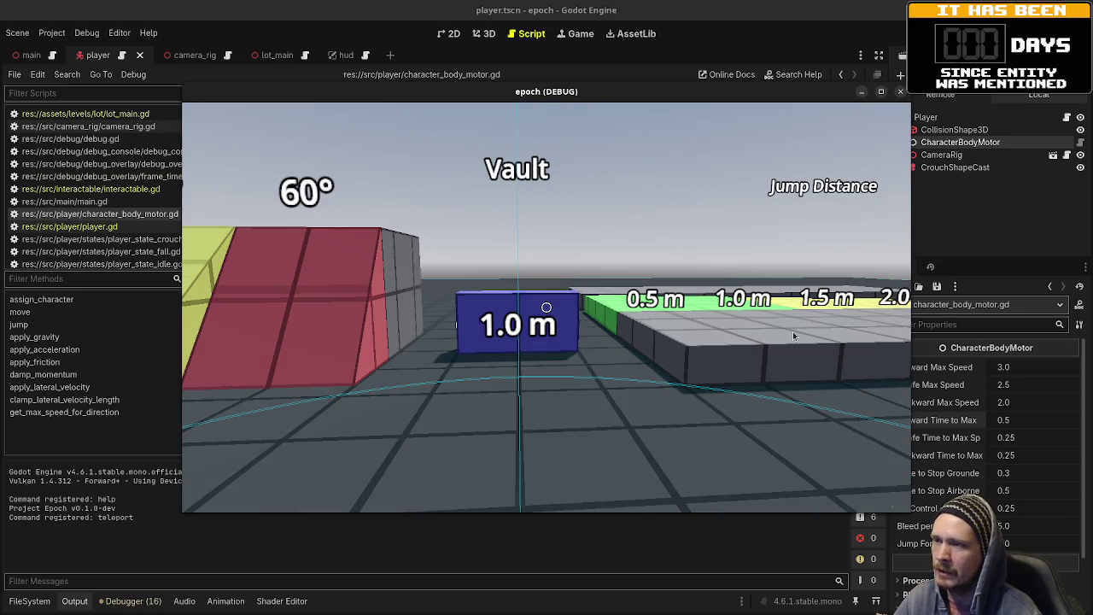
- Stop the game, go to commented-out line 121, and read the float documentation popup
key("F8")
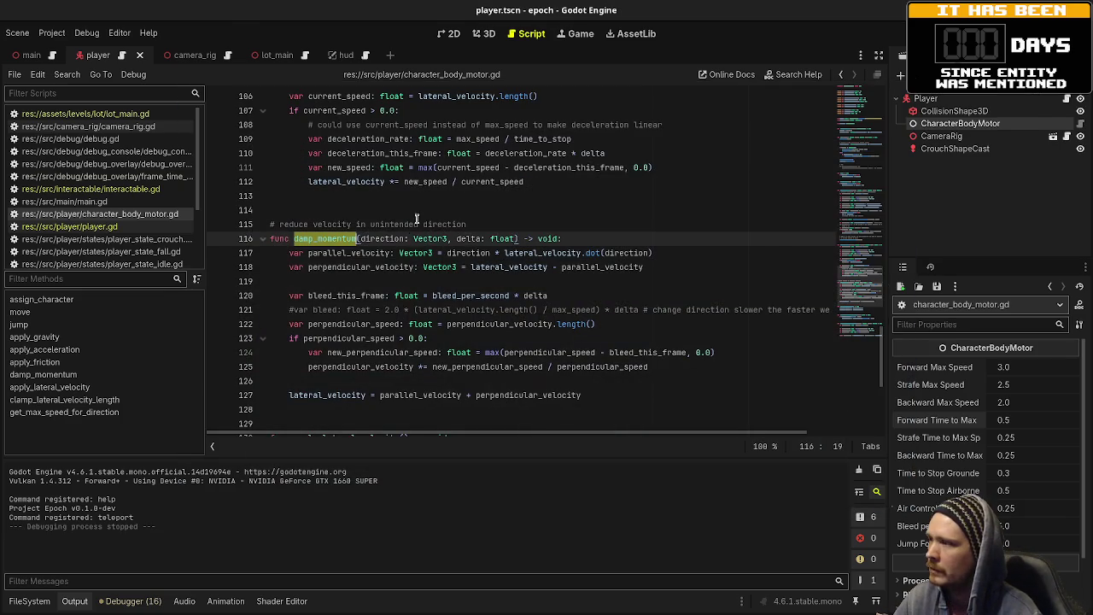
left_click(454, 307)
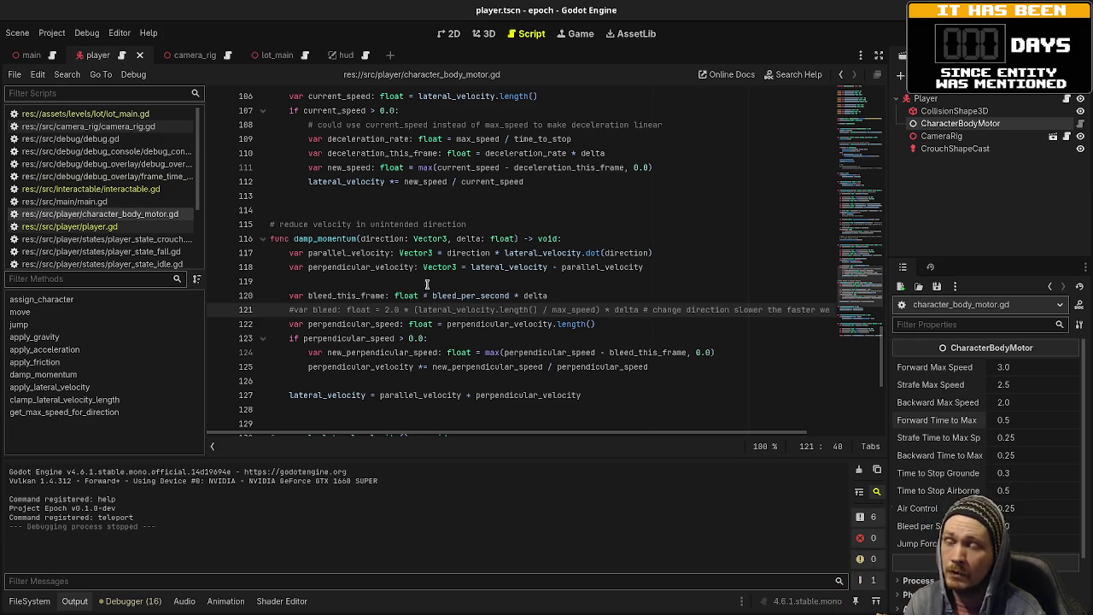
mouse_move(399, 292)
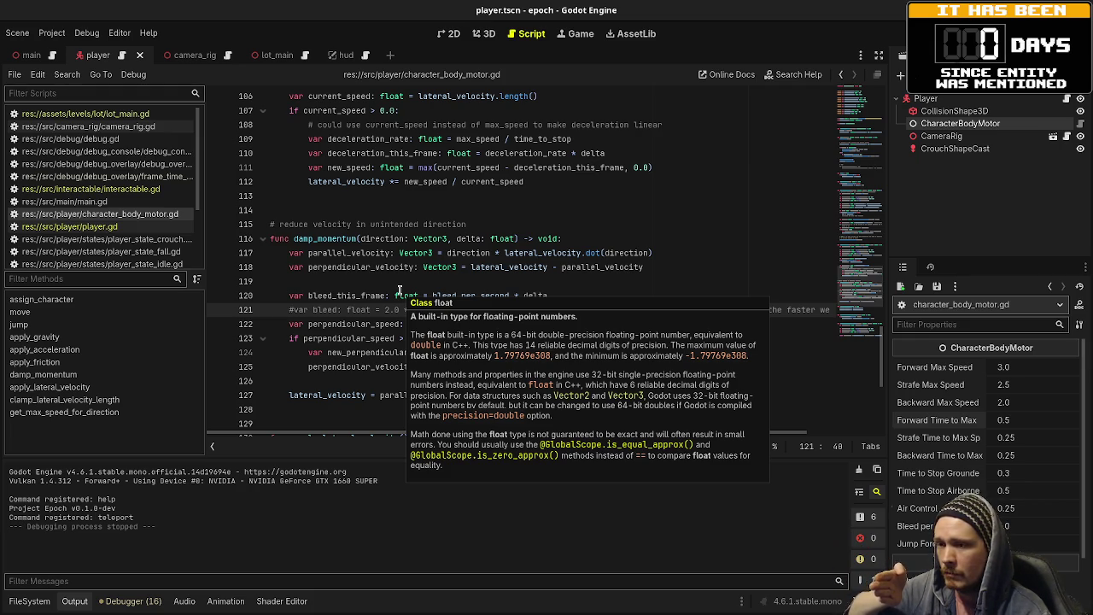
key("Escape")
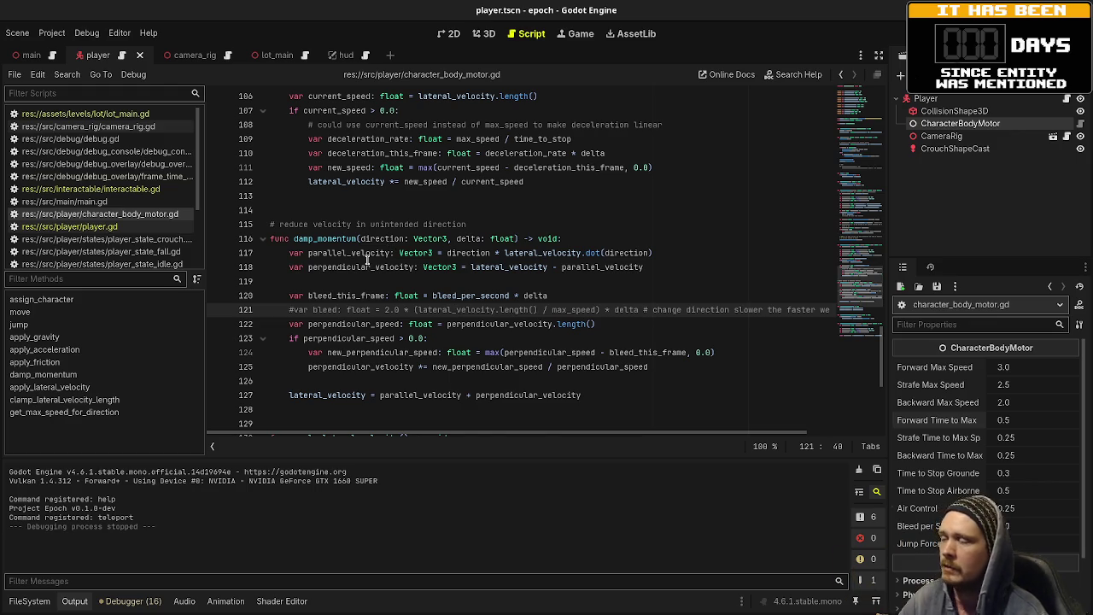
scroll(403, 273, "down", 2)
- Scroll up to func move and select its forward: Vector3 parameter on line 31
scroll(444, 315, "up", 4)
scroll(446, 320, "up", 15)
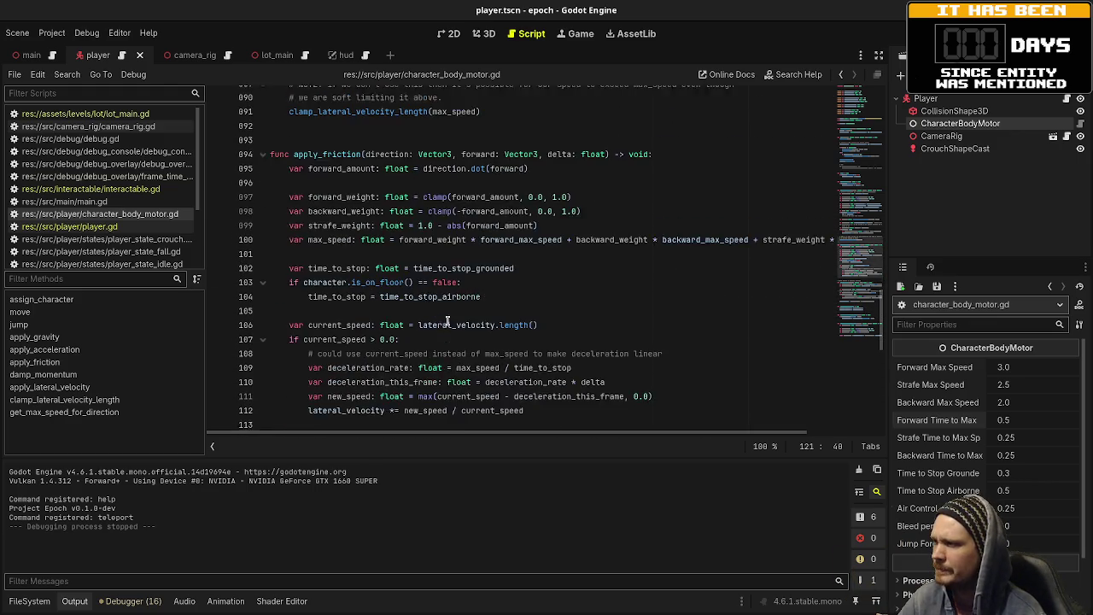
scroll(446, 320, "up", 10)
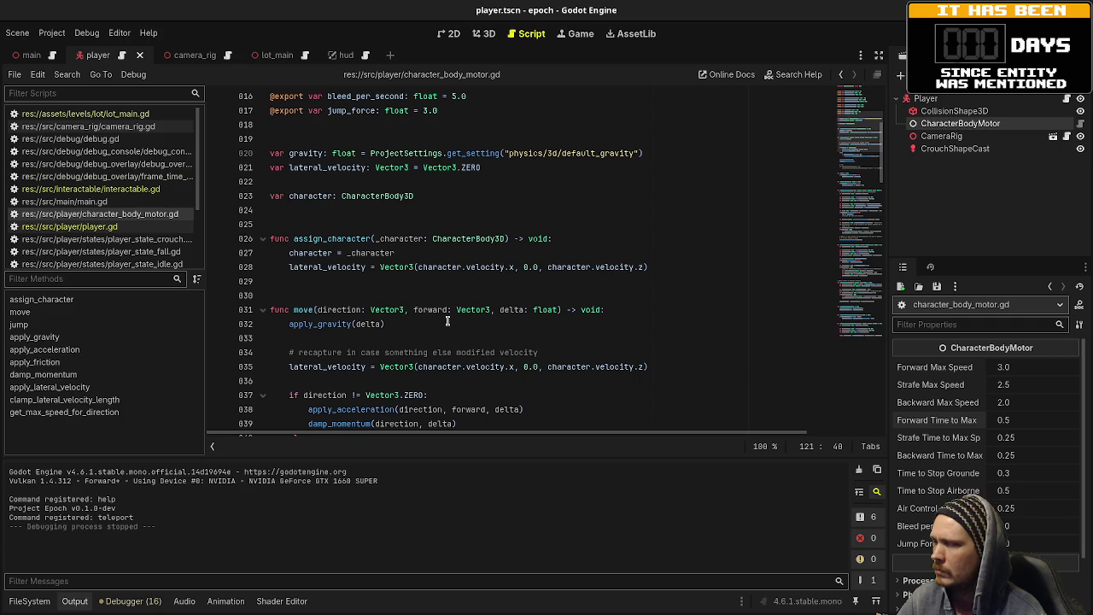
scroll(347, 350, "down", 3)
left_click(298, 181)
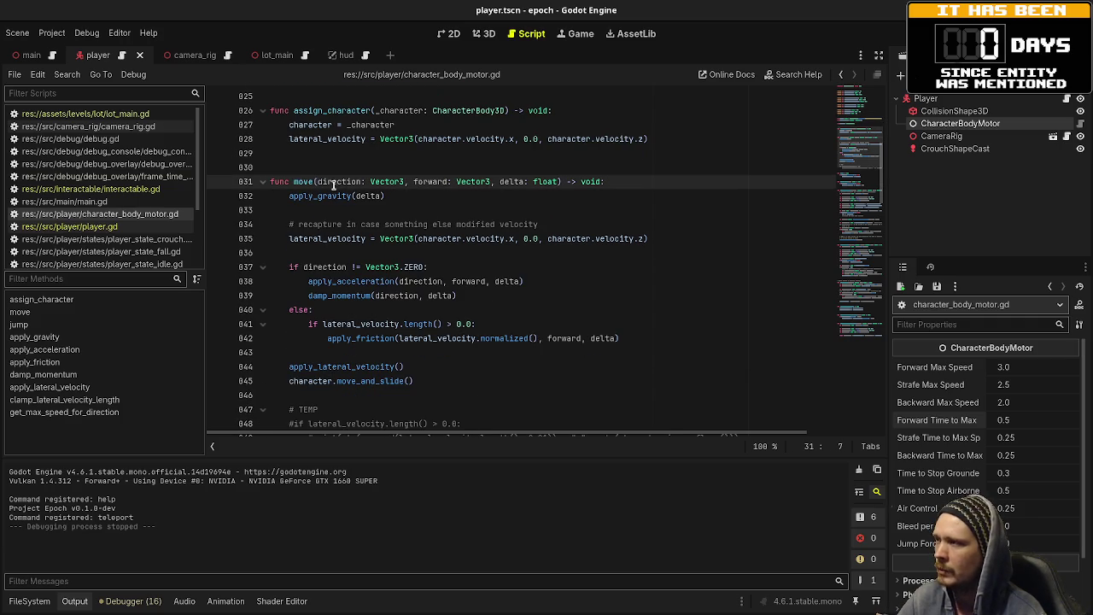
left_click_drag(319, 181, 484, 181)
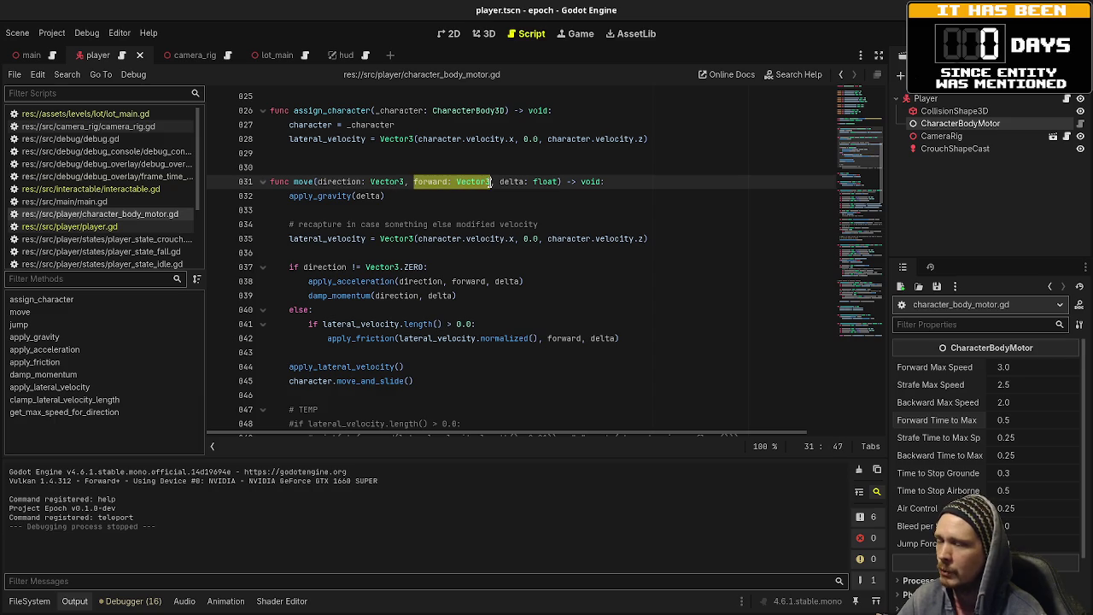
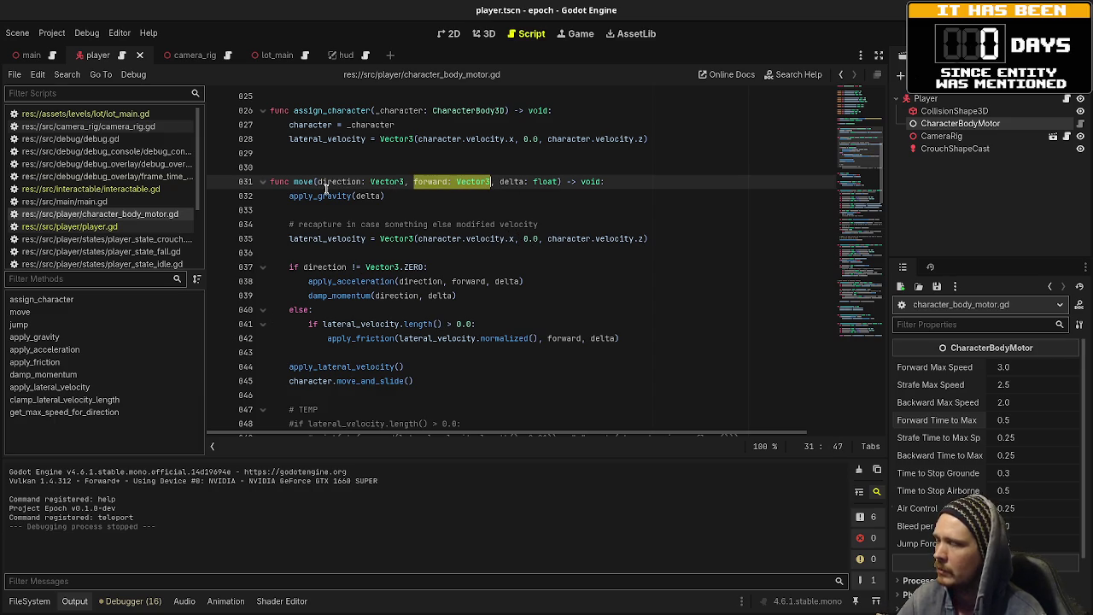
- Review the move function's lateral_velocity, direction, acceleration, damping and friction code
double_click(320, 239)
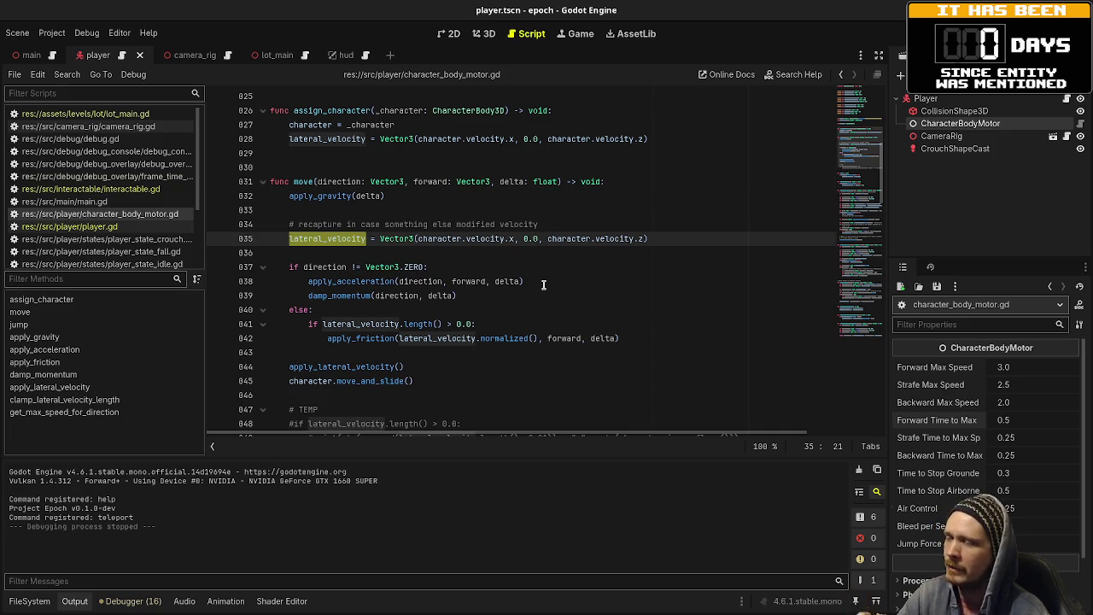
double_click(325, 267)
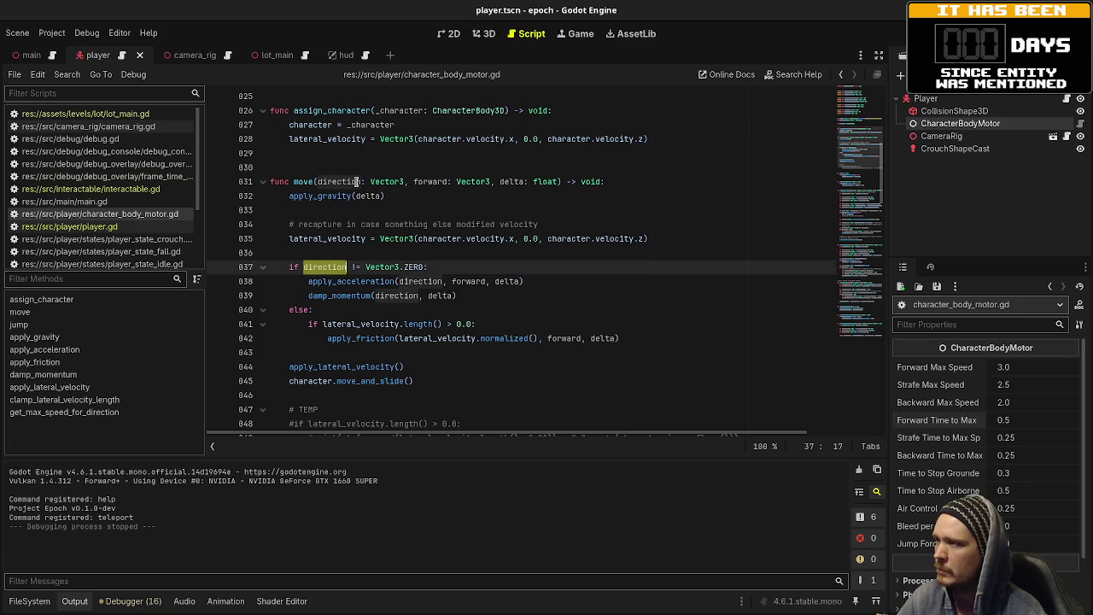
double_click(346, 282)
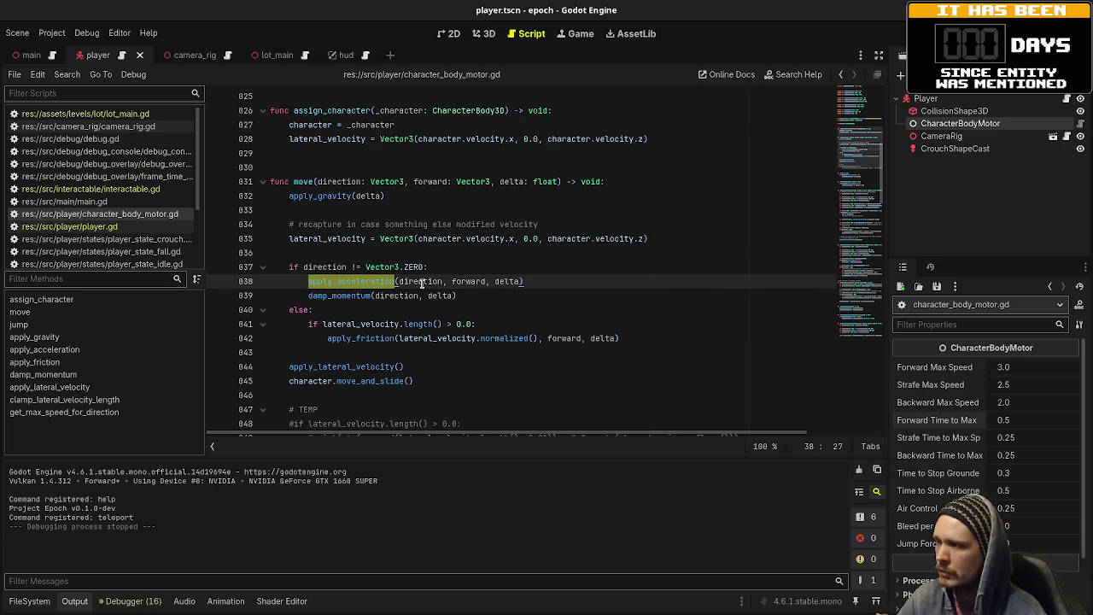
double_click(339, 295)
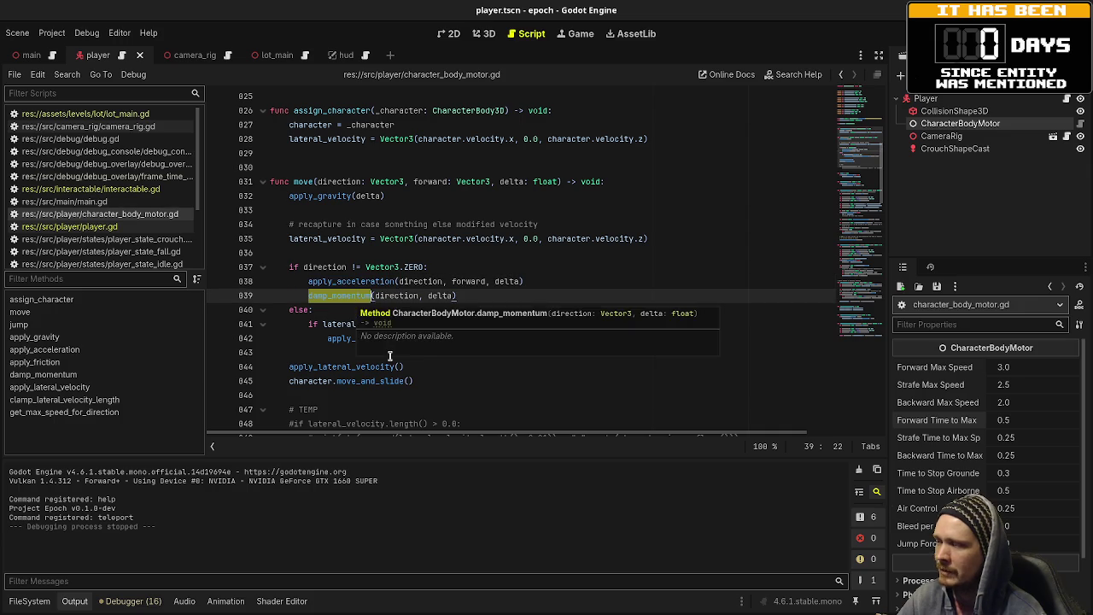
double_click(317, 267)
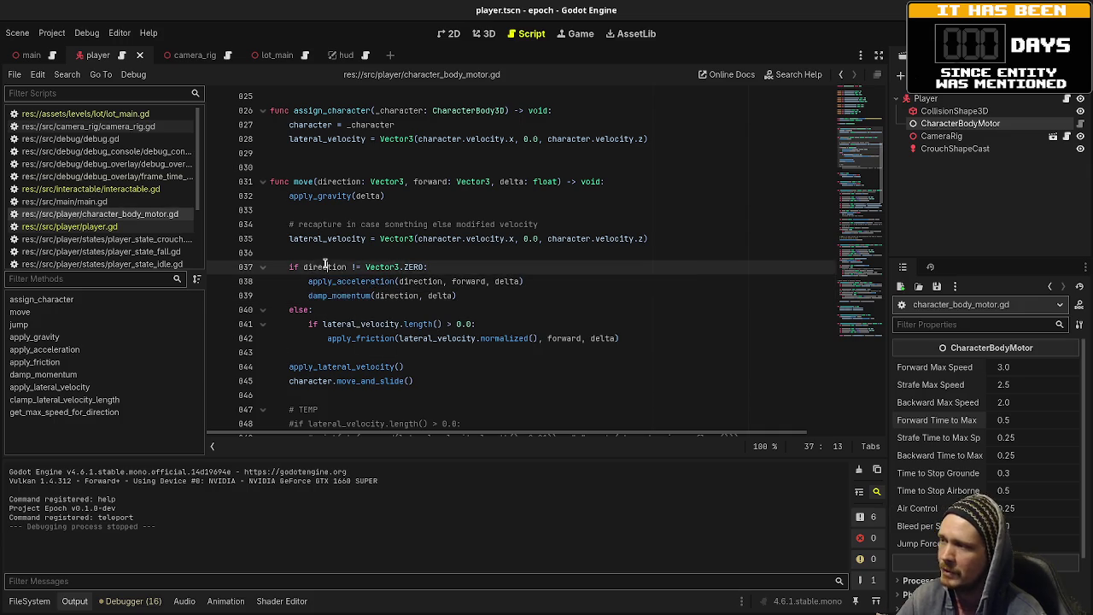
left_click(323, 325)
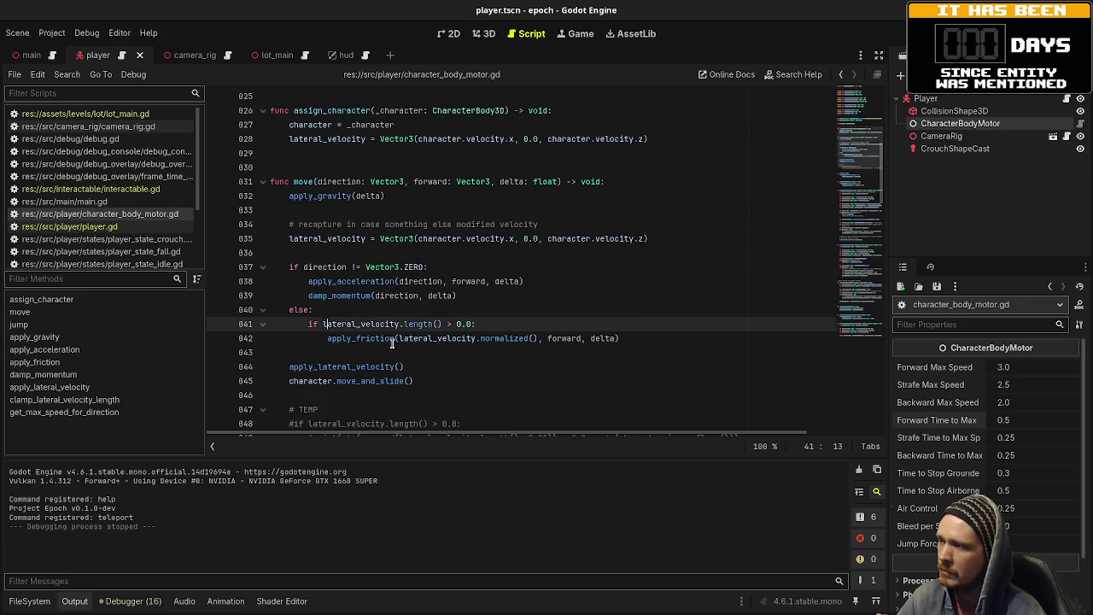
left_click(424, 323)
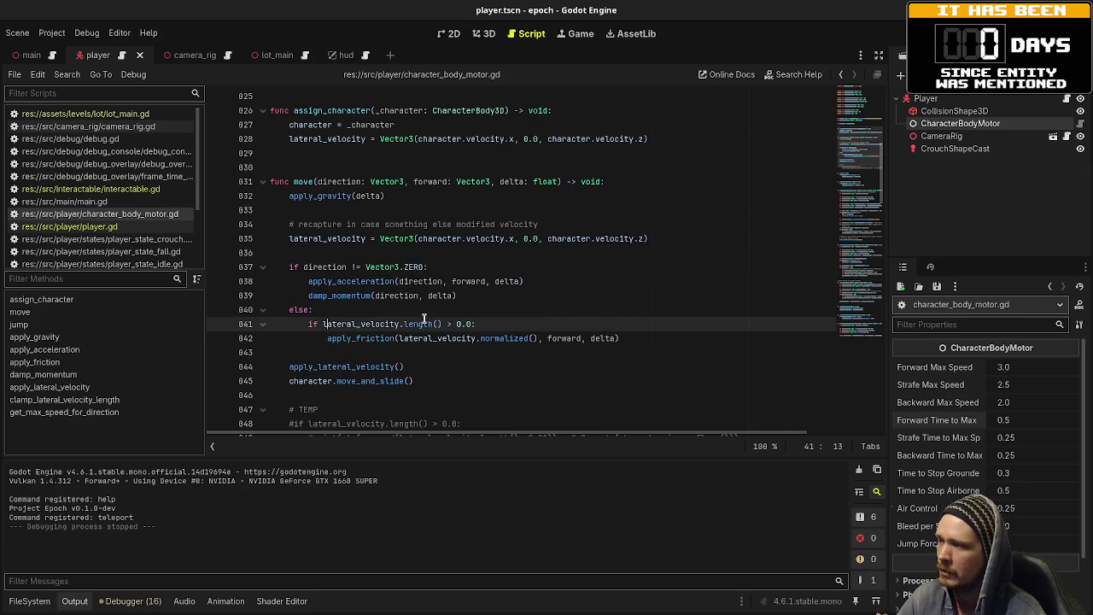
left_click_drag(480, 323, 322, 324)
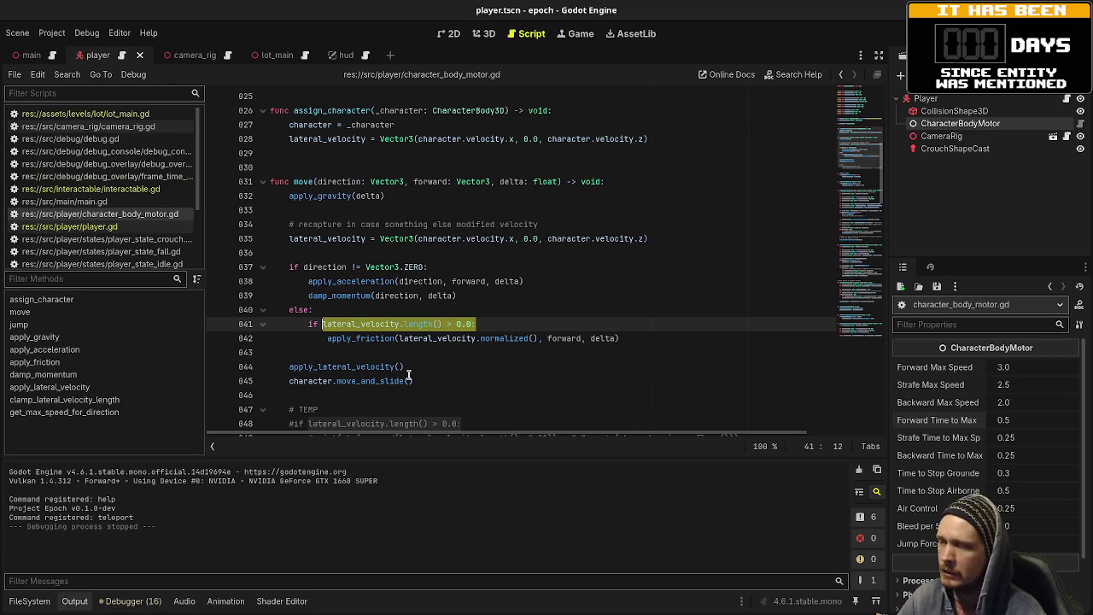
double_click(354, 338)
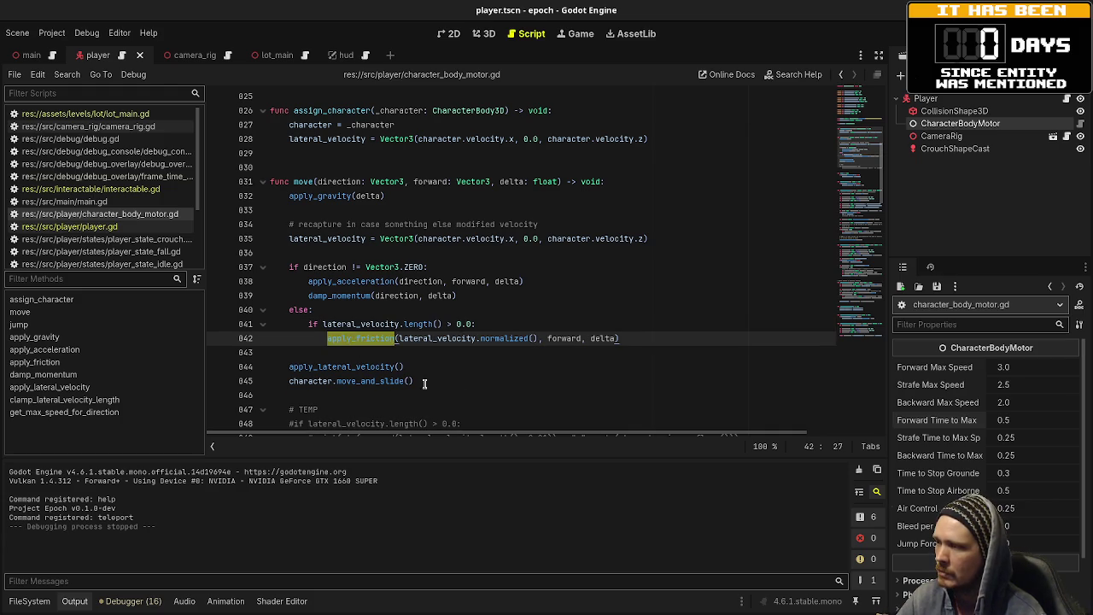
double_click(340, 366)
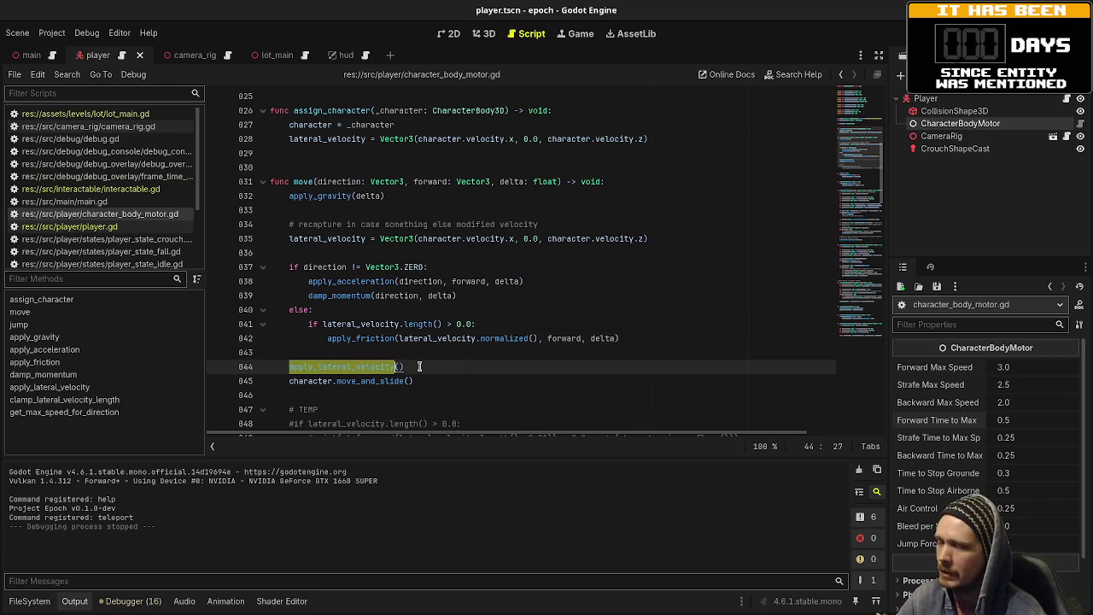
double_click(444, 338)
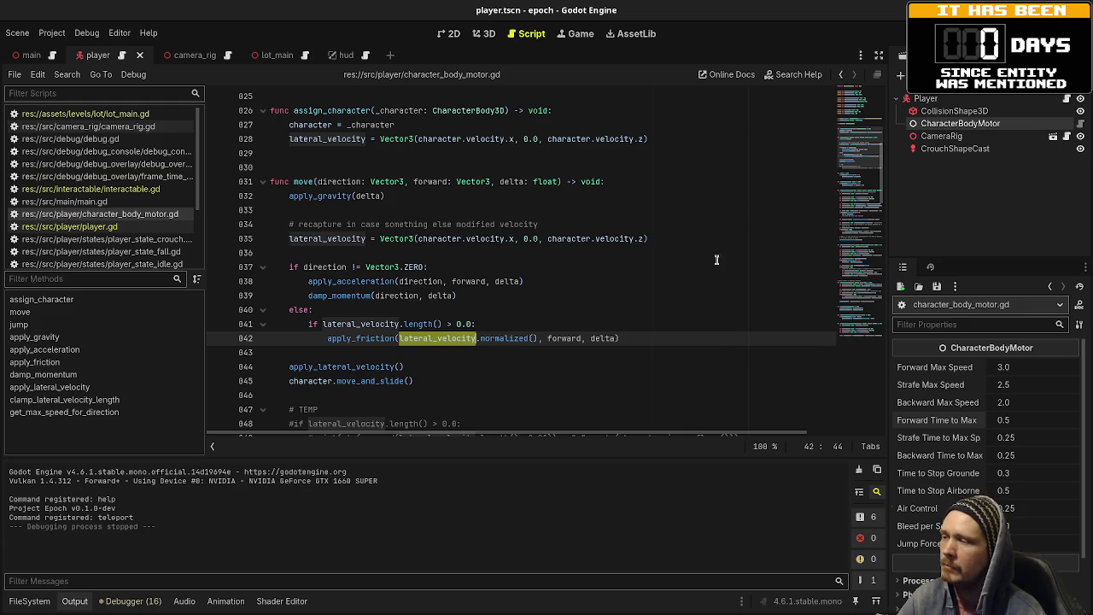
double_click(493, 238)
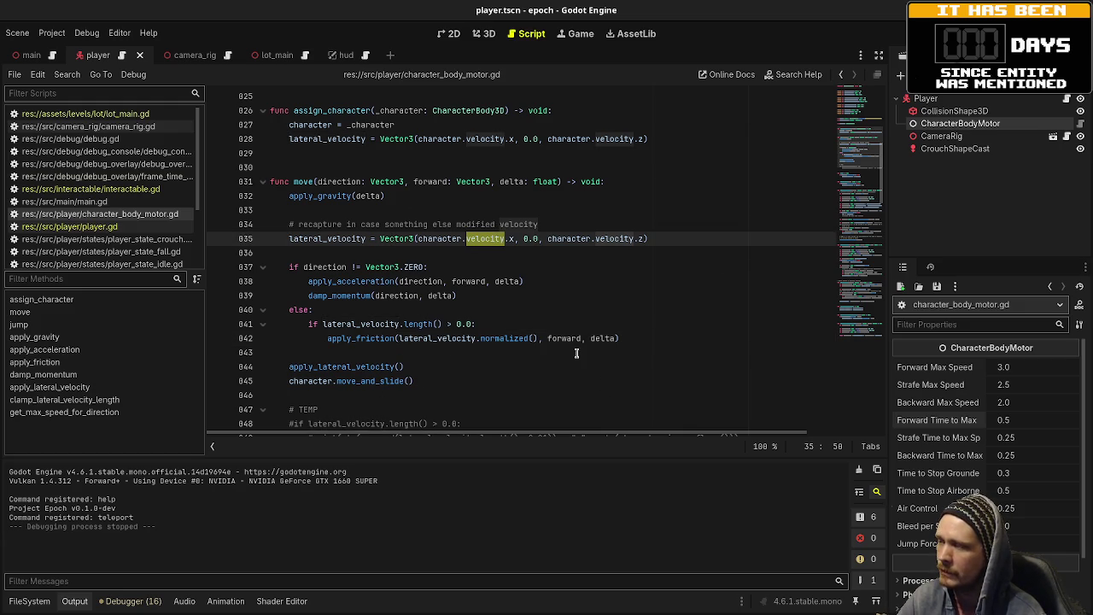
- Inspect the apply_acceleration definition's weight and acceleration lines 866–874
left_click(470, 366)
scroll(388, 347, "down", 6)
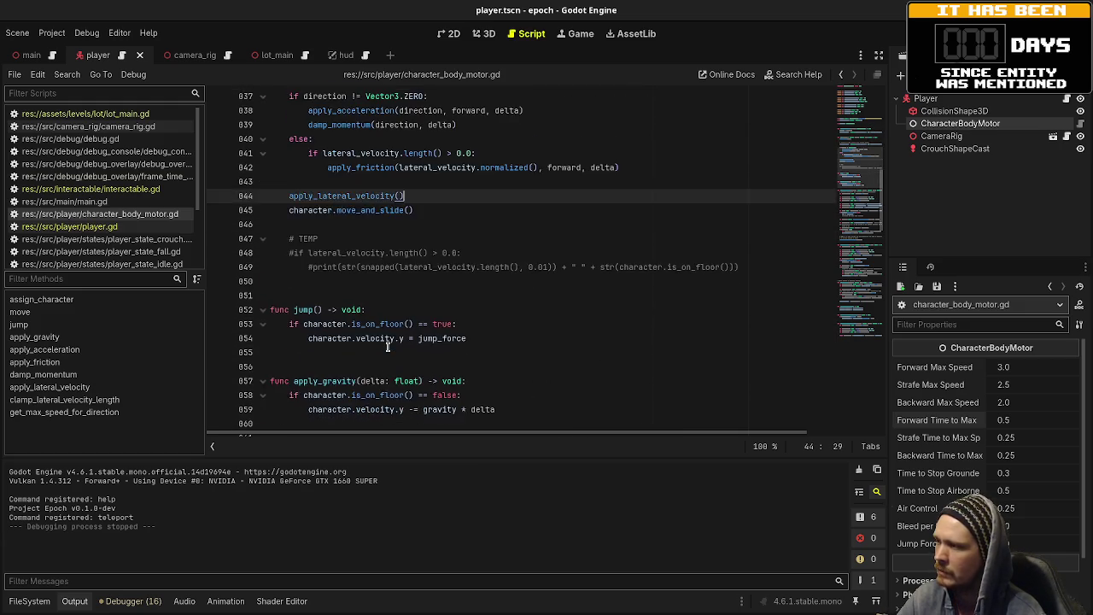
scroll(387, 348, "down", 2)
scroll(387, 347, "down", 3)
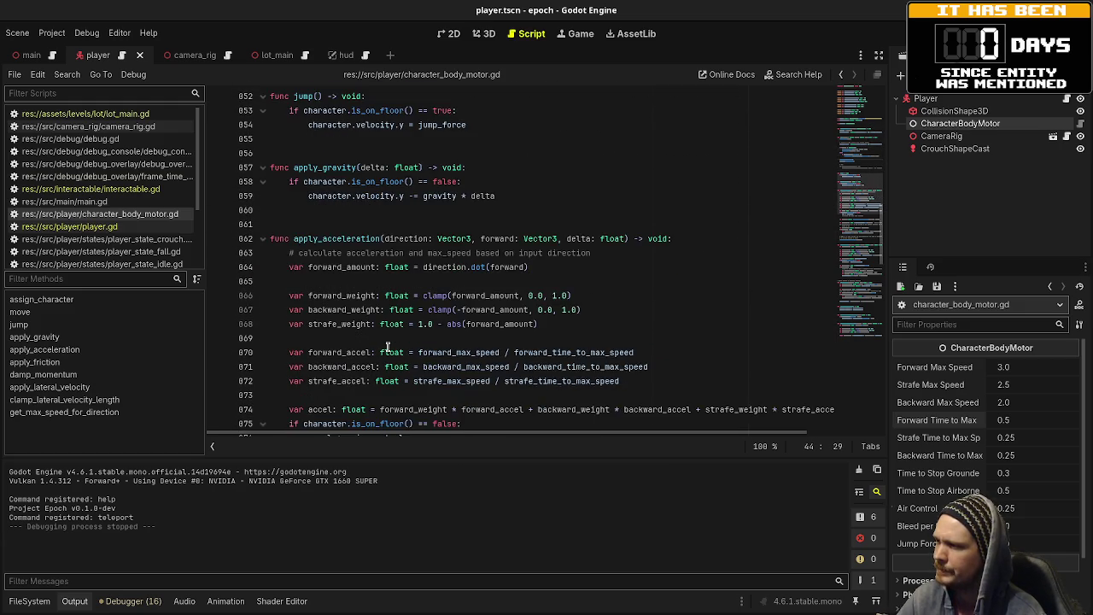
left_click(339, 153)
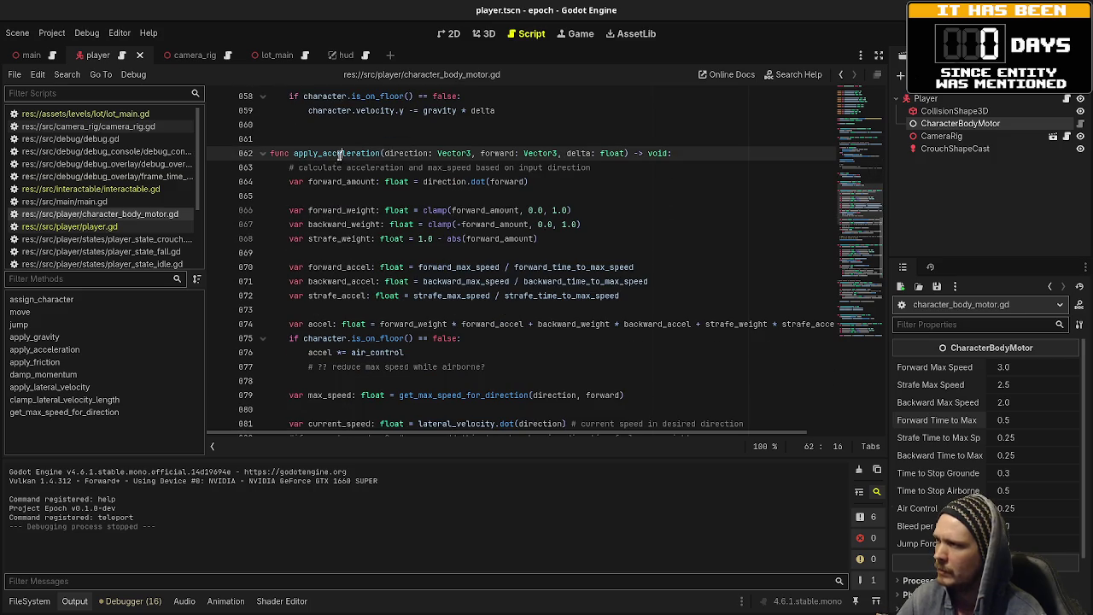
left_click(379, 253)
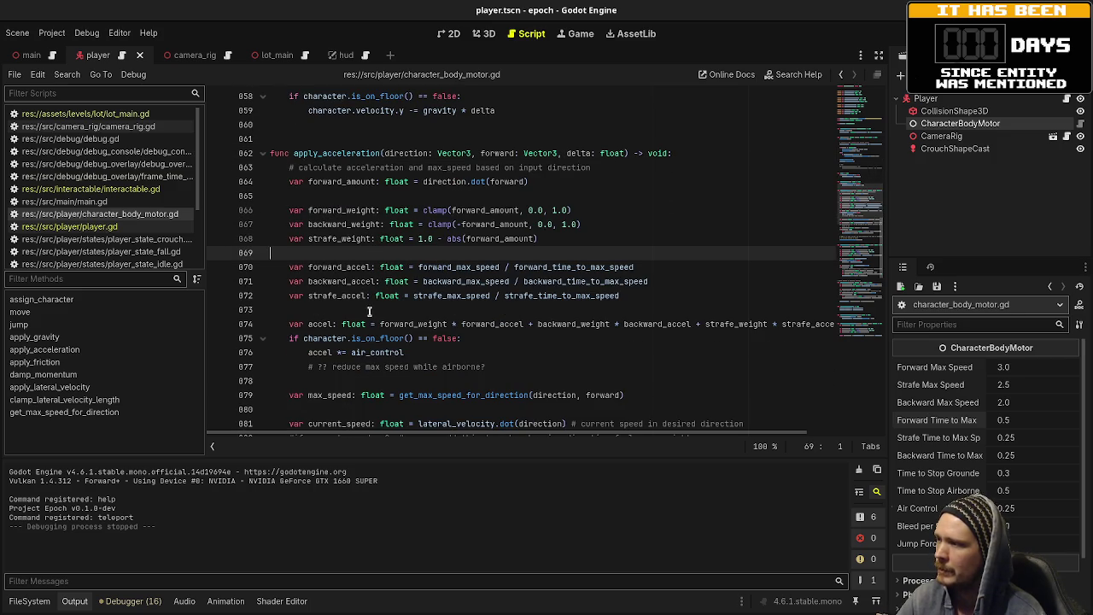
mouse_move(288, 210)
left_mouse_down()
mouse_move(555, 297)
mouse_move(620, 295)
left_mouse_up()
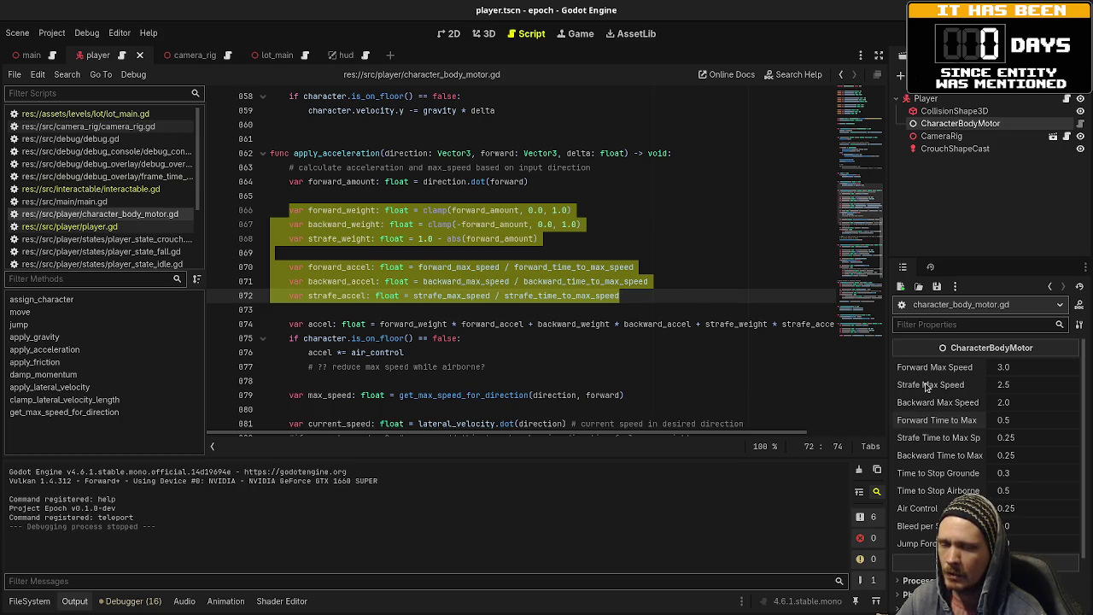
left_click(615, 303)
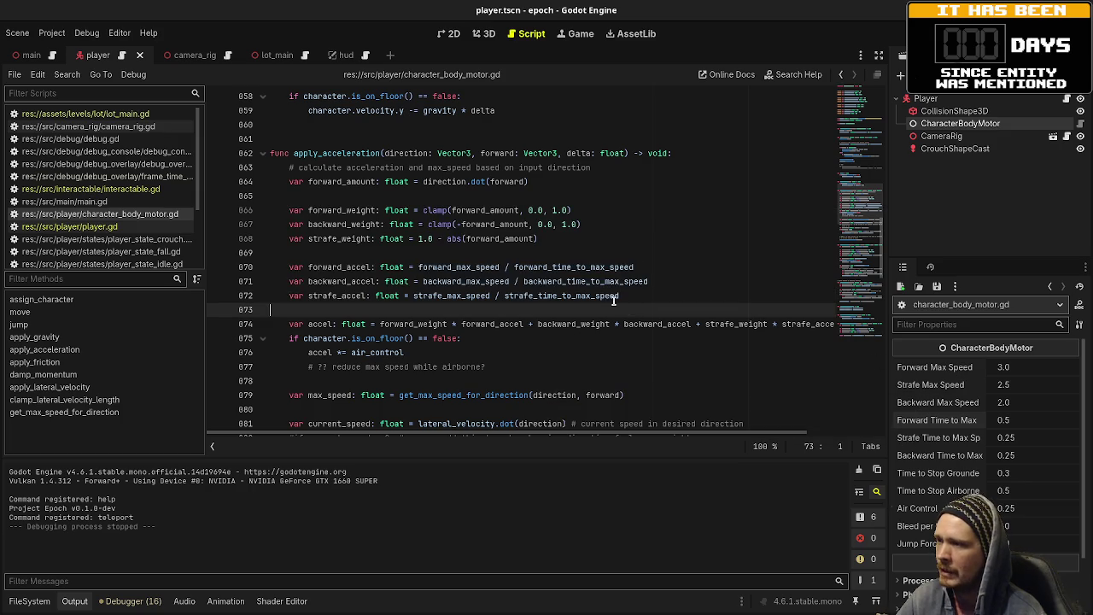
left_click_drag(284, 210, 636, 300)
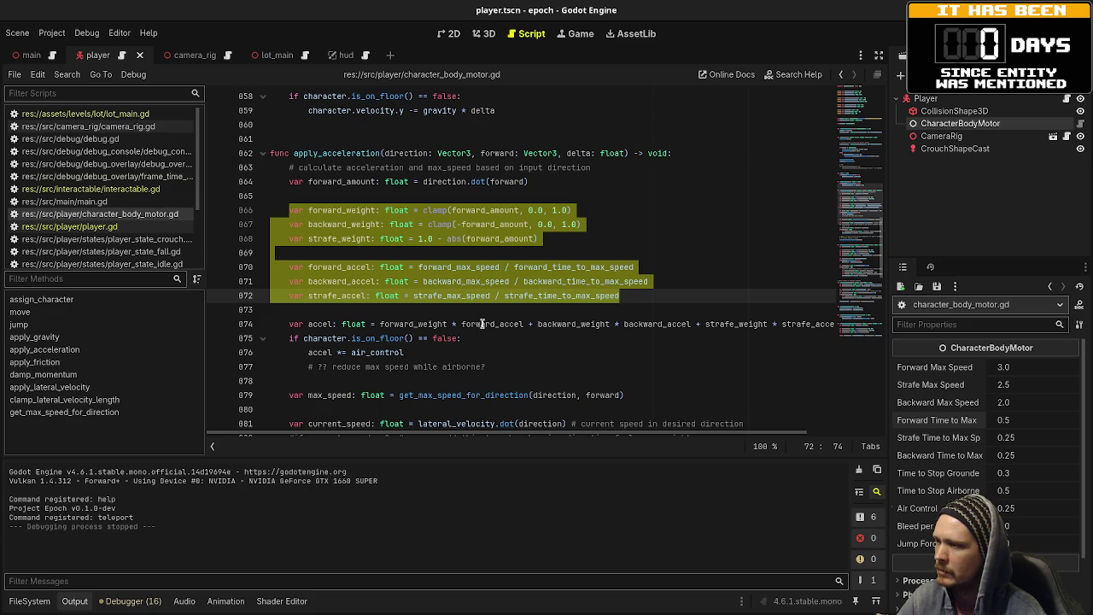
left_click(375, 296)
double_click(323, 324)
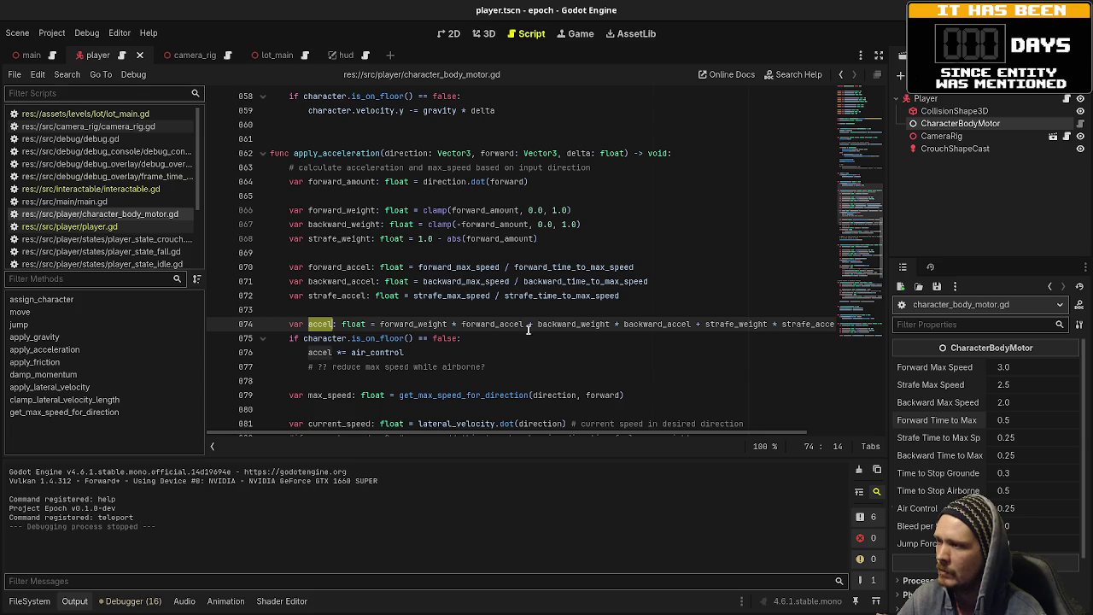
- Run the game with debug stats, walk the player with WASD, then stop and relaunch
key("F5")
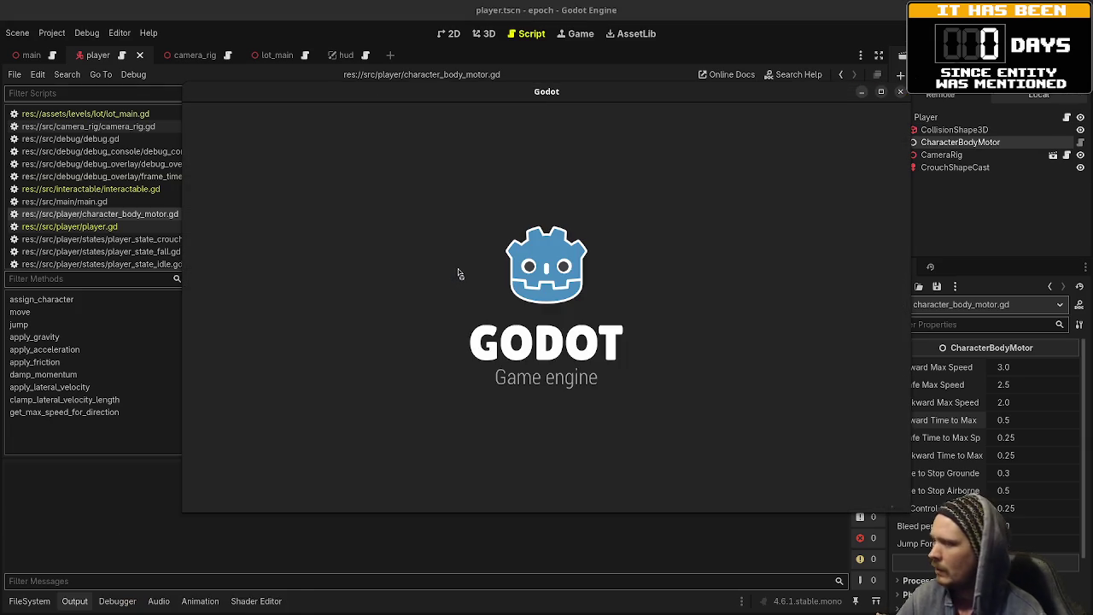
key("F3")
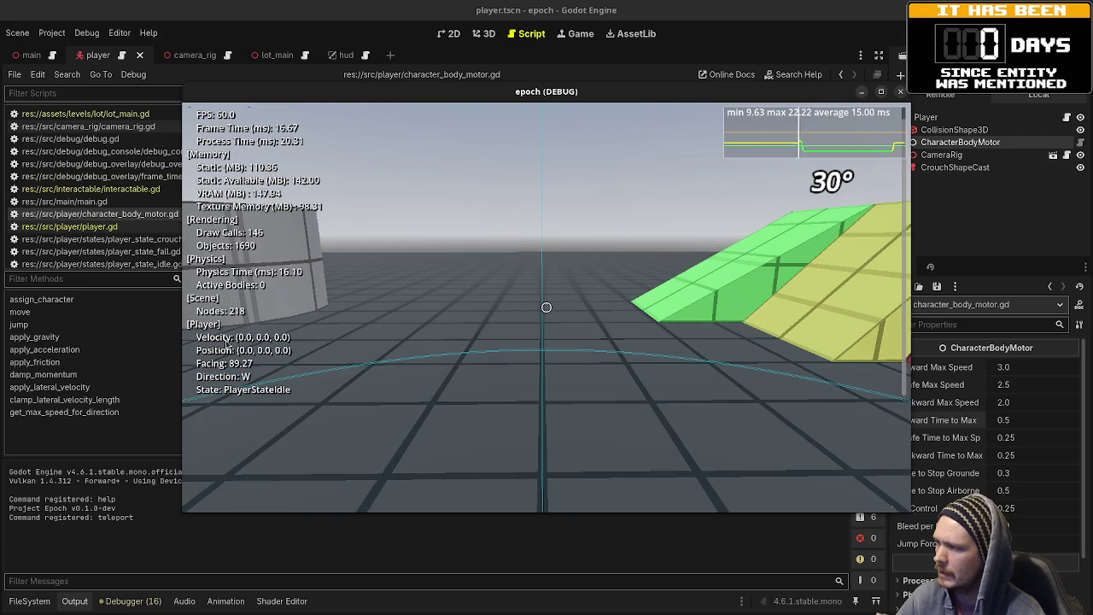
key("w")
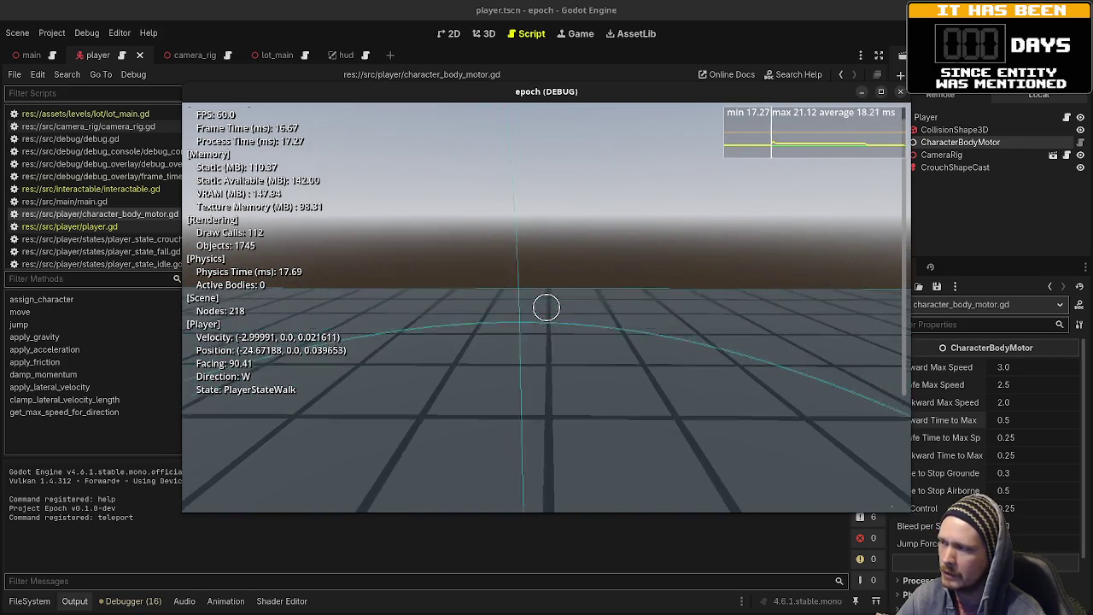
key("s")
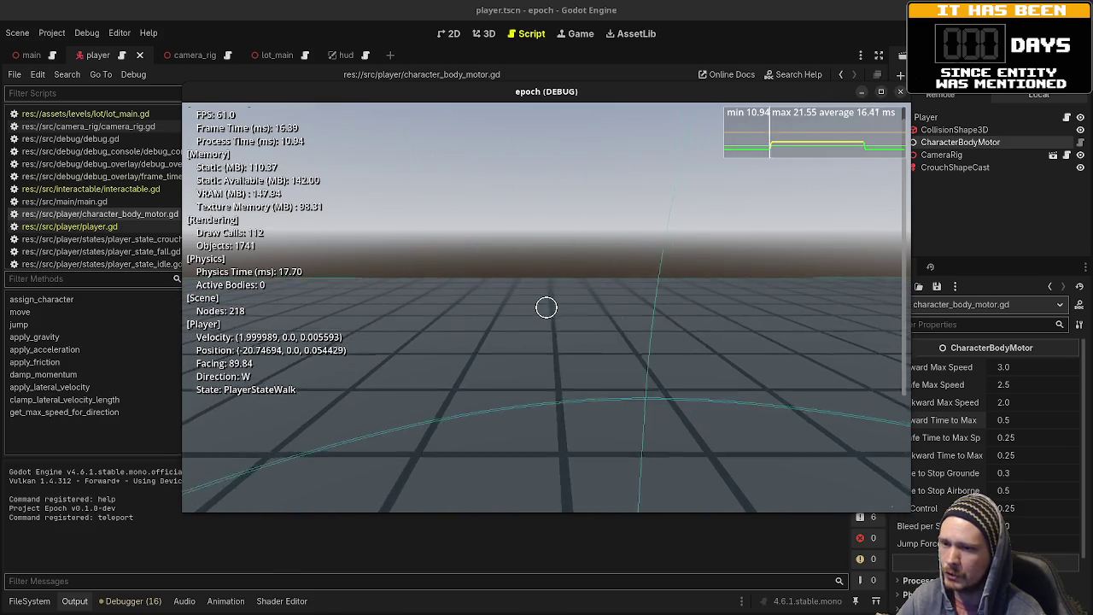
key("d")
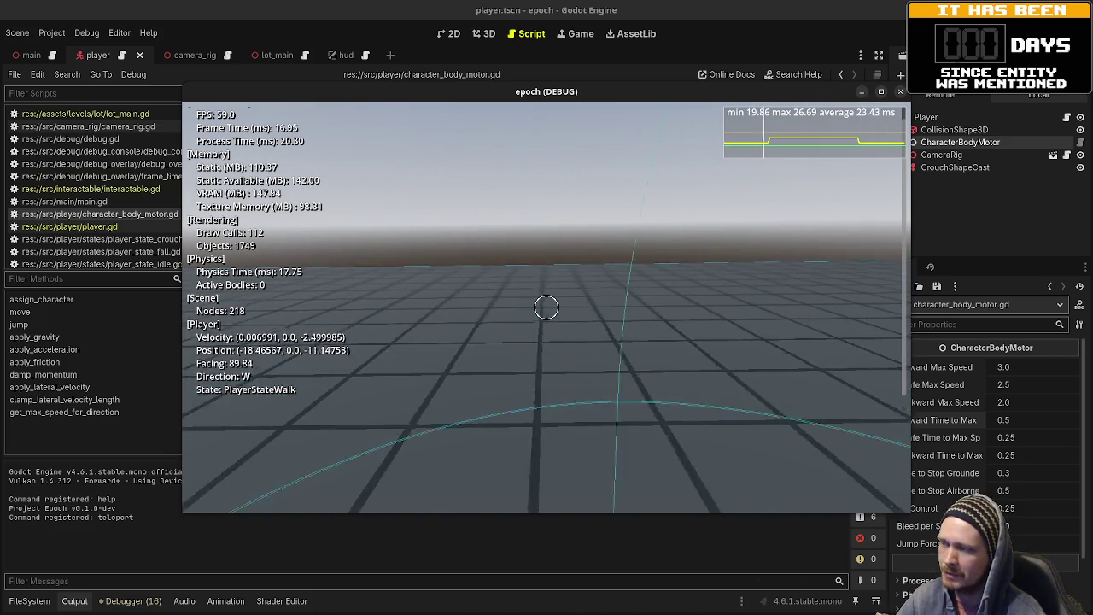
key("s")
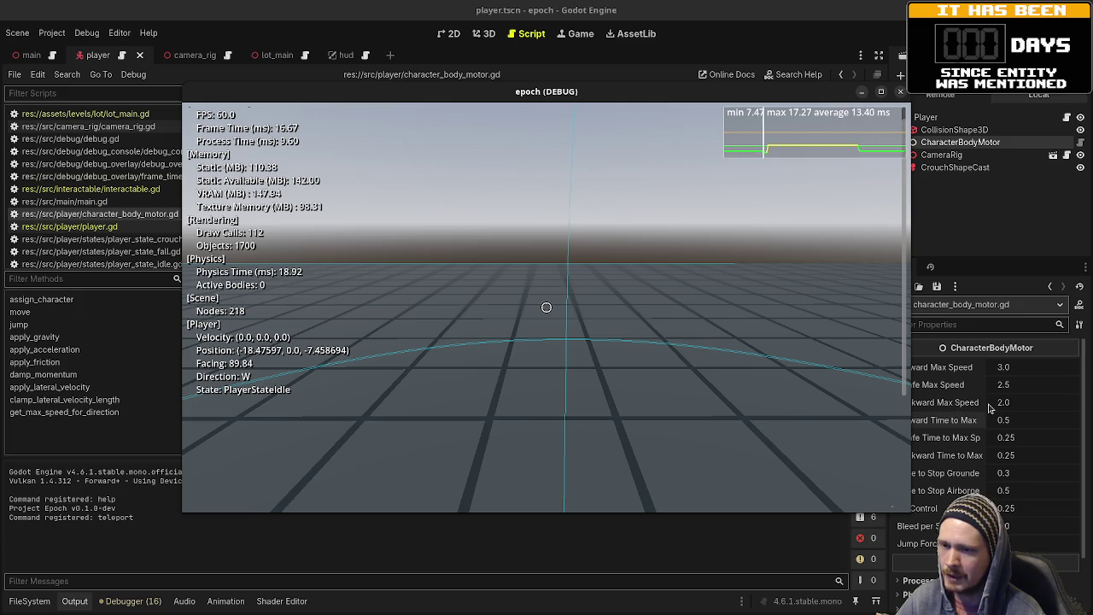
key("w")
key("w")
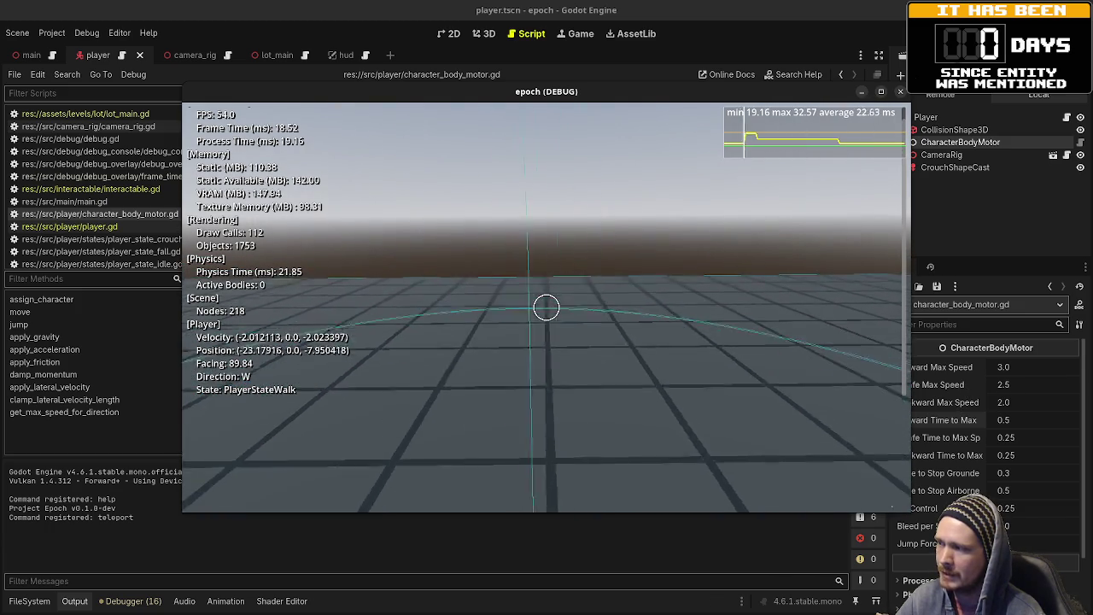
key("a")
key("w")
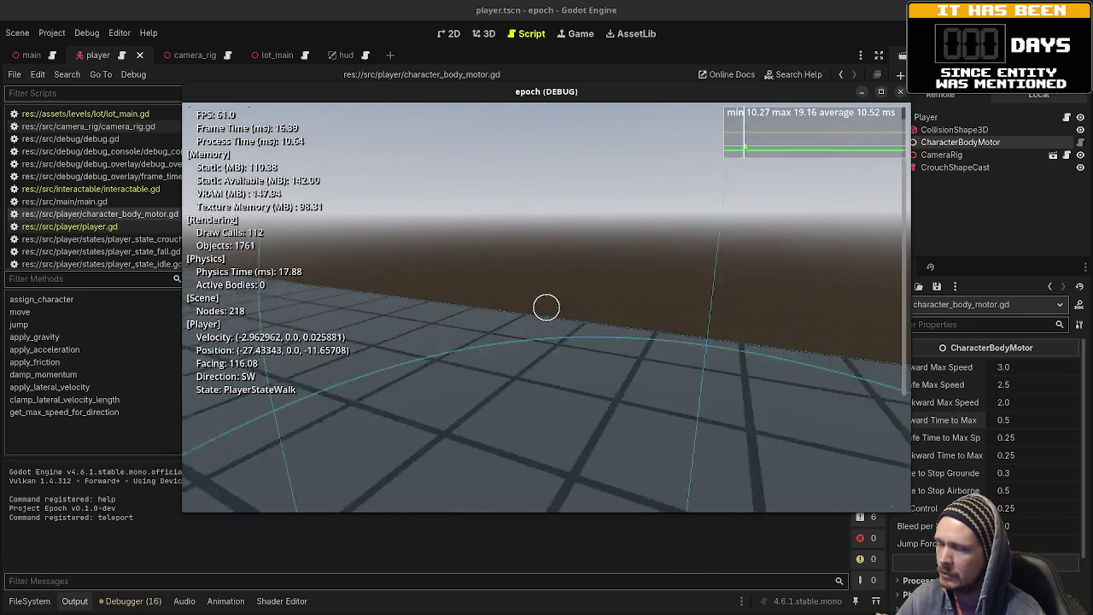
key("d")
key("F8")
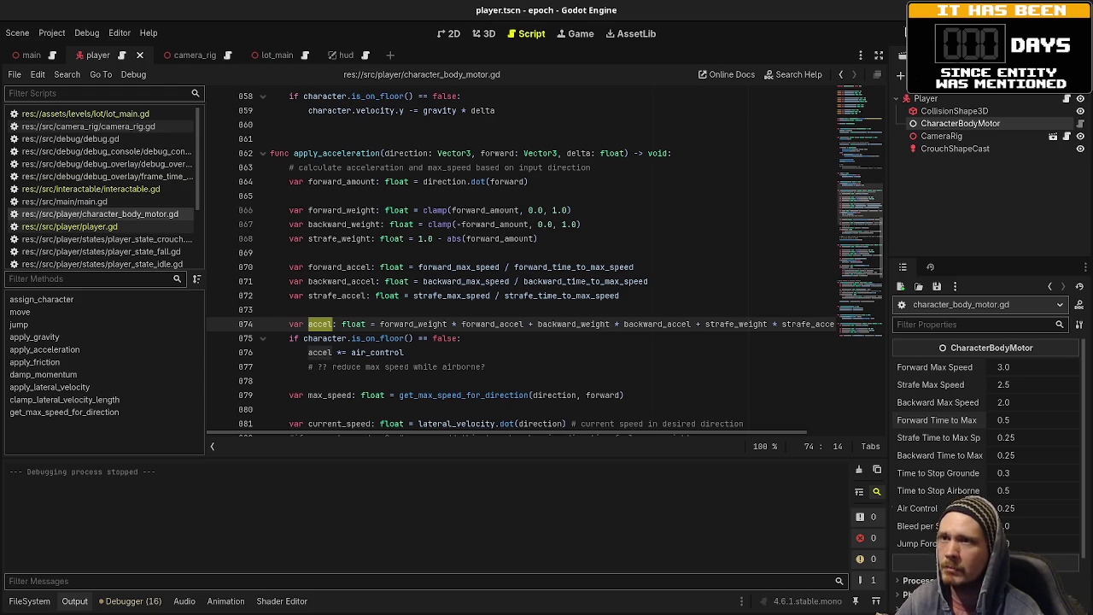
key("F5")
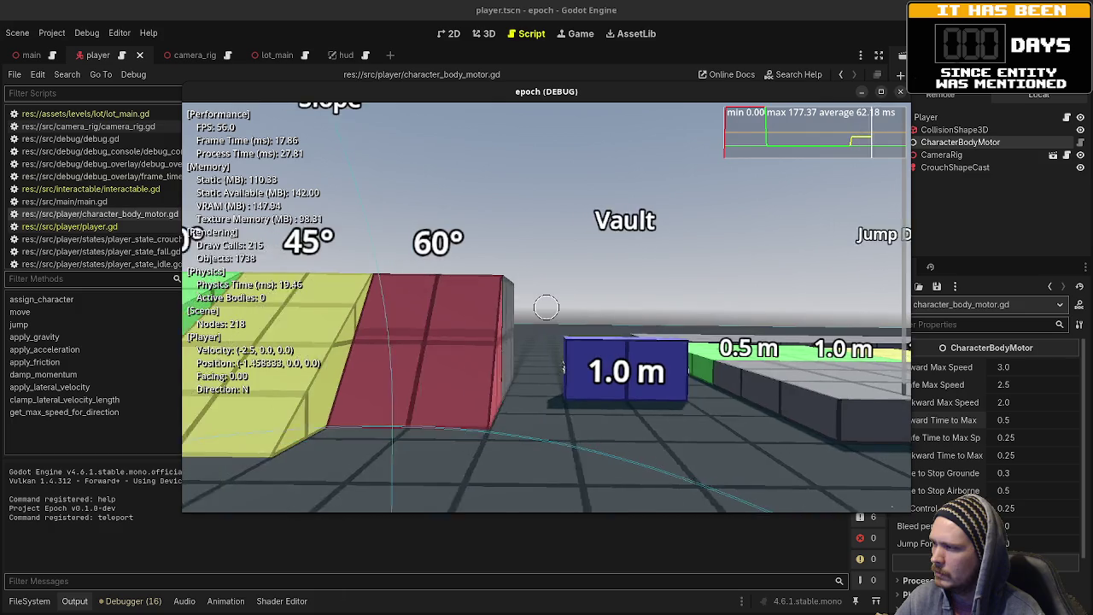
- Strafe and walk the player around the slope blocks with WASD, then stop the game
key("a")
key("a")
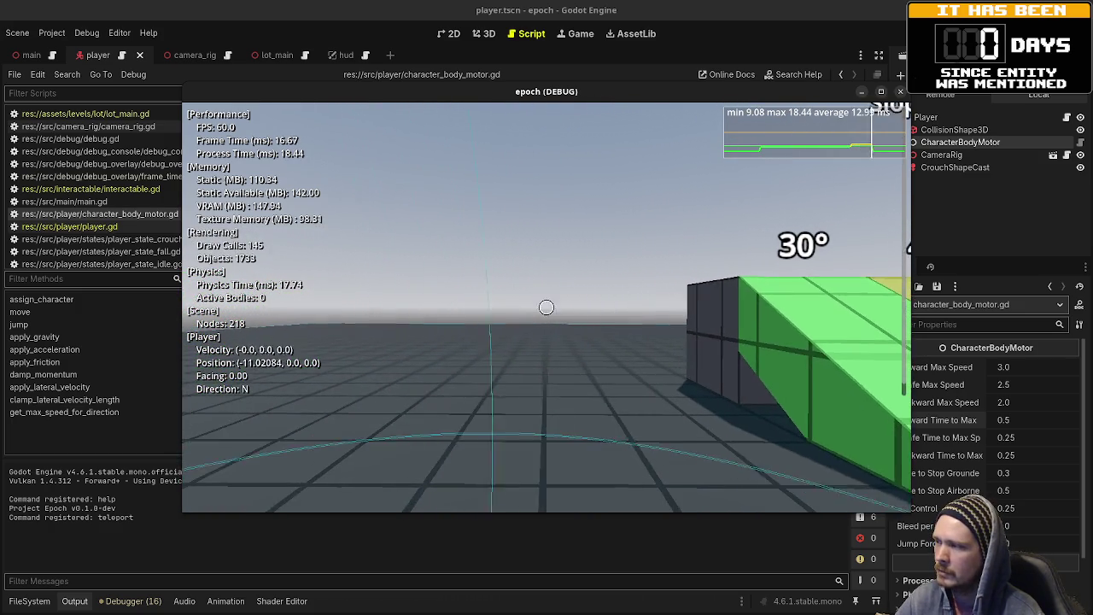
key("d")
key("a")
key("s")
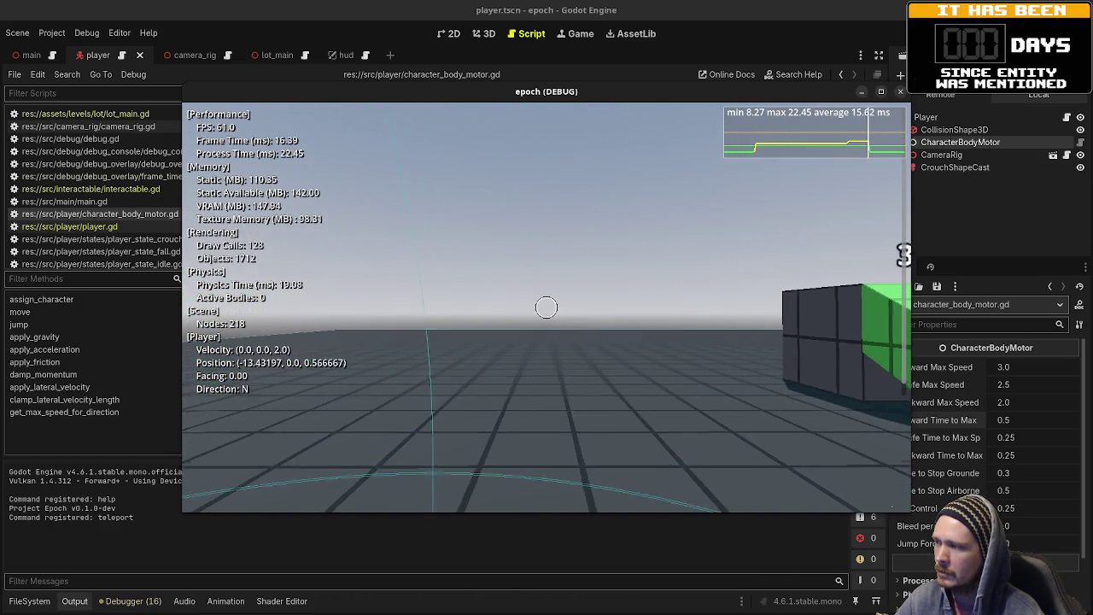
key("s")
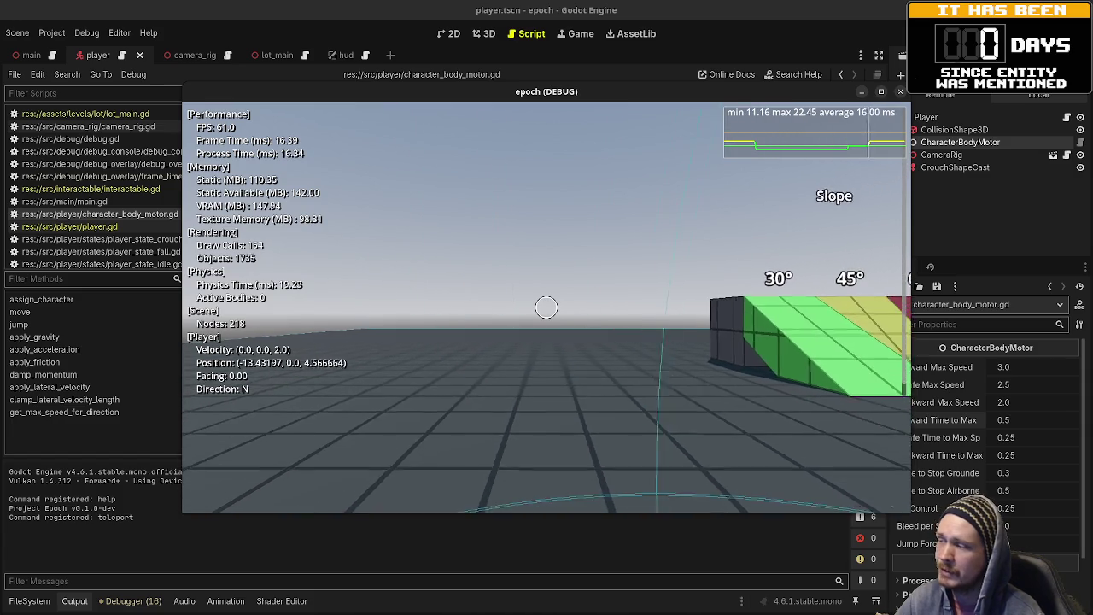
key("w")
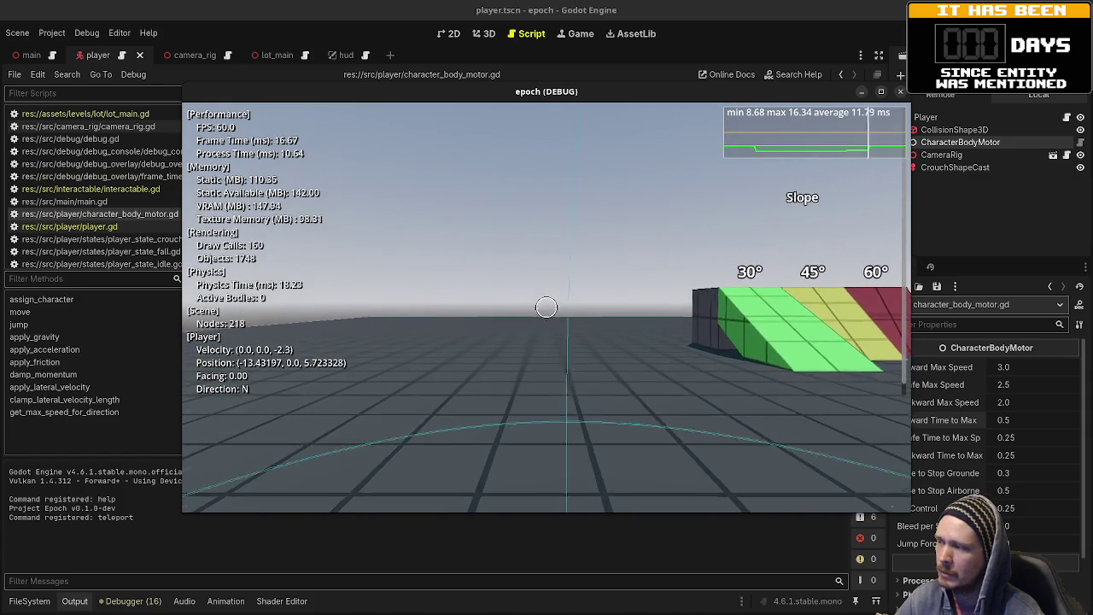
key("w")
key("w")
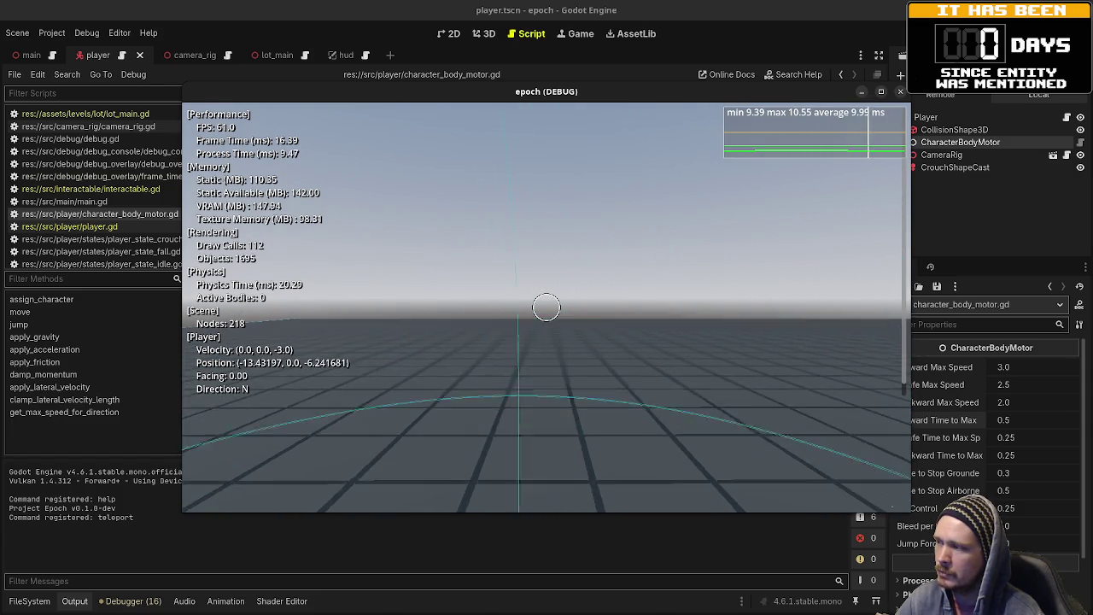
key("a")
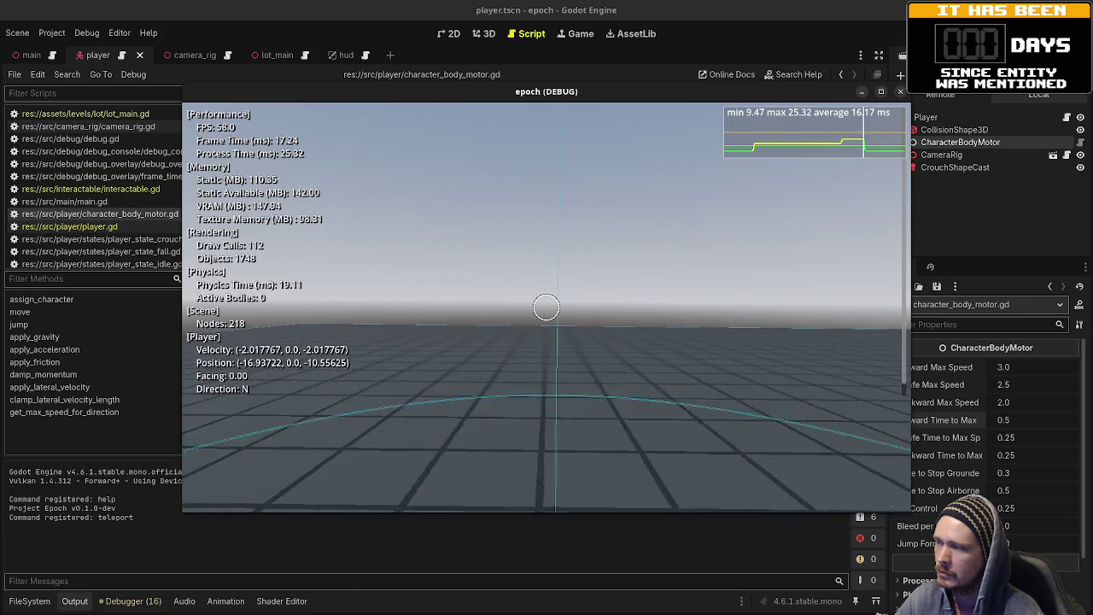
key("d")
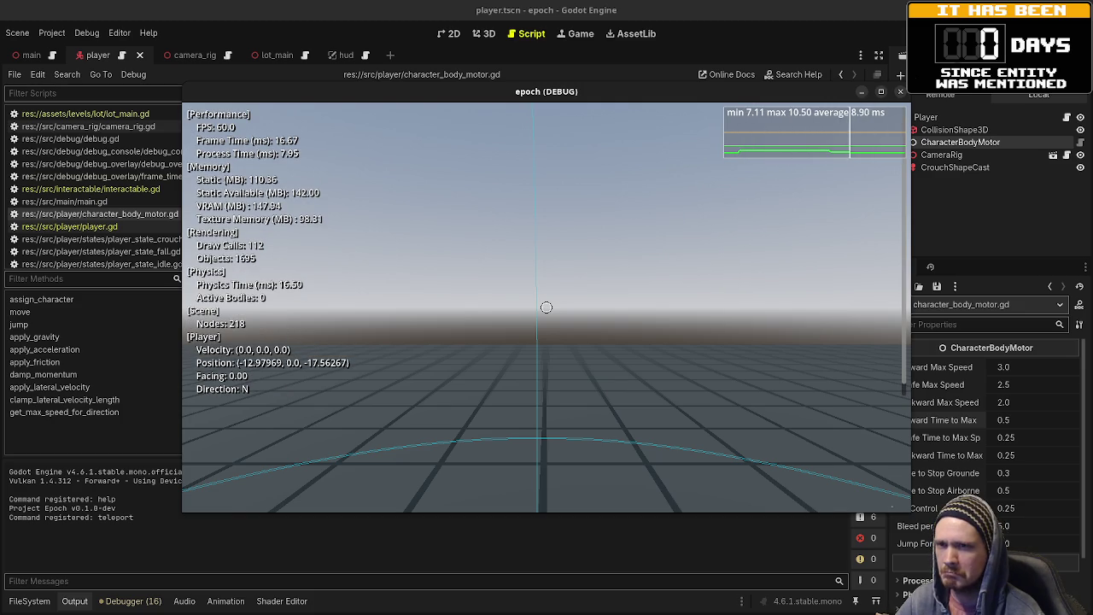
key("F8")
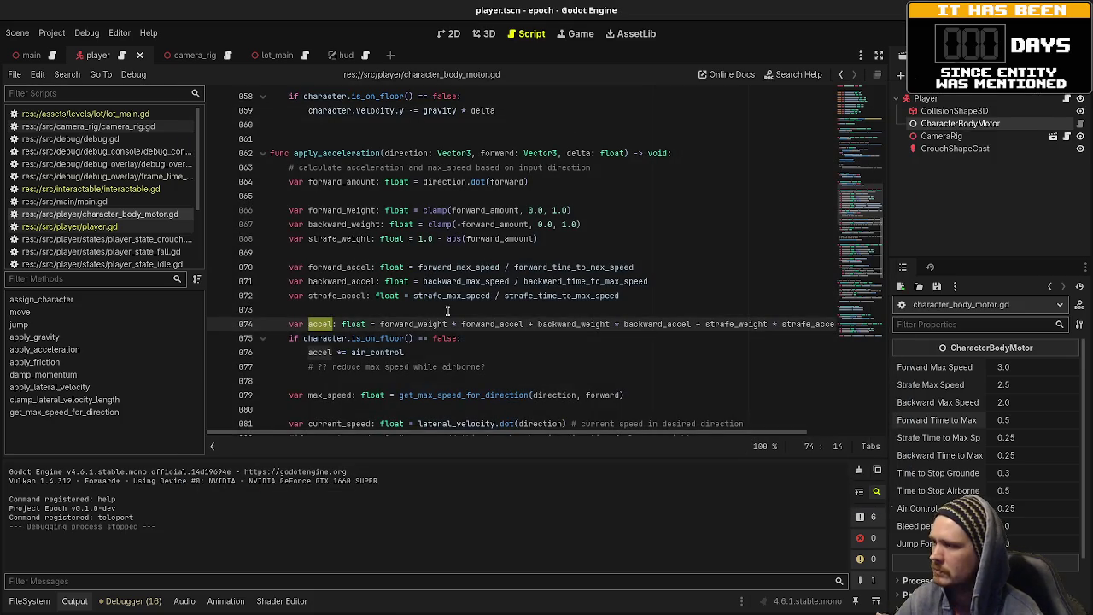
- Uncomment the TEMP lateral-velocity and on-floor print on lines 848–849 with Ctrl+K
scroll(431, 321, "down", 5)
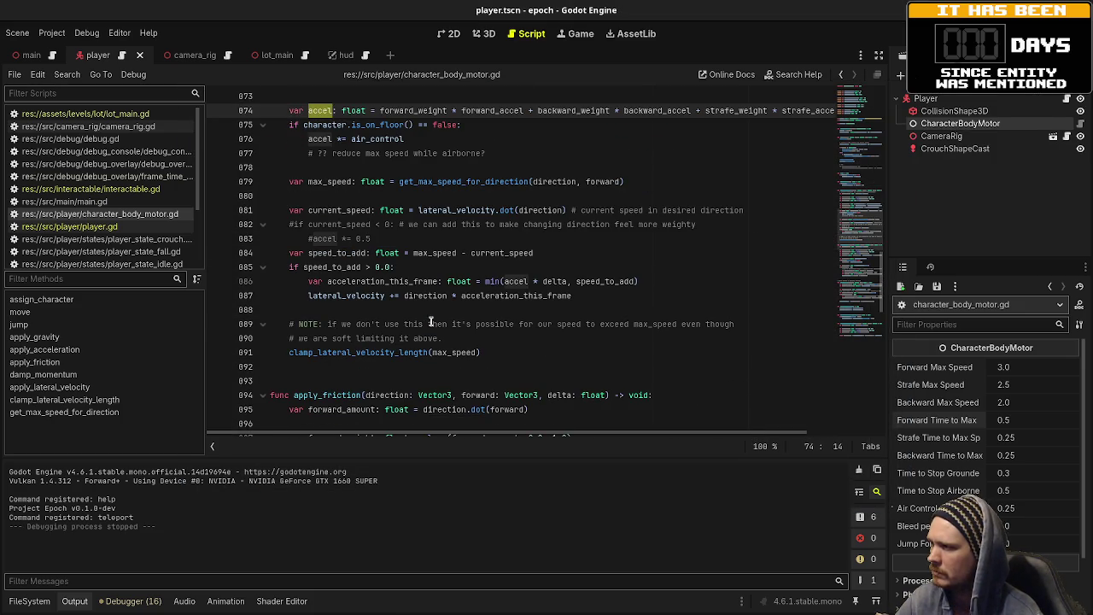
scroll(431, 322, "down", 15)
scroll(431, 322, "down", 3)
scroll(431, 322, "up", 20)
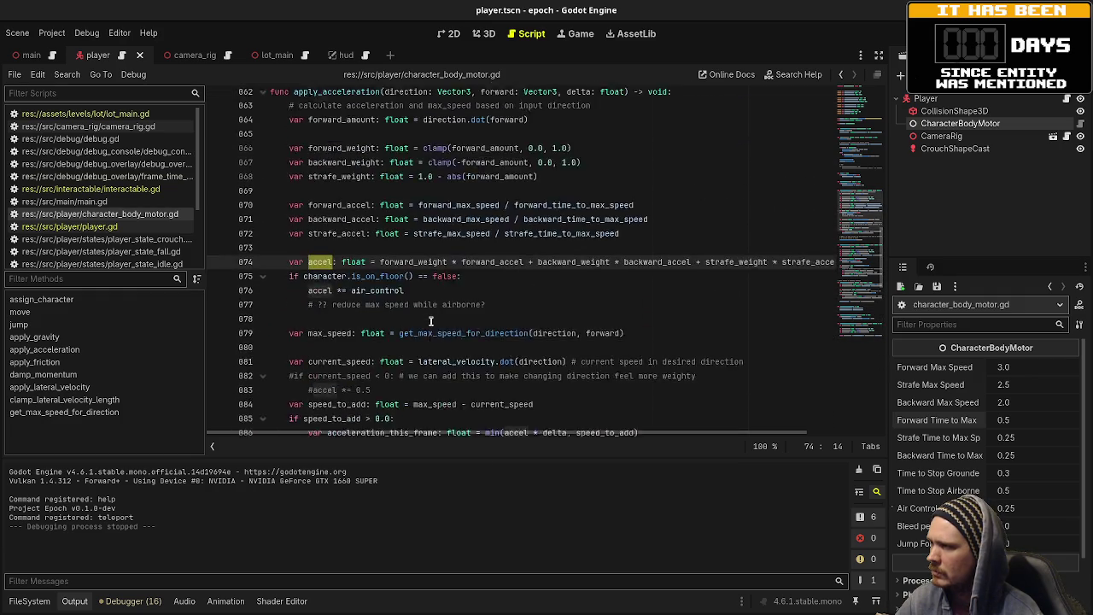
scroll(431, 322, "up", 10)
mouse_move(292, 325)
left_mouse_down()
mouse_move(291, 335)
mouse_move(346, 333)
left_mouse_up()
key("ctrl+k")
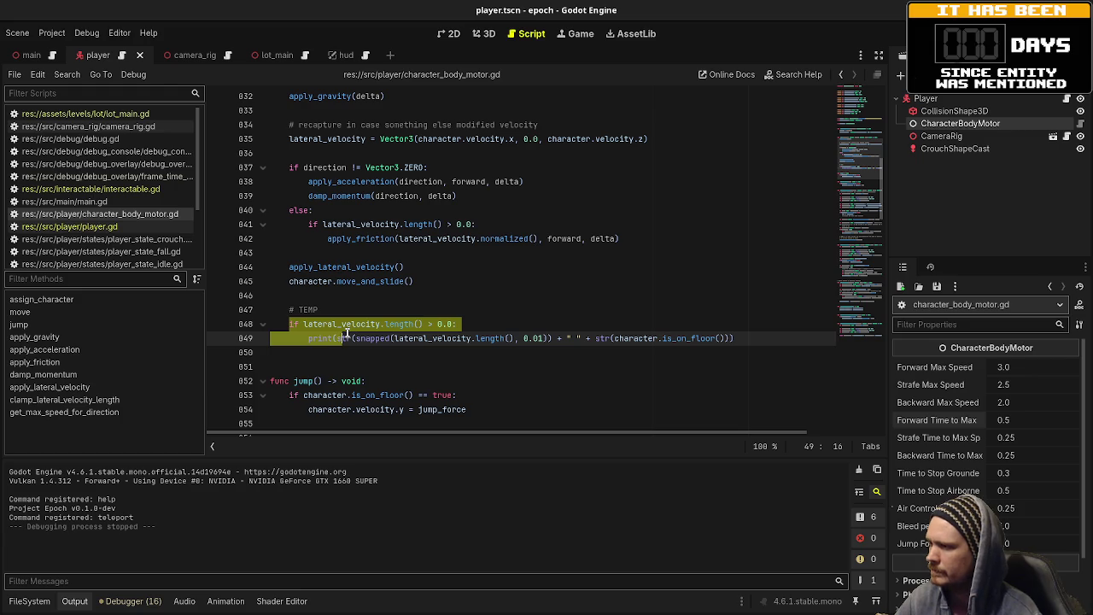
scroll(349, 335, "up", 8)
scroll(350, 335, "down", 5)
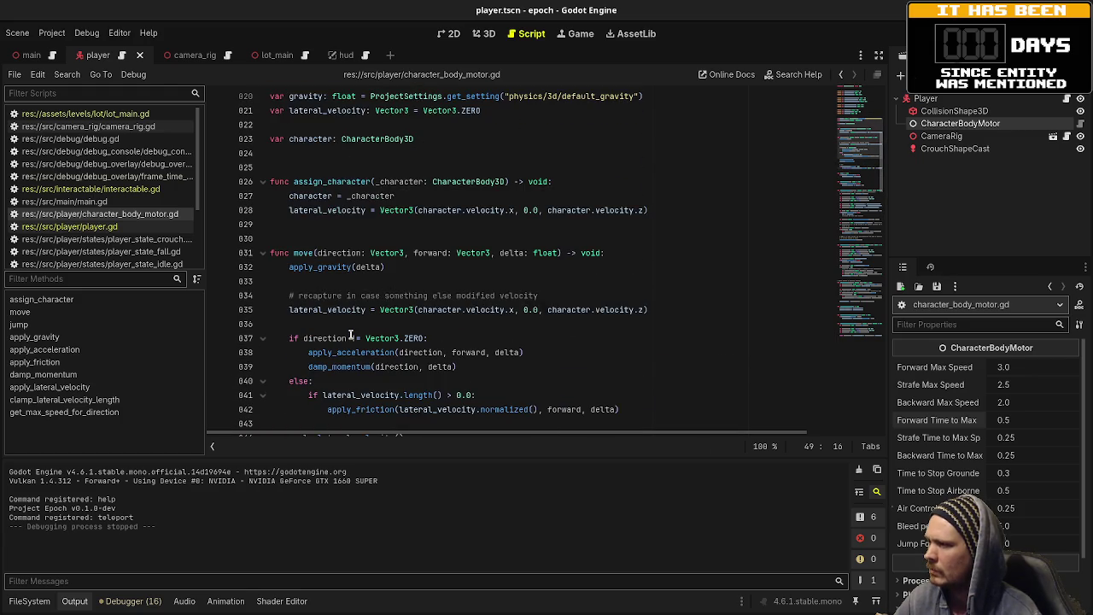
scroll(349, 335, "down", 3)
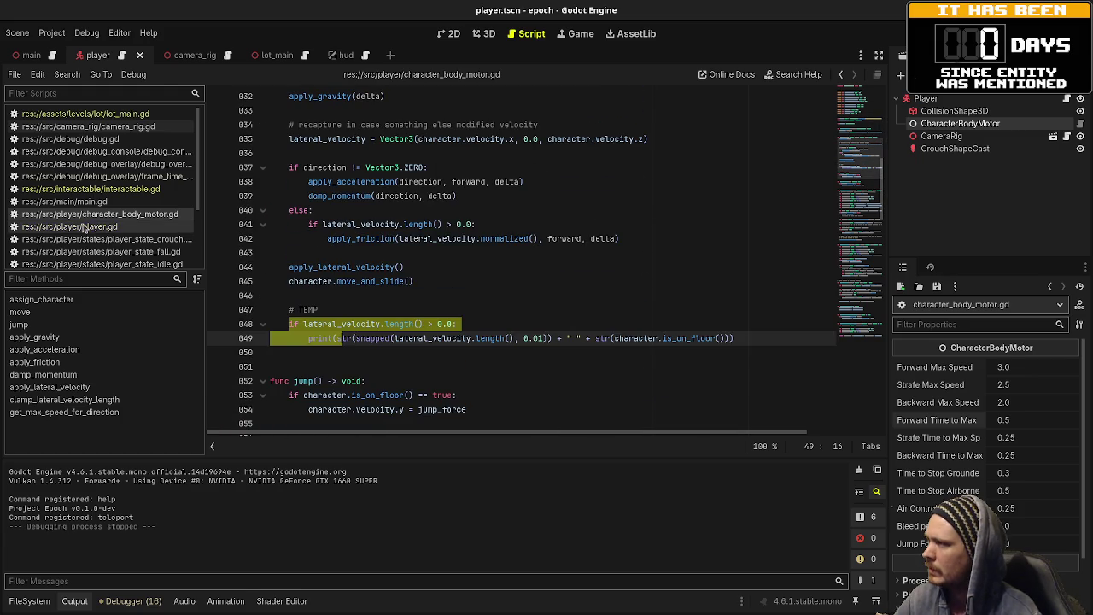
- Comment print lines 848–849 back out and save character_body_motor.gd
left_click(401, 293)
left_click_drag(273, 324, 341, 338)
key("ctrl+k")
key("ctrl+s")
- Open main.gd in distraction-free mode and add a new line after the Velocity watch
left_click(97, 203)
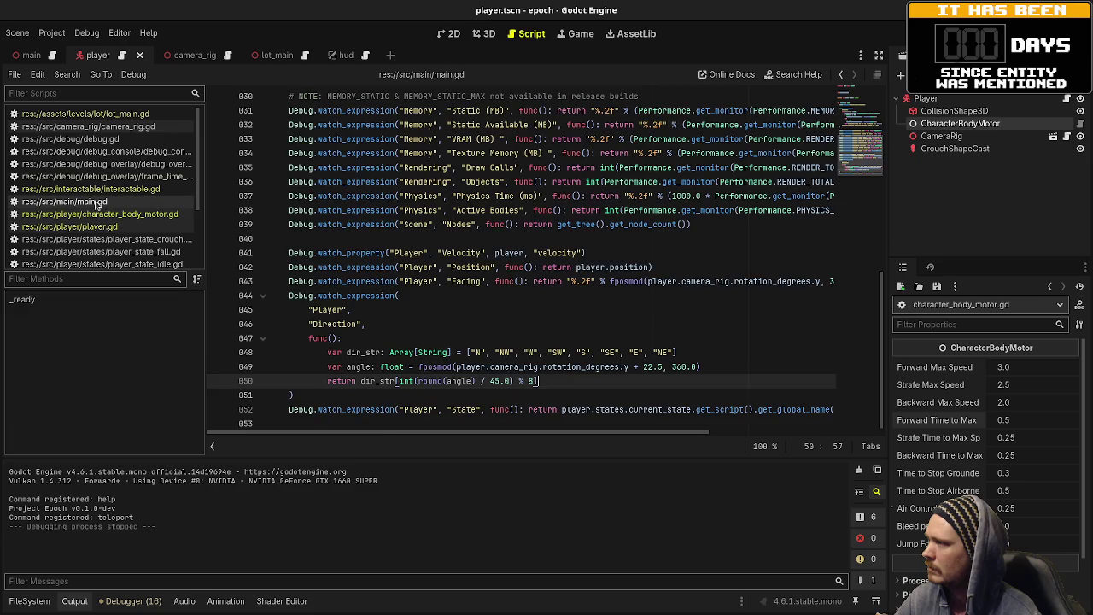
scroll(413, 137, "up", 1)
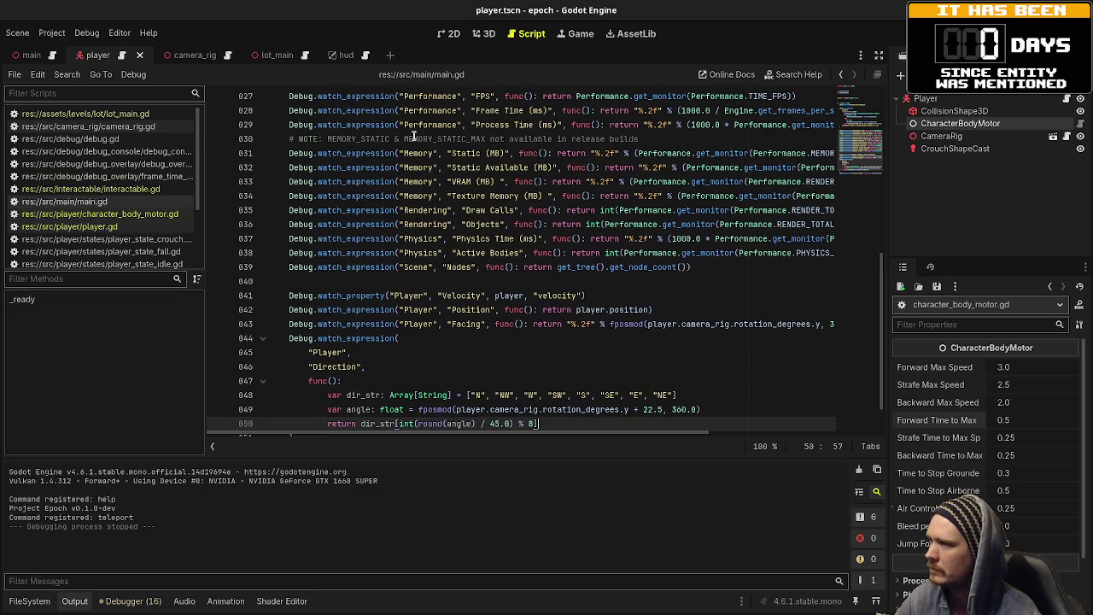
left_click(879, 55)
scroll(494, 311, "down", 1)
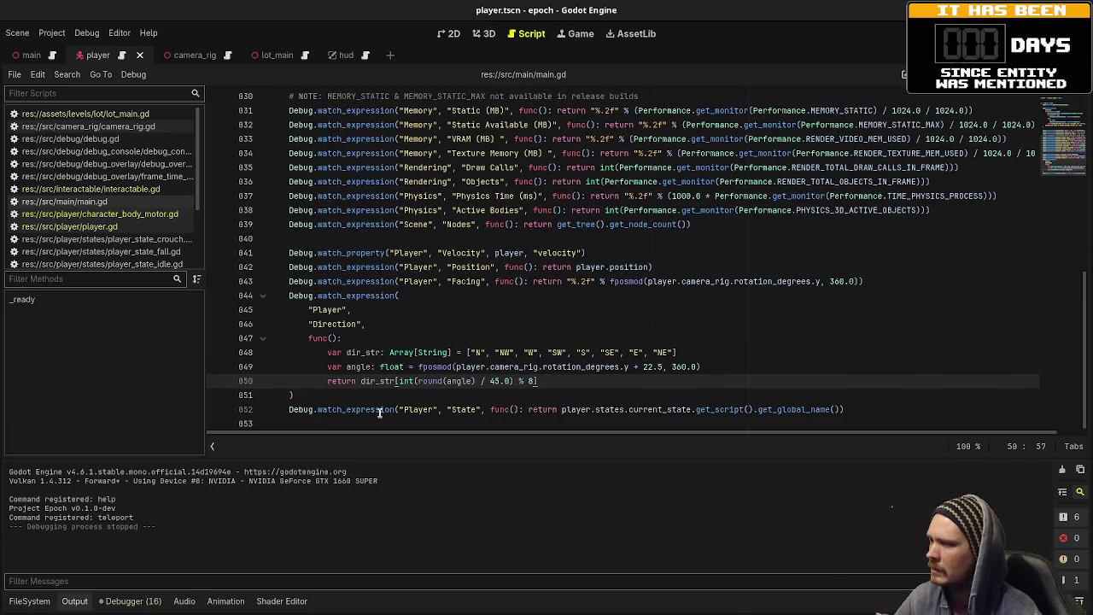
left_click(863, 409)
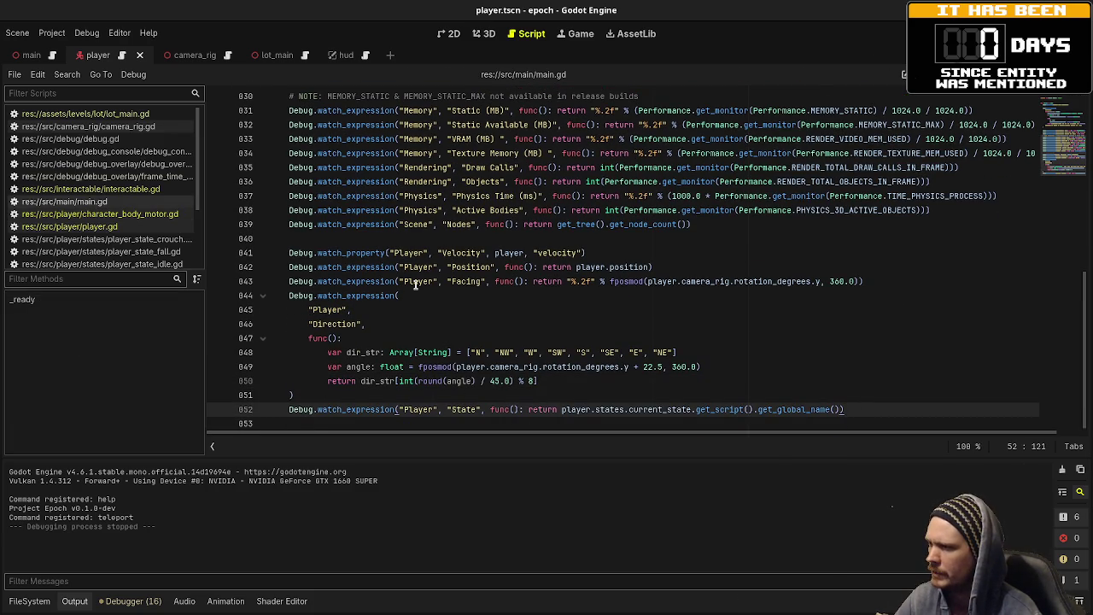
left_click(625, 248)
key("Return")
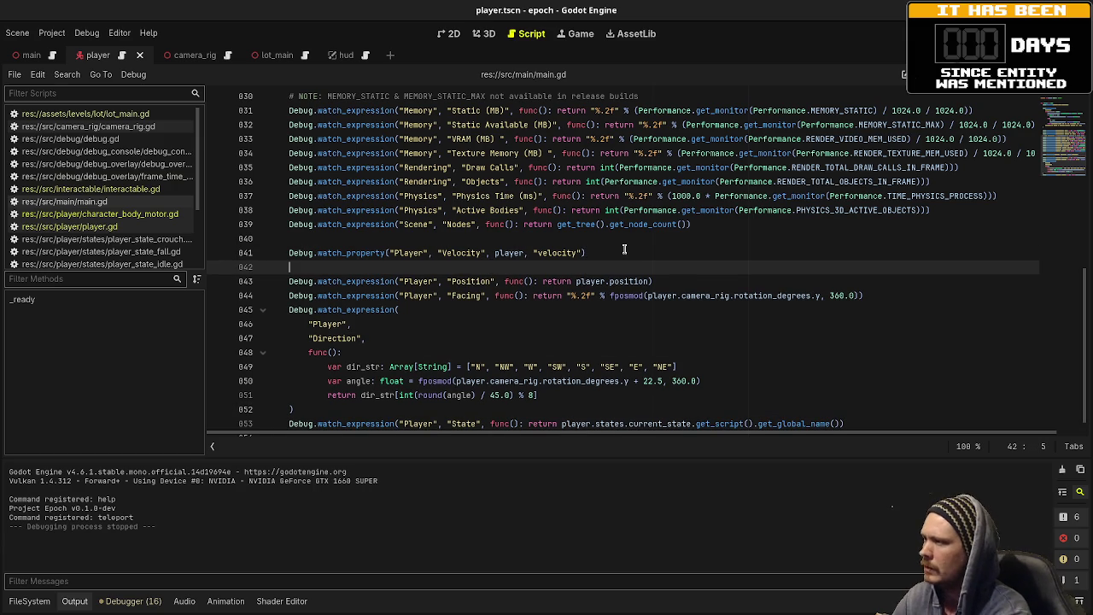
- Write Debug.watch_expression("Player", "Speed", func():) with an empty function body
type("Debug.watch_expr")
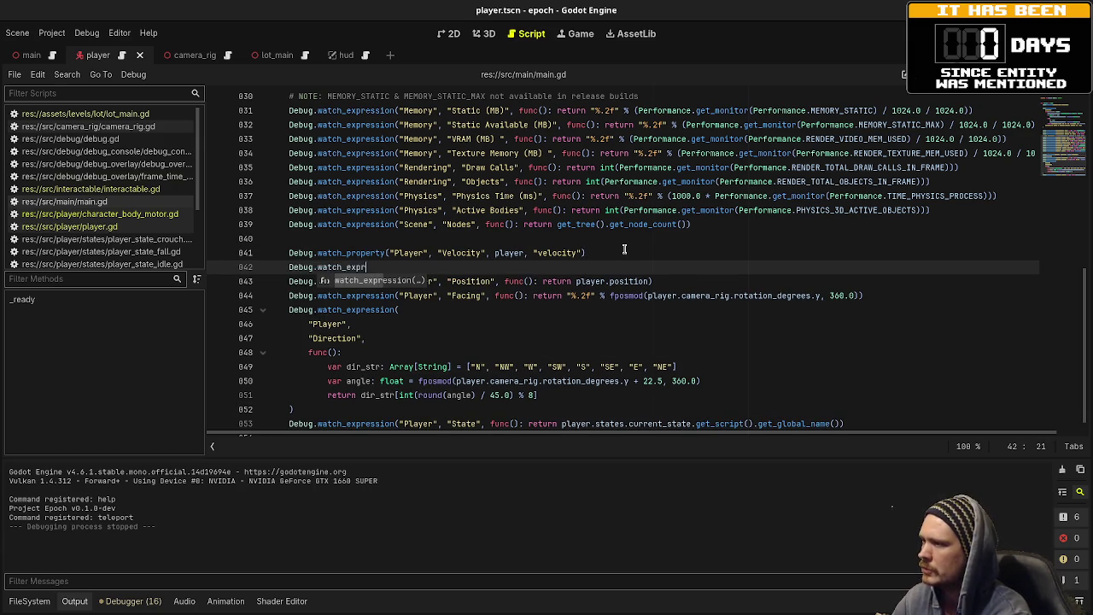
key("Return")
type("\"Player\"")
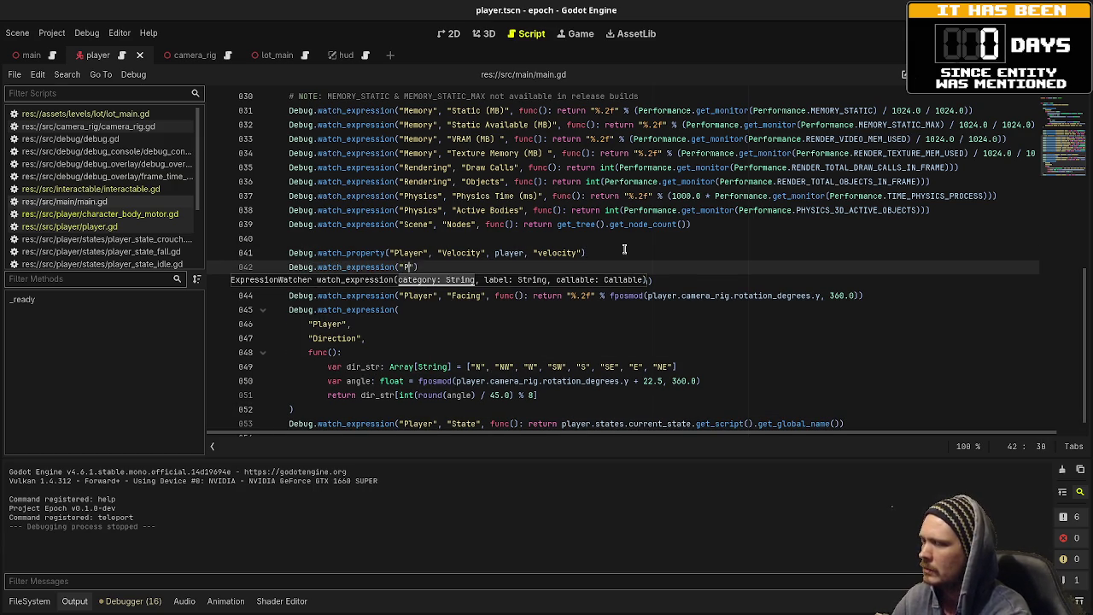
type(", \"")
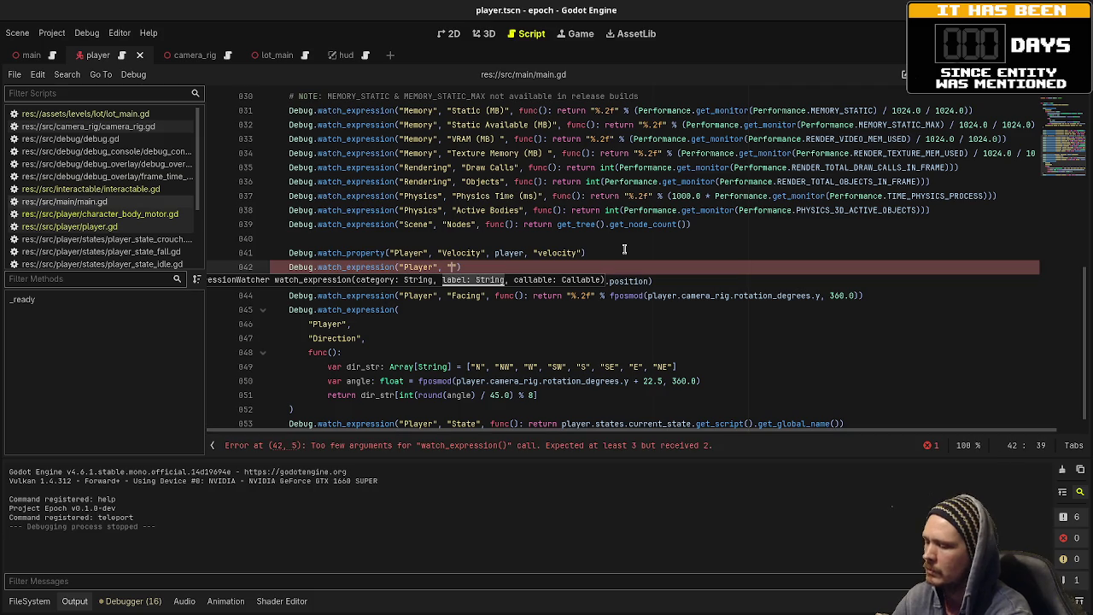
type("c")
key("BackSpace")
key("BackSpace")
type("Speed\"")
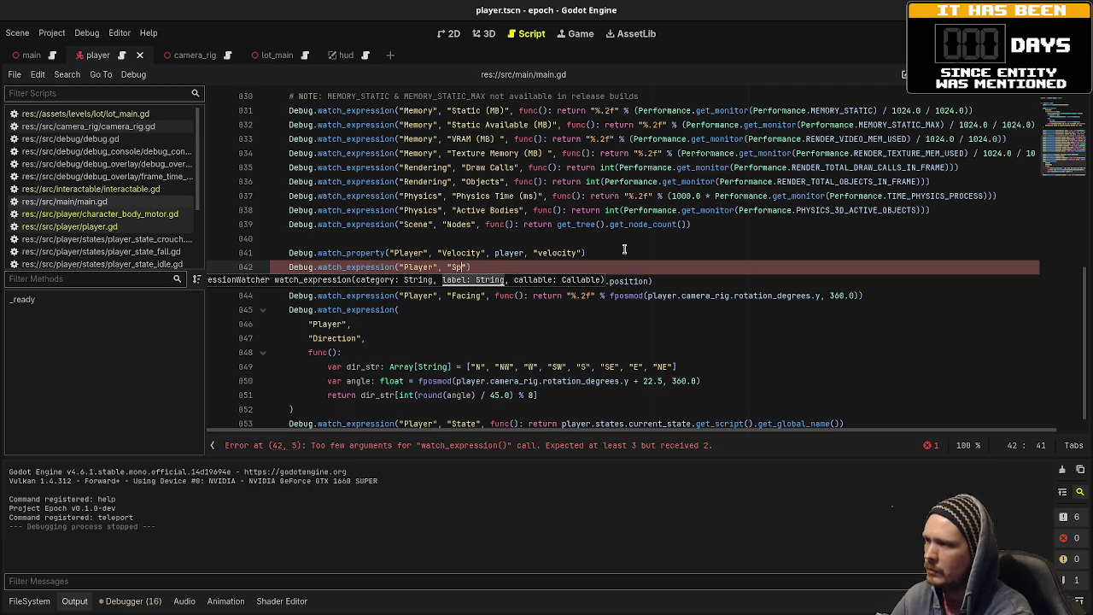
type(",")
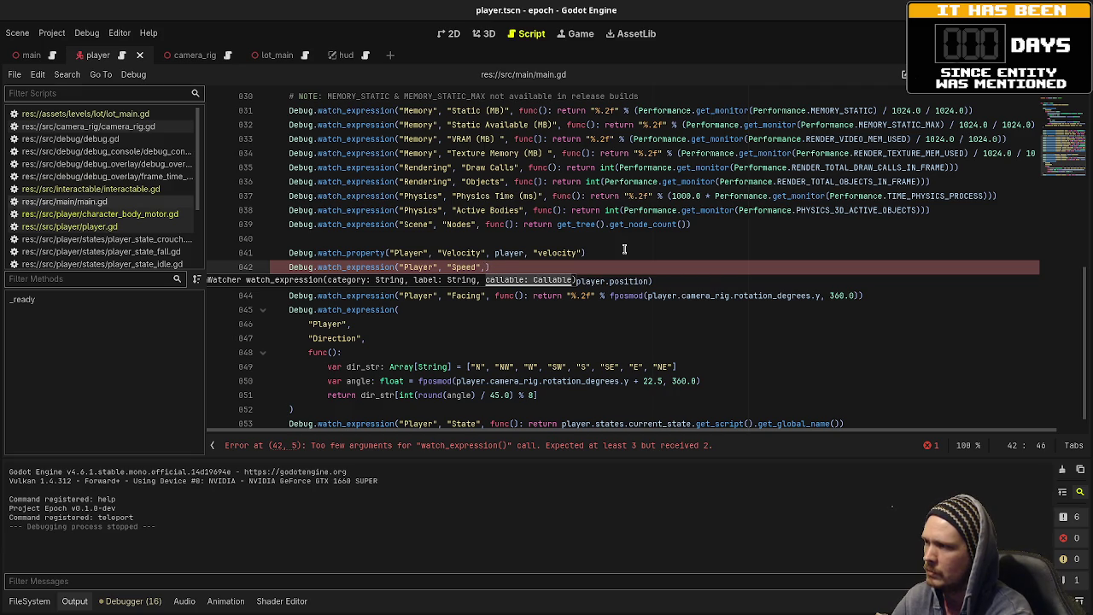
key("Return")
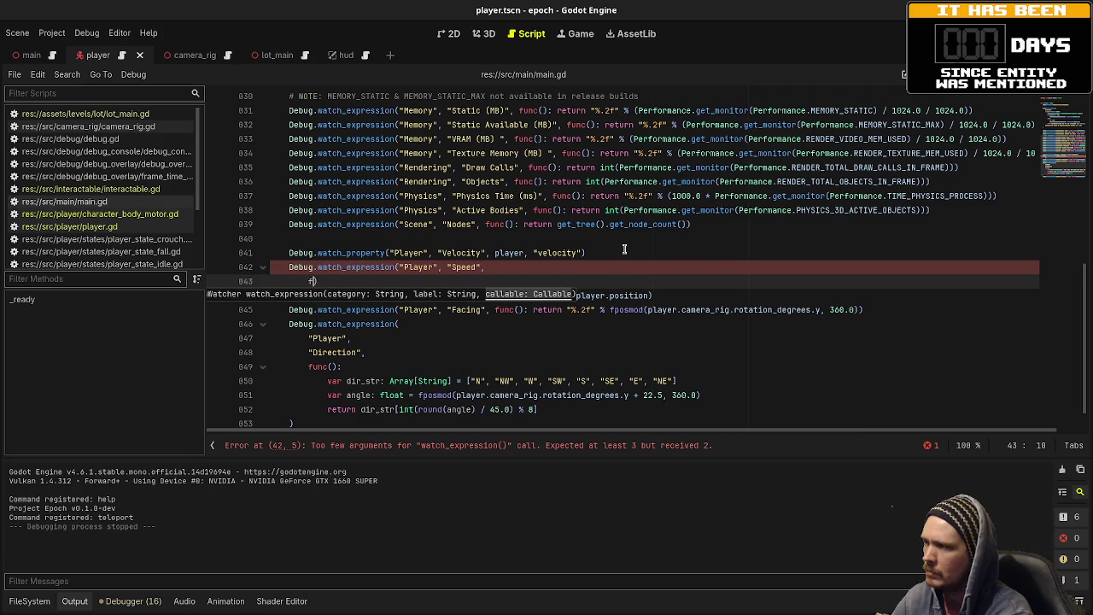
type("func():")
key("Return")
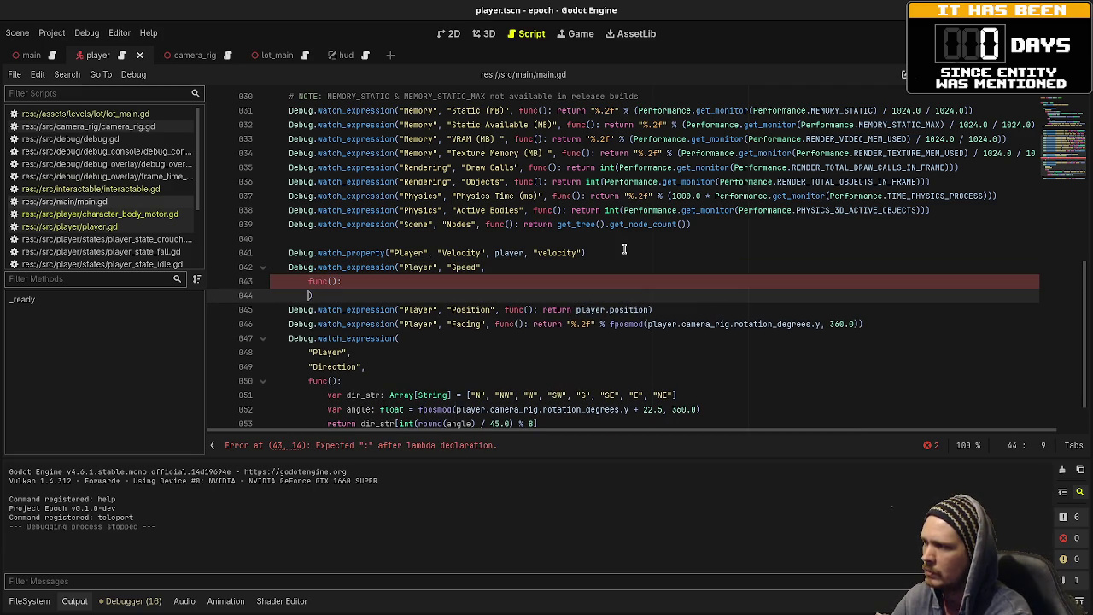
key("BackSpace")
left_click(401, 280)
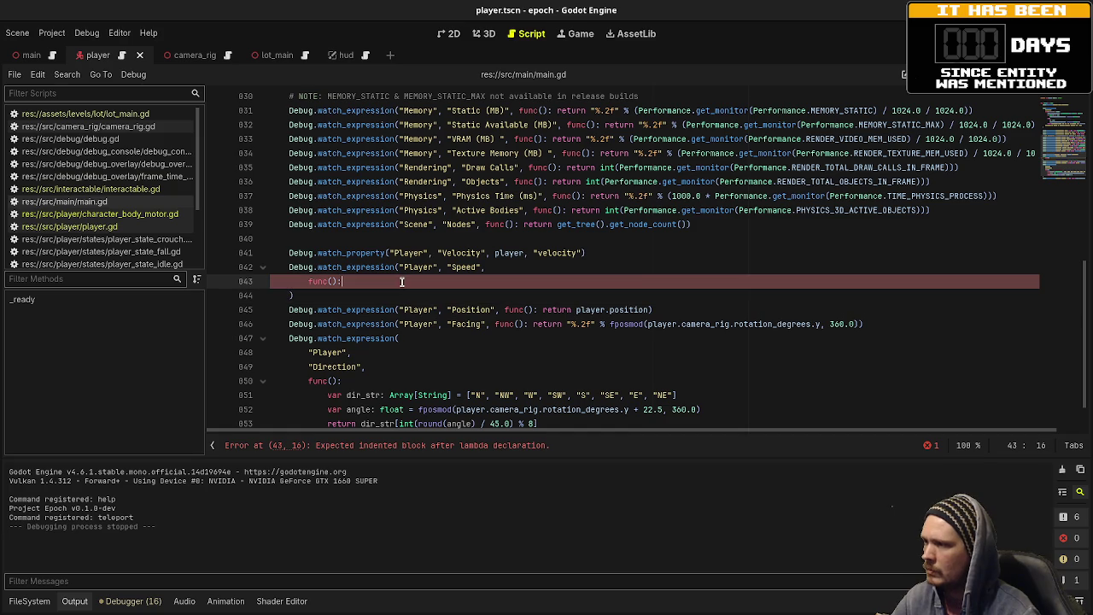
key("Return")
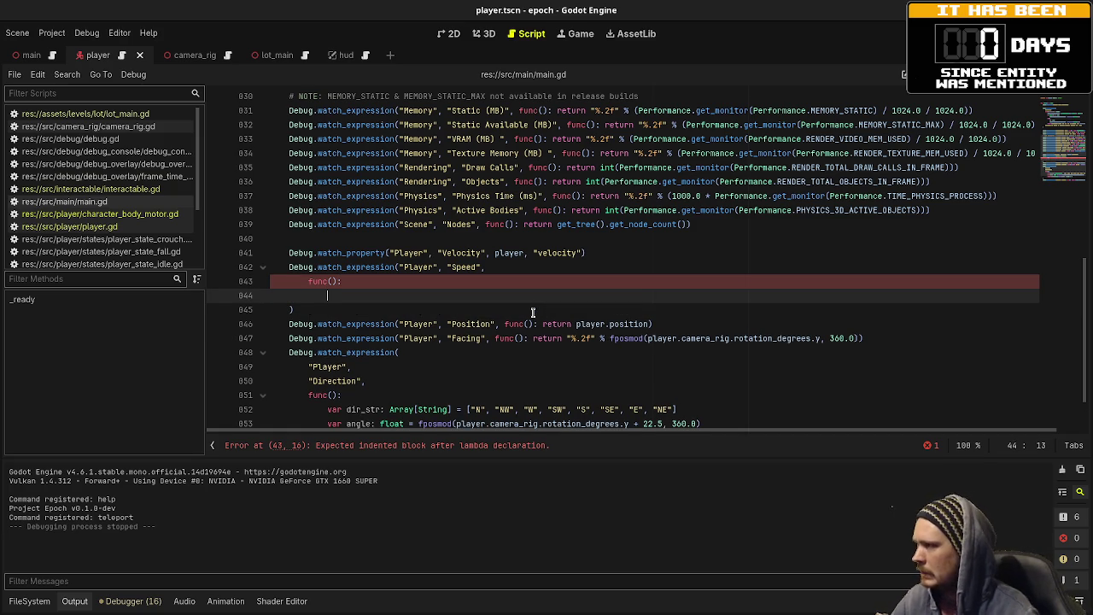
left_click(69, 227)
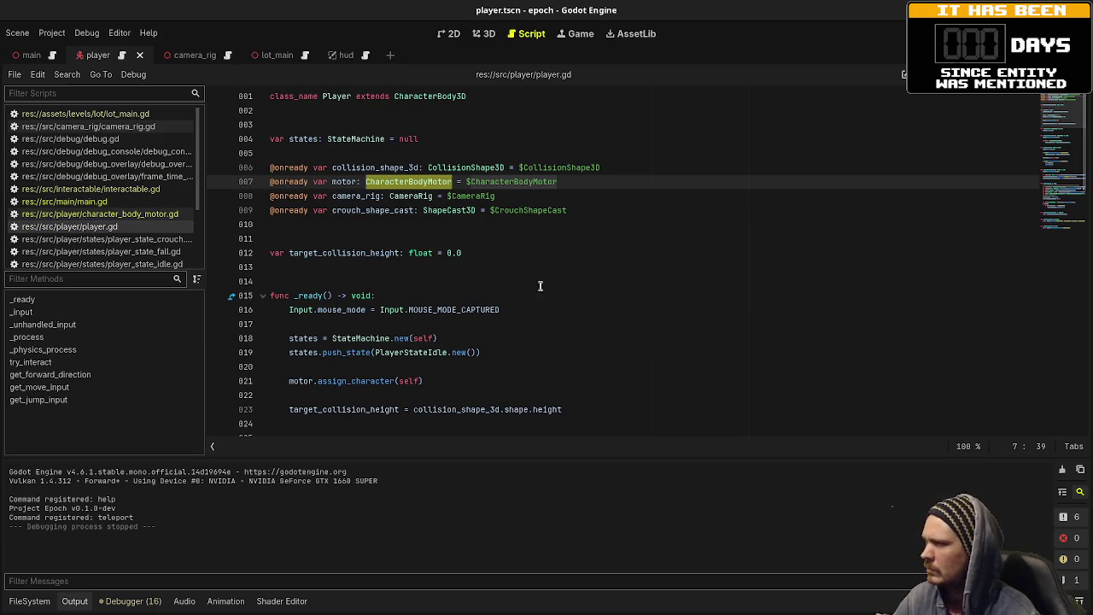
- Copy the snapped lateral speed expression from line 849 of character_body_motor.gd
left_click(100, 214)
left_click(463, 299)
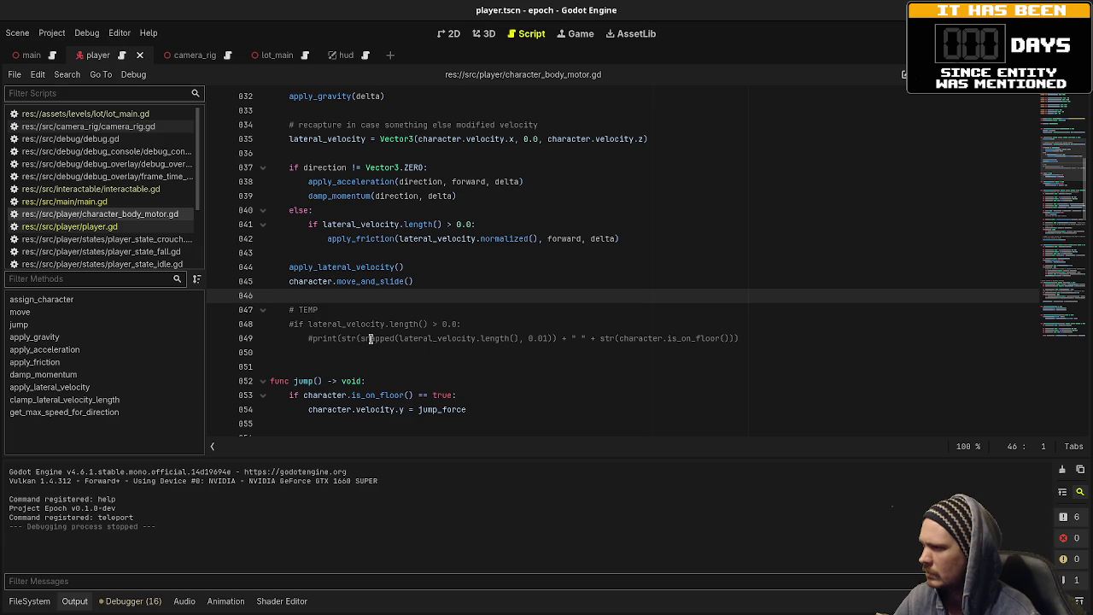
left_click_drag(342, 339, 544, 339)
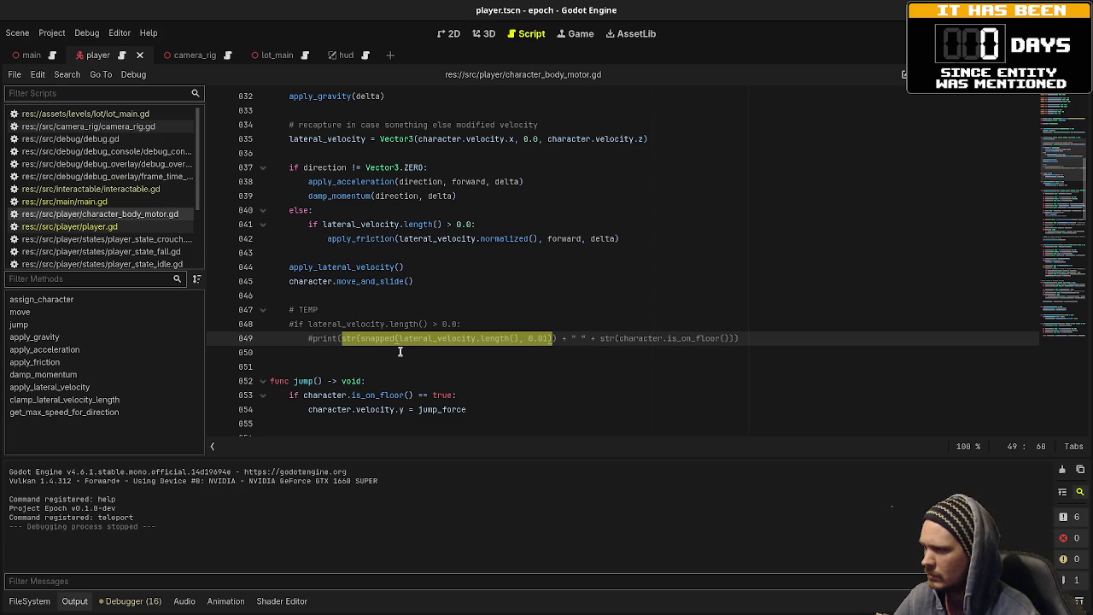
left_click_drag(557, 338, 341, 338)
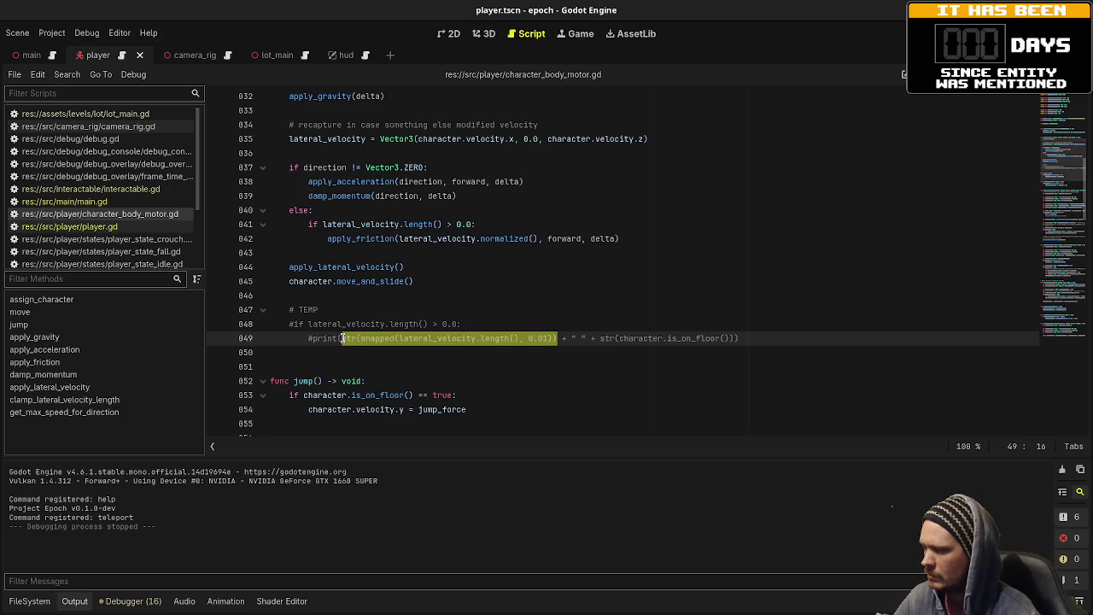
key("ctrl+c")
- Make the Speed watch return that expression using player.lateral_velocity, then run the project
left_click(64, 201)
key("ctrl+v")
type("return")
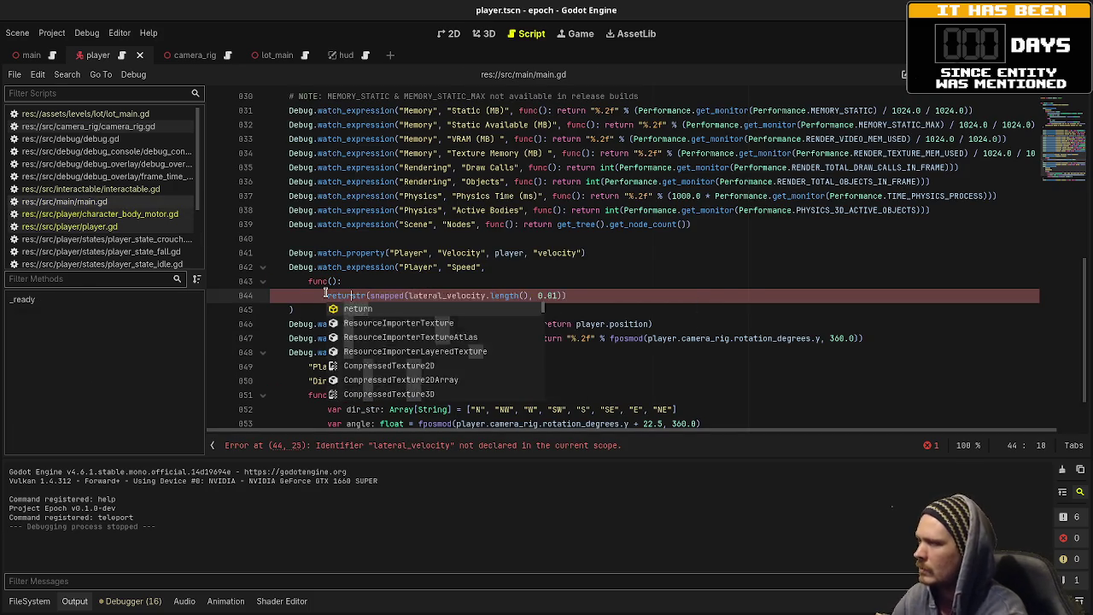
key("Escape")
left_click(420, 294)
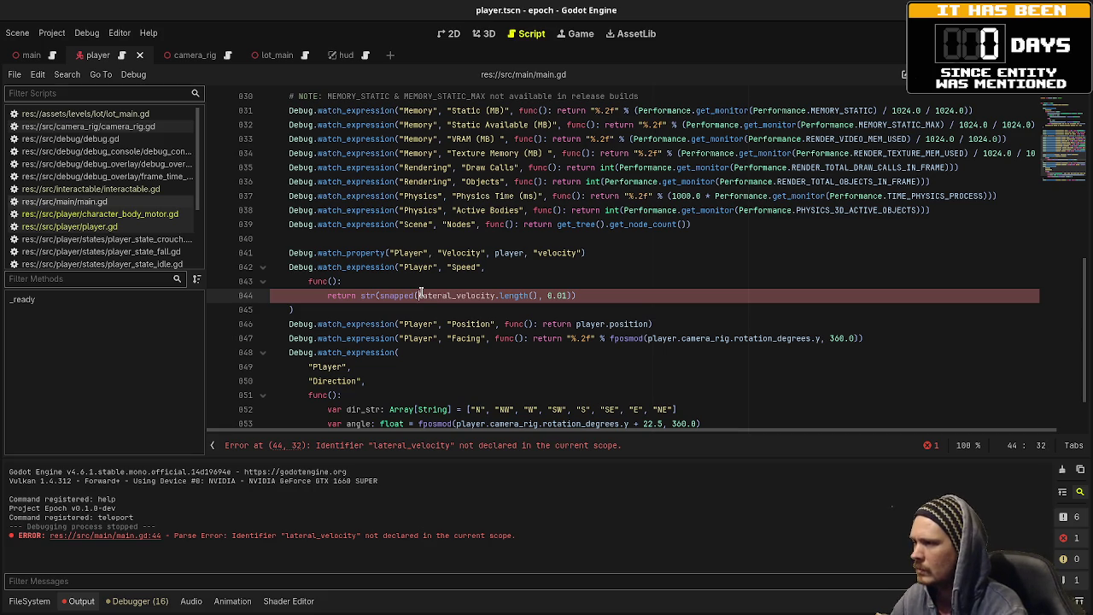
type("player.")
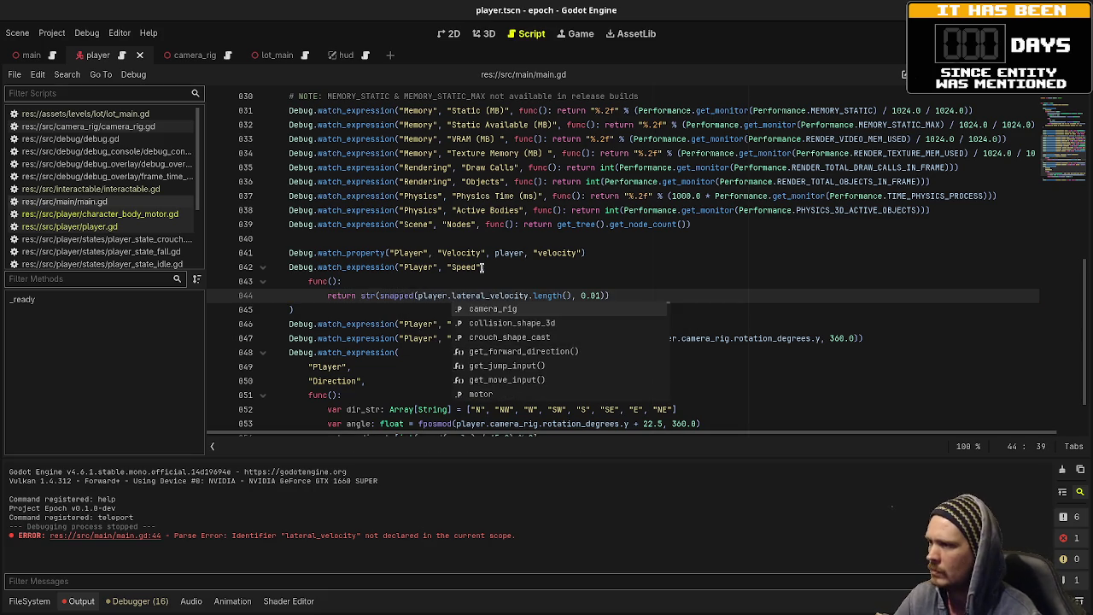
left_click(548, 253)
key("F5")
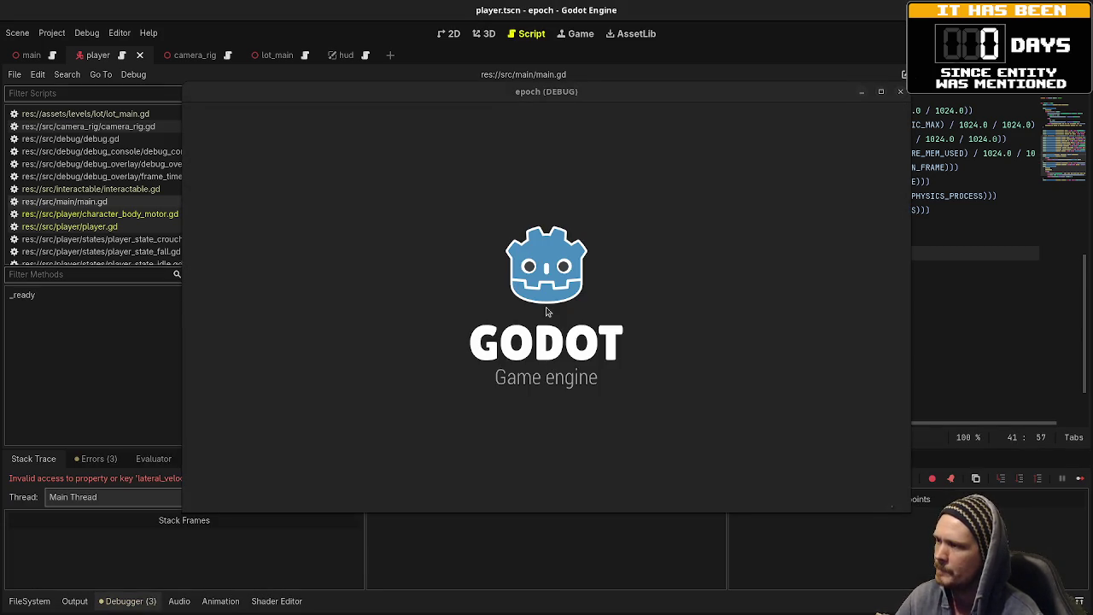
- Insert .motor. after player on line 844, run, and stop on the parser error
key("F8")
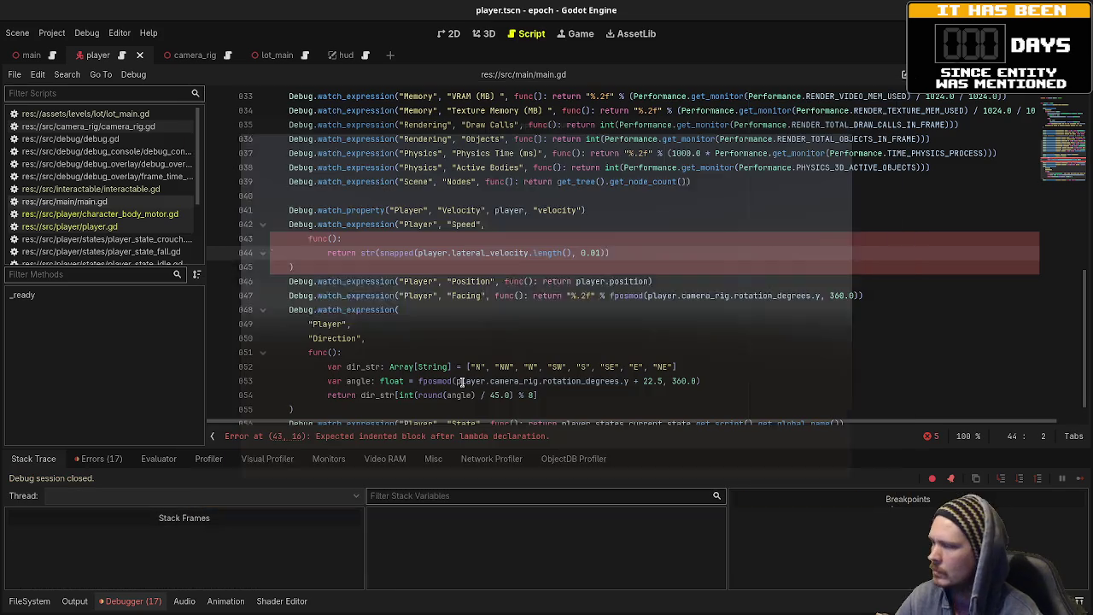
left_click(438, 312)
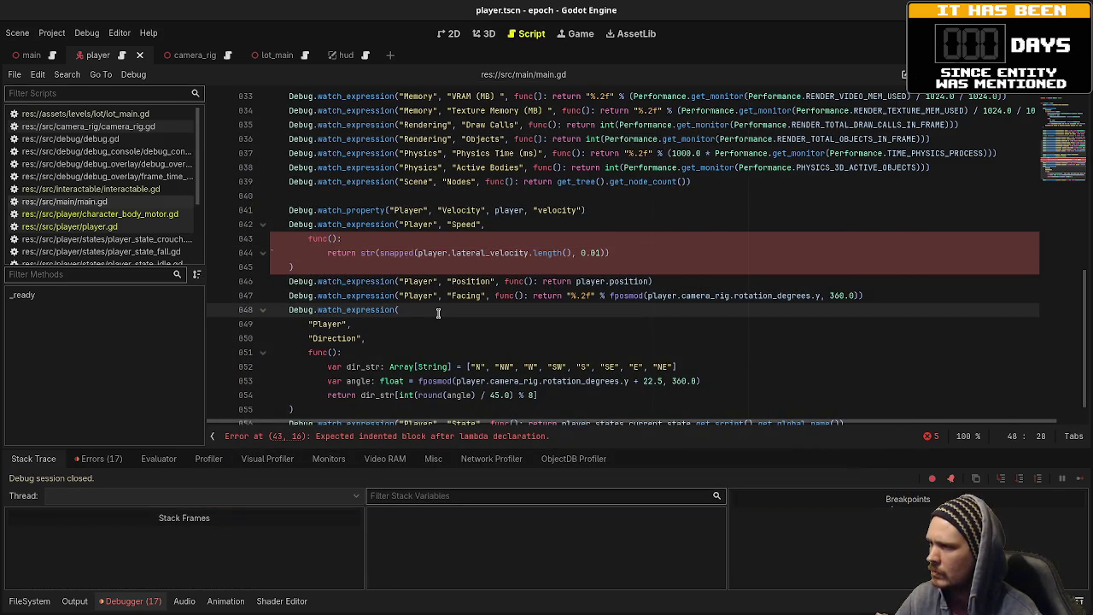
left_click(449, 253)
type(".motor.")
key("F5")
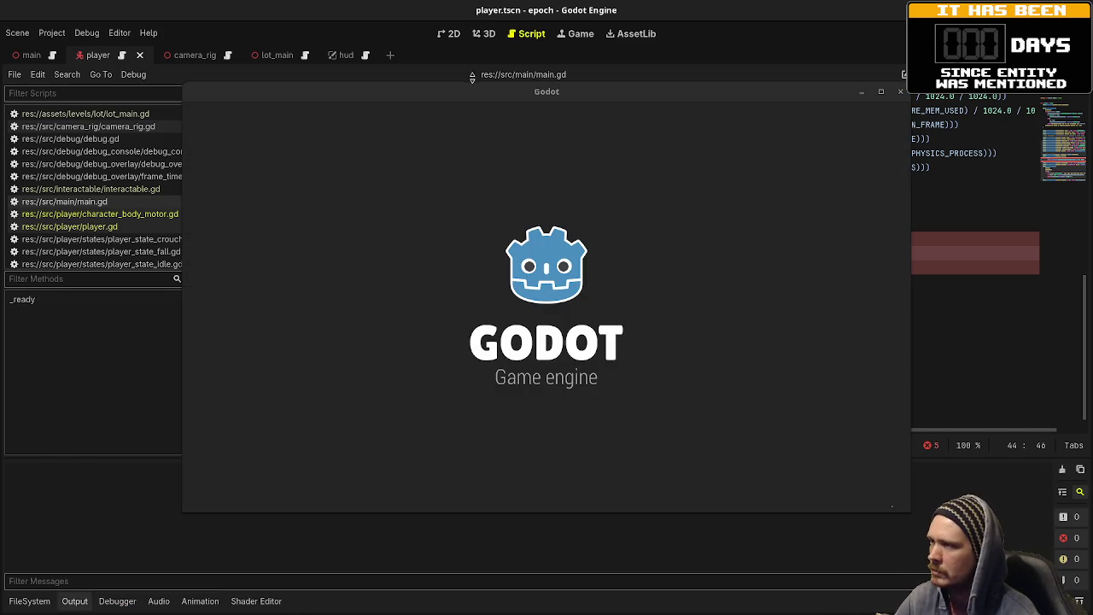
left_click_drag(464, 97, 461, 446)
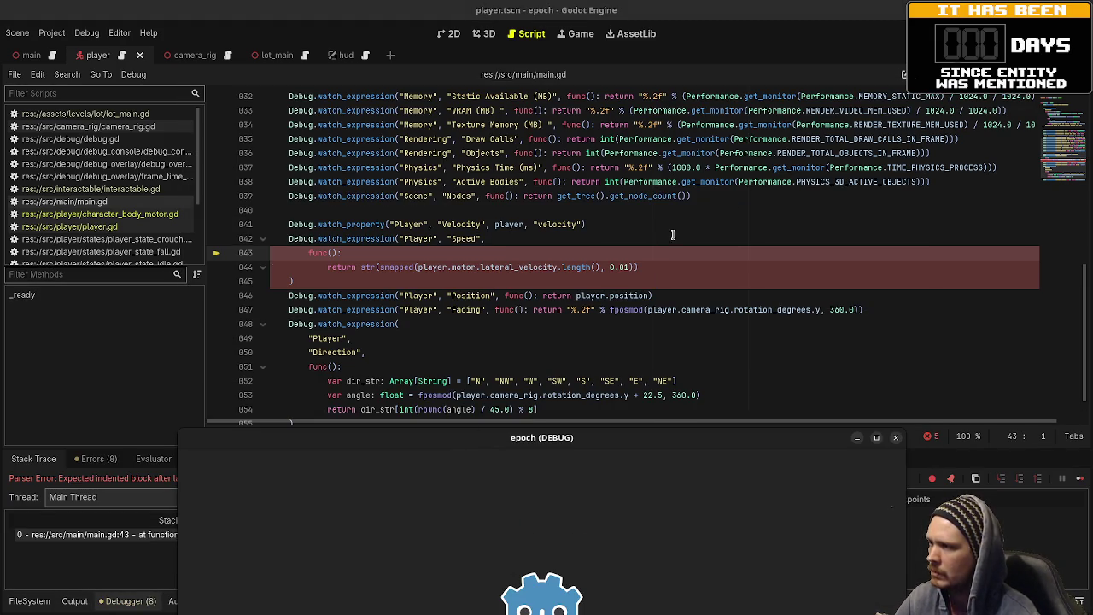
key("F8")
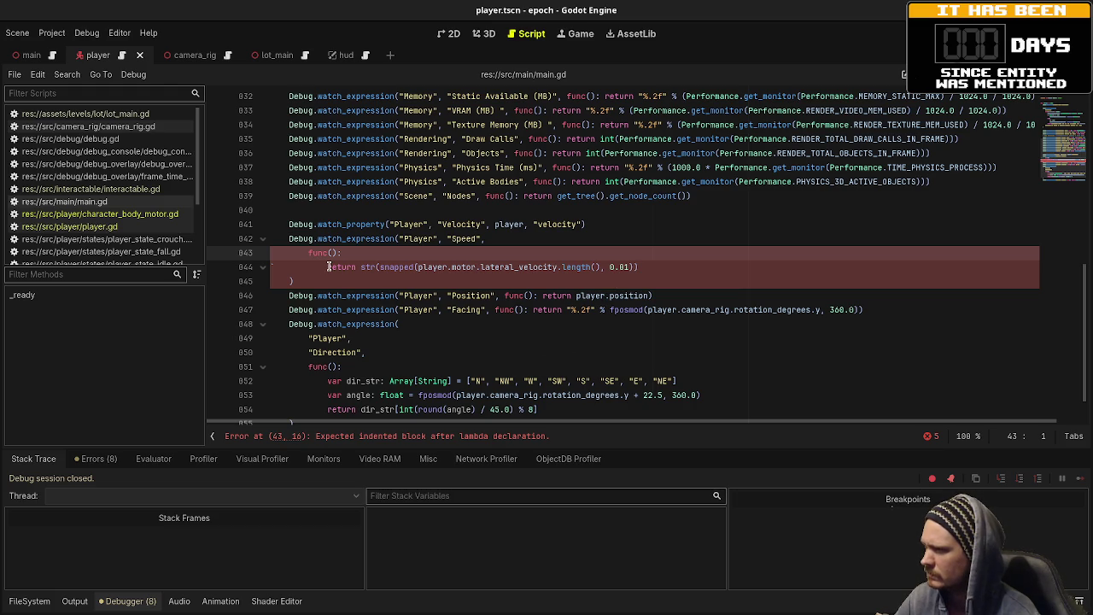
- Fix line 844 to read player.motor.lateral_velocity and rerun with debug stats shown
key("Down")
key("BackSpace")
key("BackSpace")
key("BackSpace")
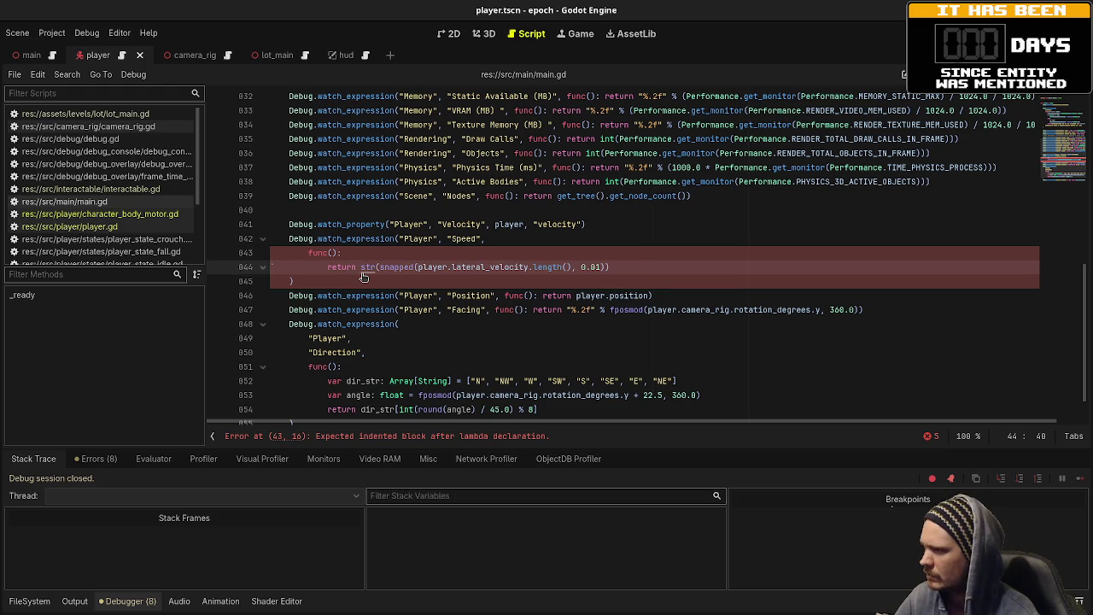
left_click(451, 267)
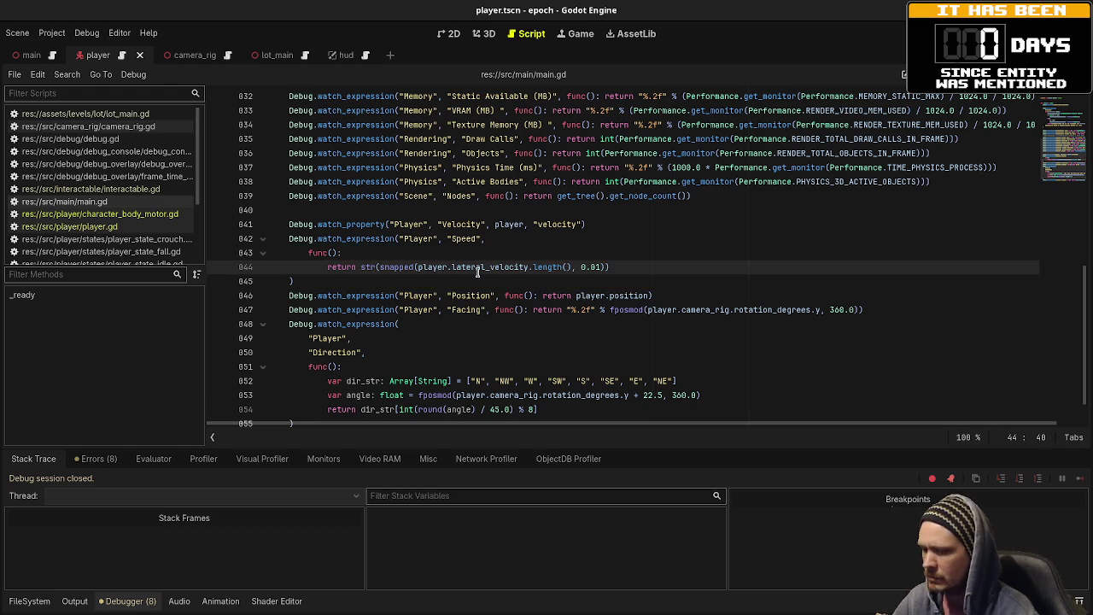
type("motor.")
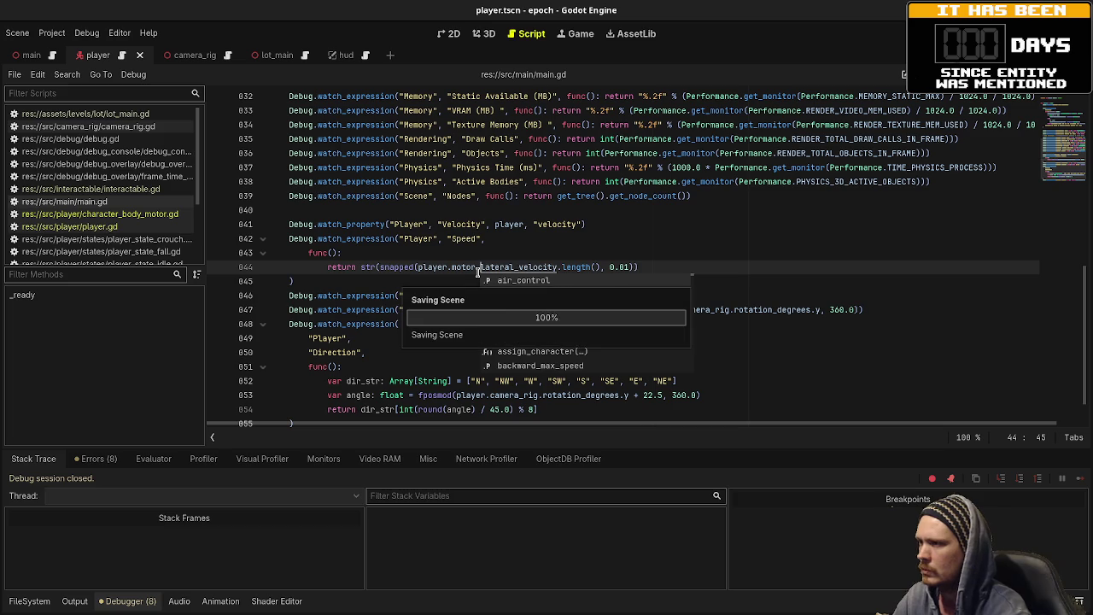
key("F5")
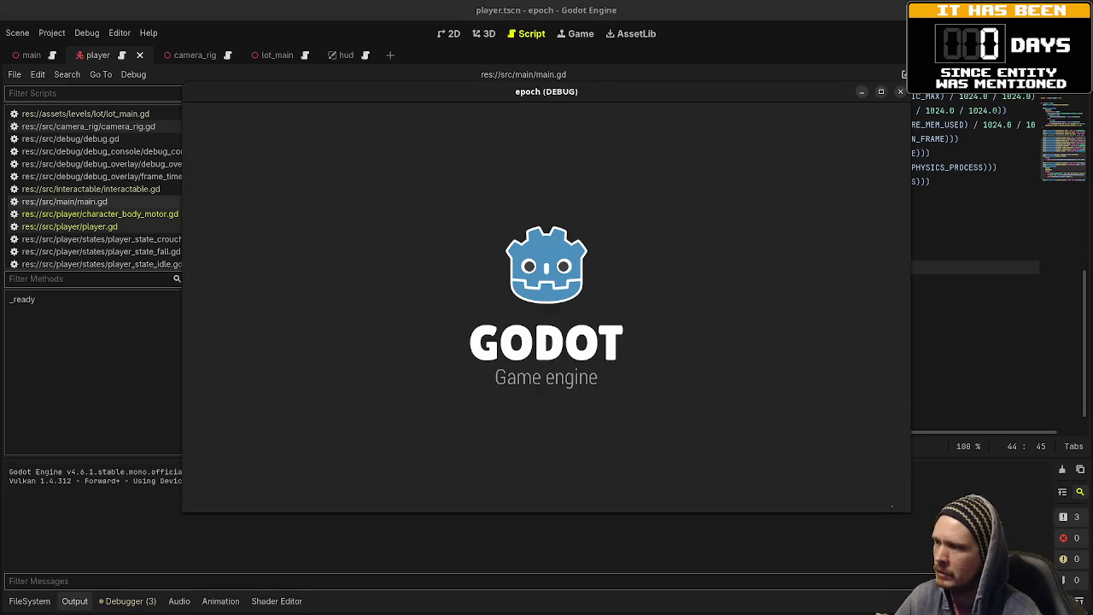
key("F3")
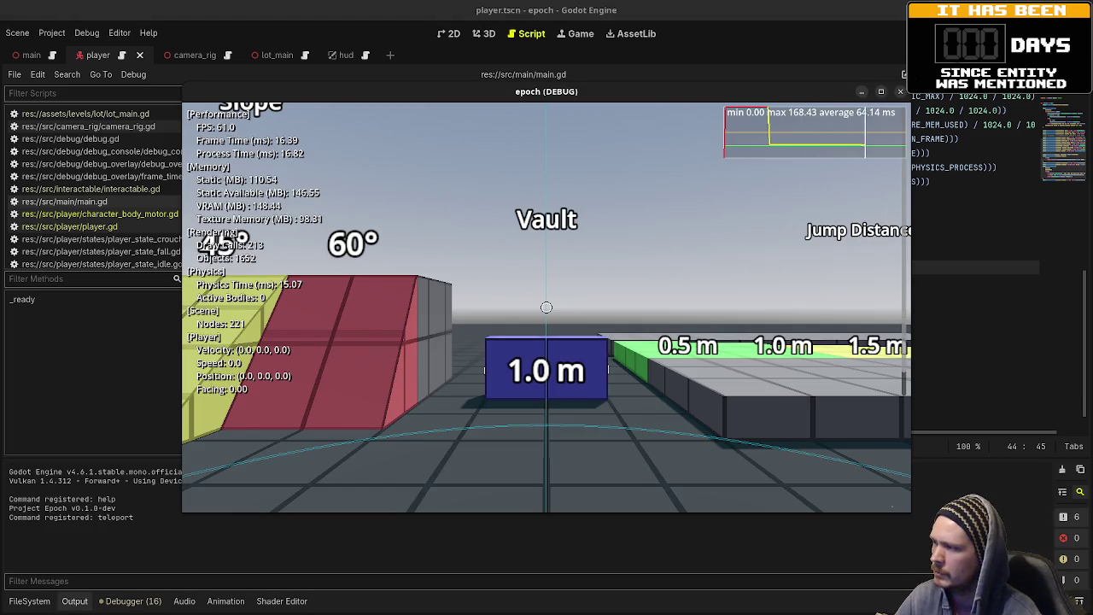
- Walk the player around with WASD while Speed reads 3.0 and 2.85, then stop the game
key("w")
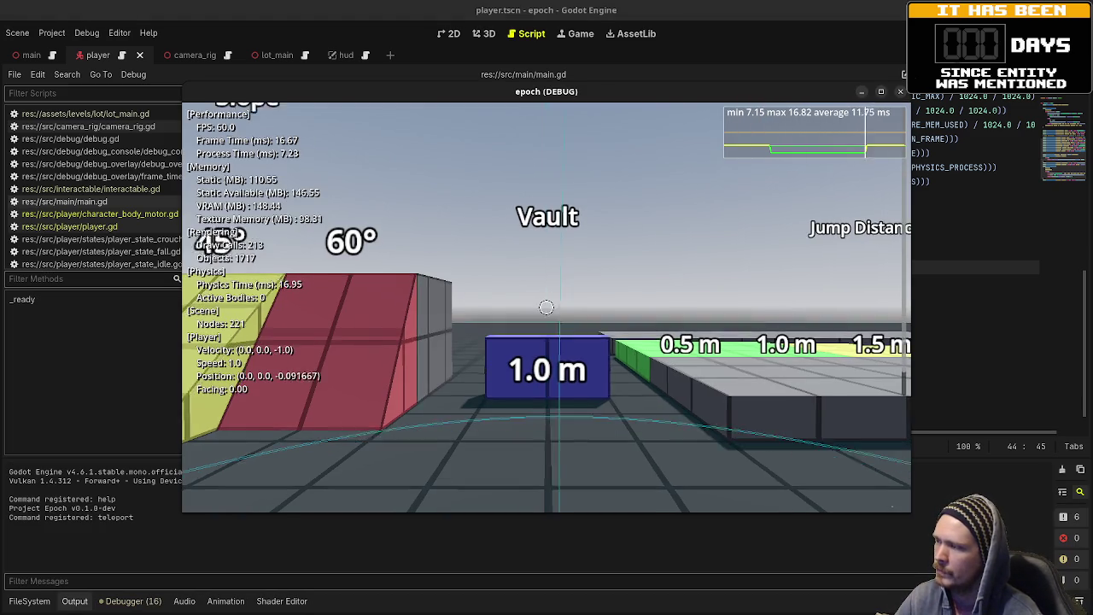
key("s")
key("a")
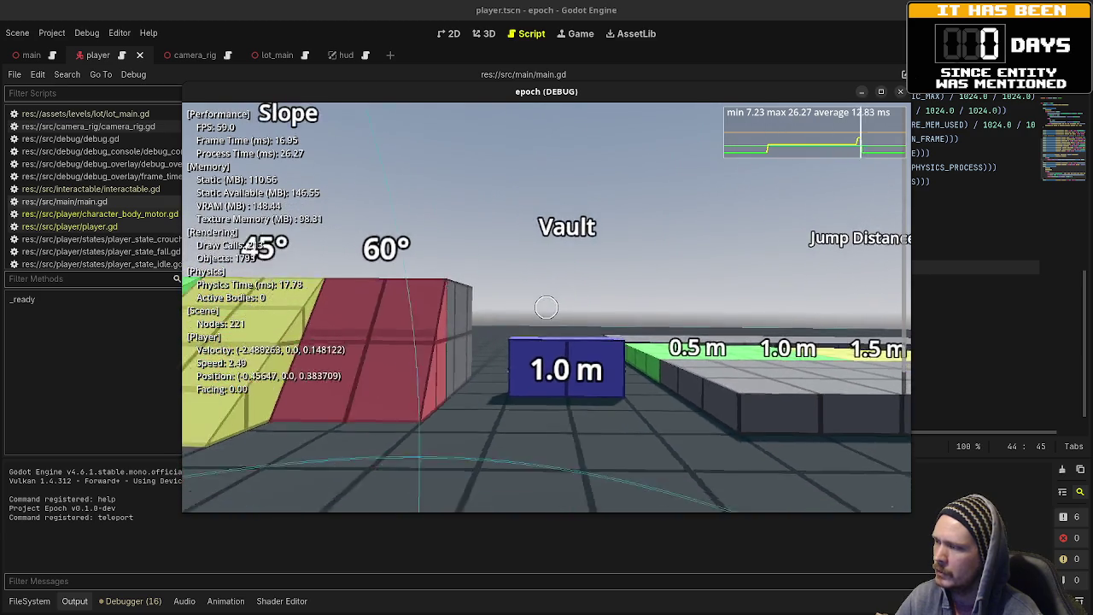
key("a")
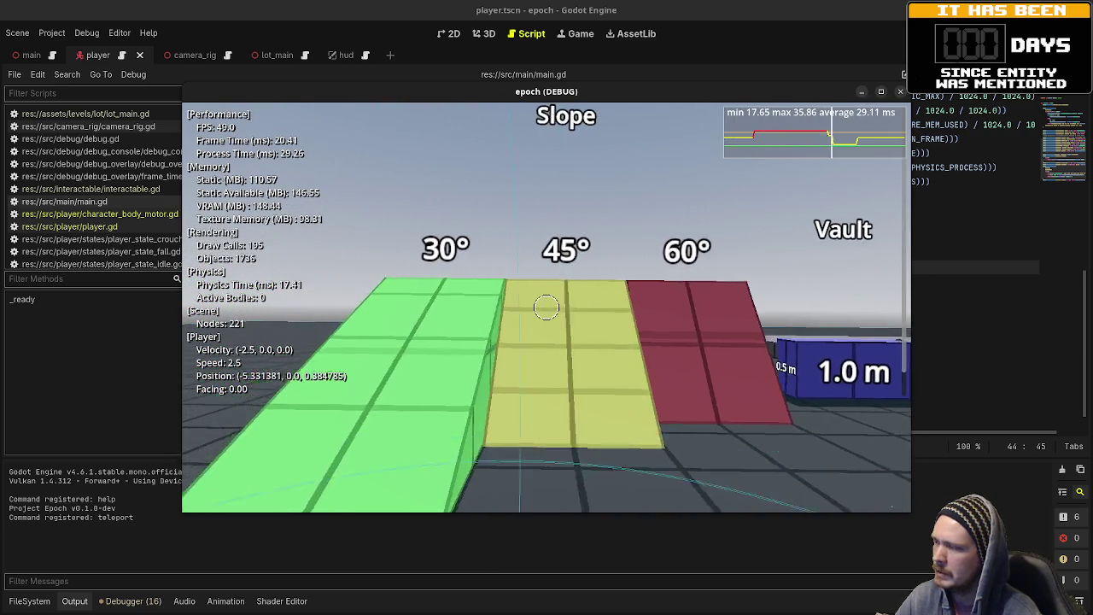
key("a")
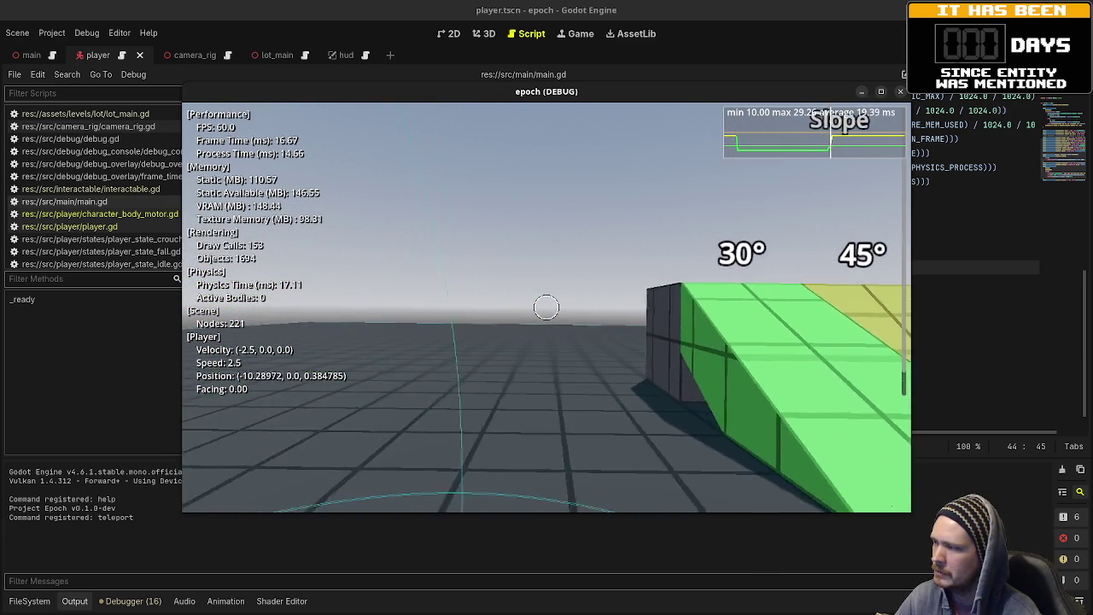
key("d")
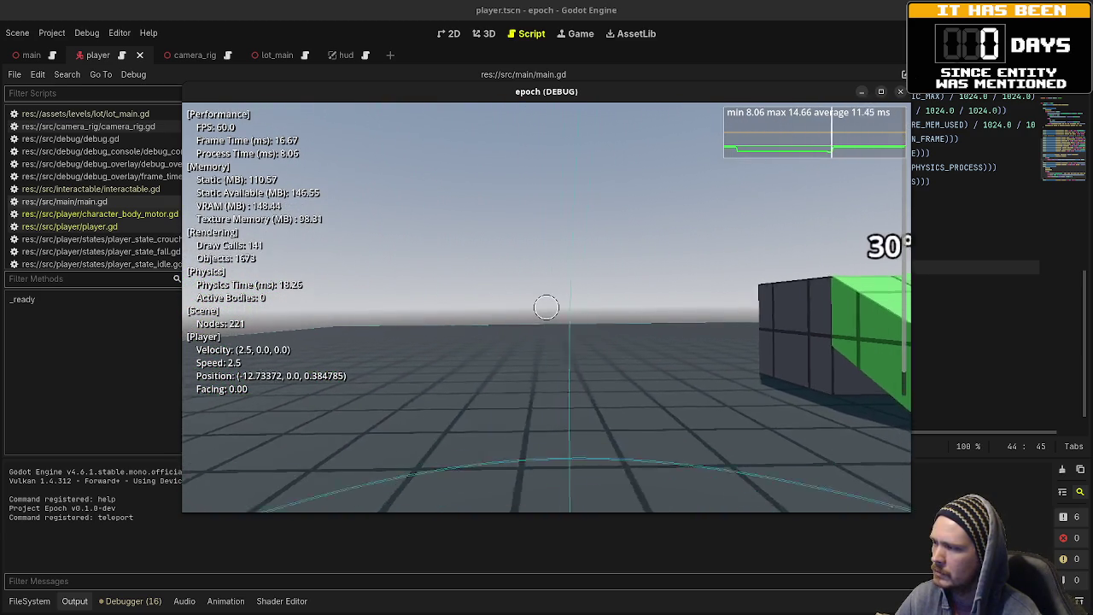
key("a")
key("w")
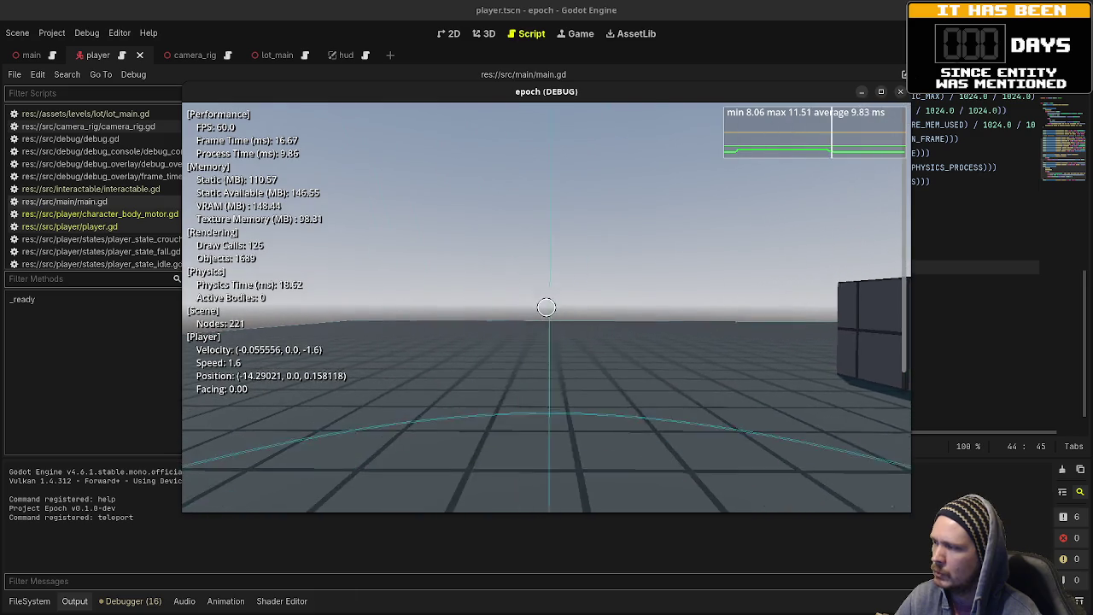
key("s")
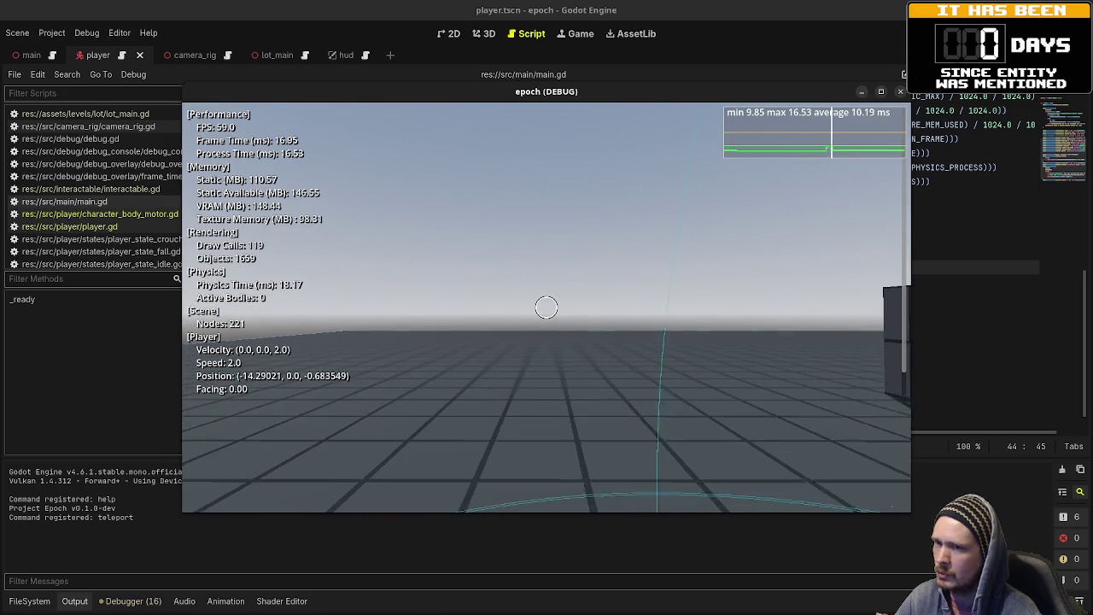
key("w")
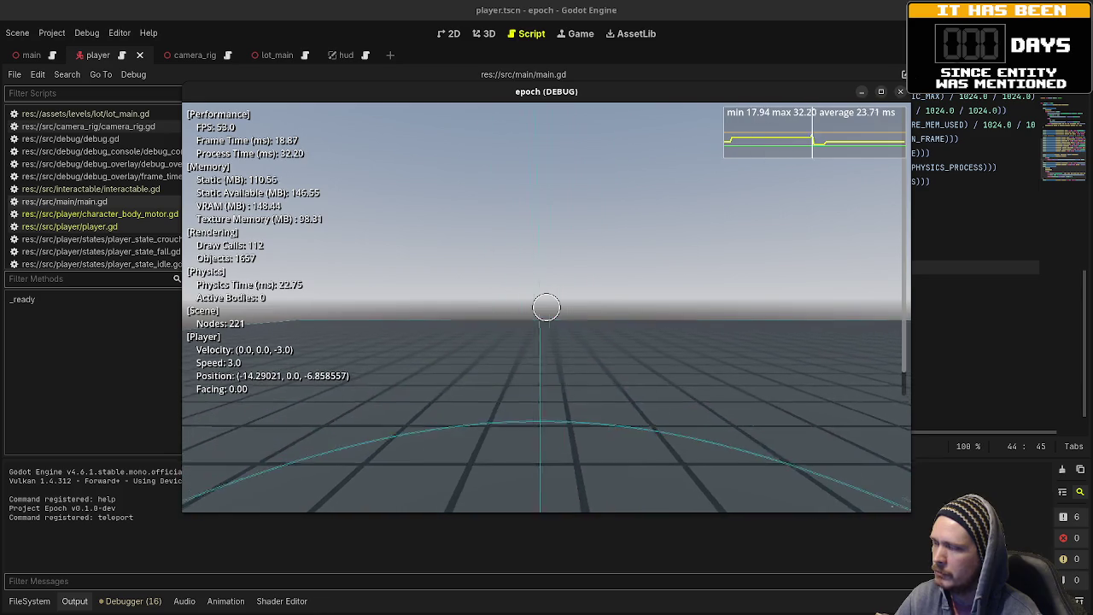
key("a")
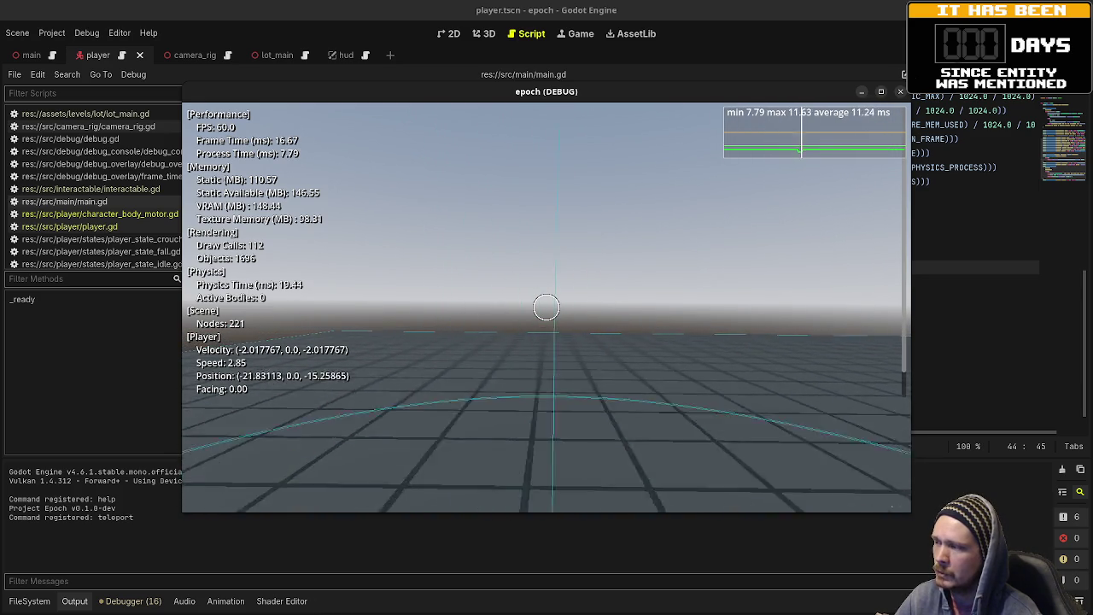
key("d")
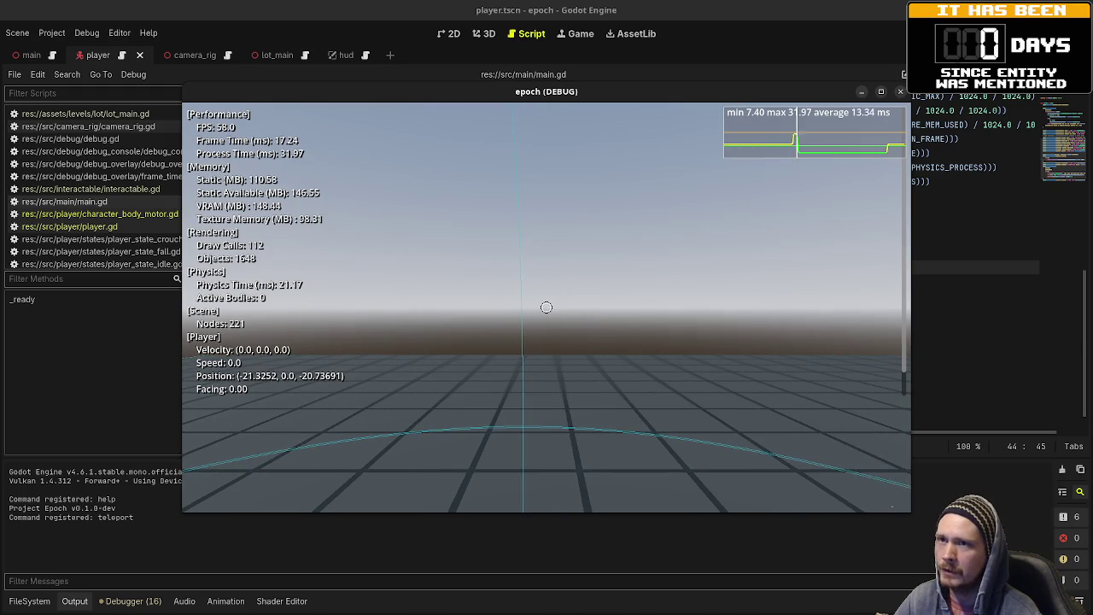
key("F8")
key("Escape")
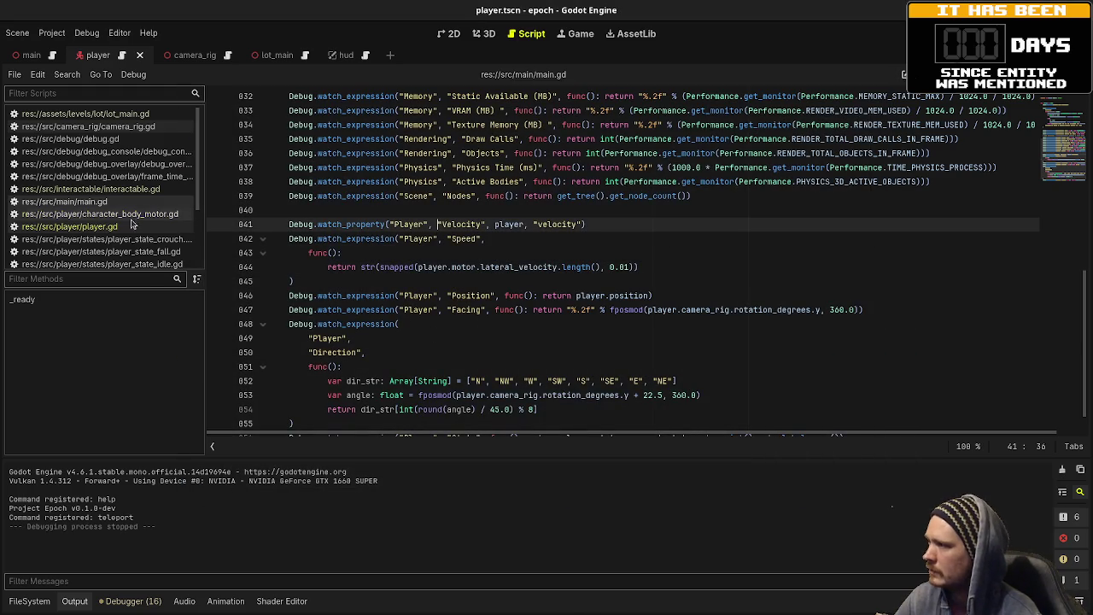
- Open character_body_motor.gd and inspect forward and backward time_to_max_speed in apply_acceleration
left_click(100, 214)
scroll(400, 294, "up", 10)
scroll(400, 294, "down", 15)
scroll(400, 294, "down", 4)
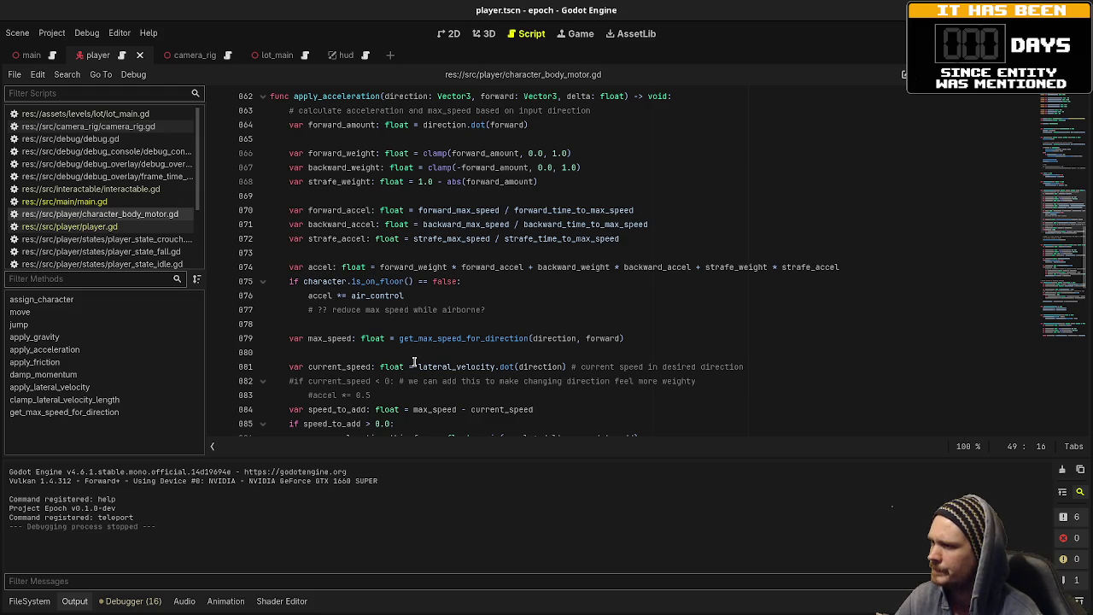
scroll(401, 357, "down", 3)
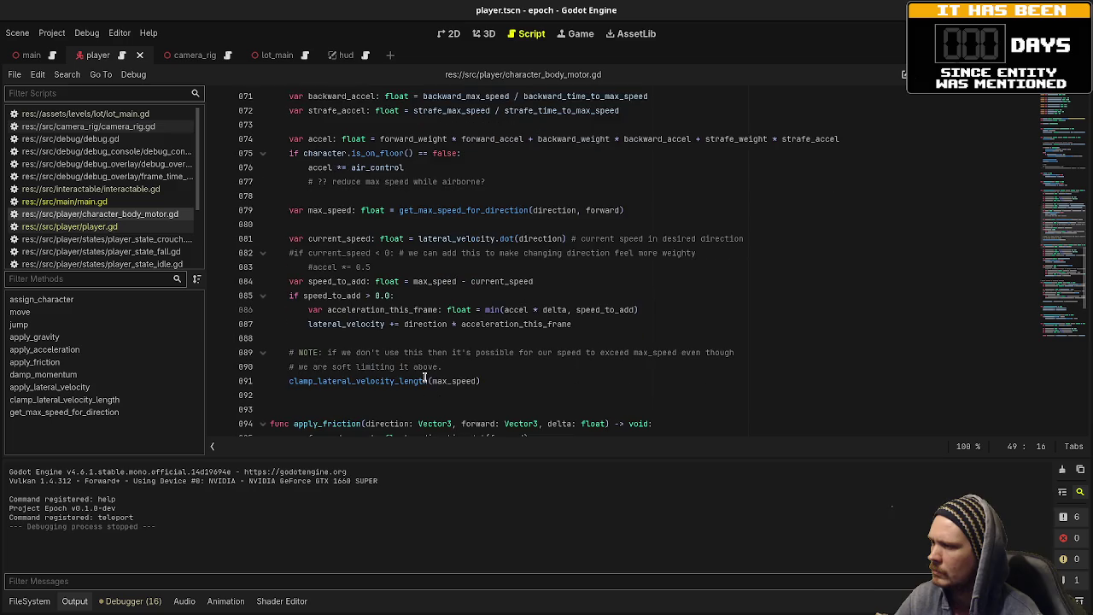
scroll(424, 378, "up", 2)
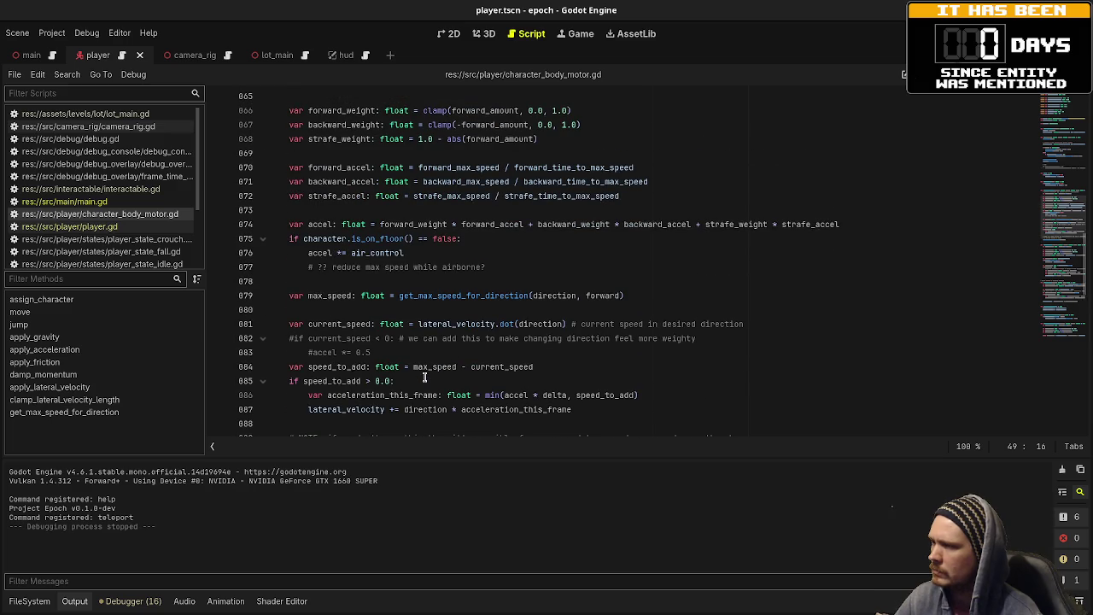
scroll(425, 375, "up", 1)
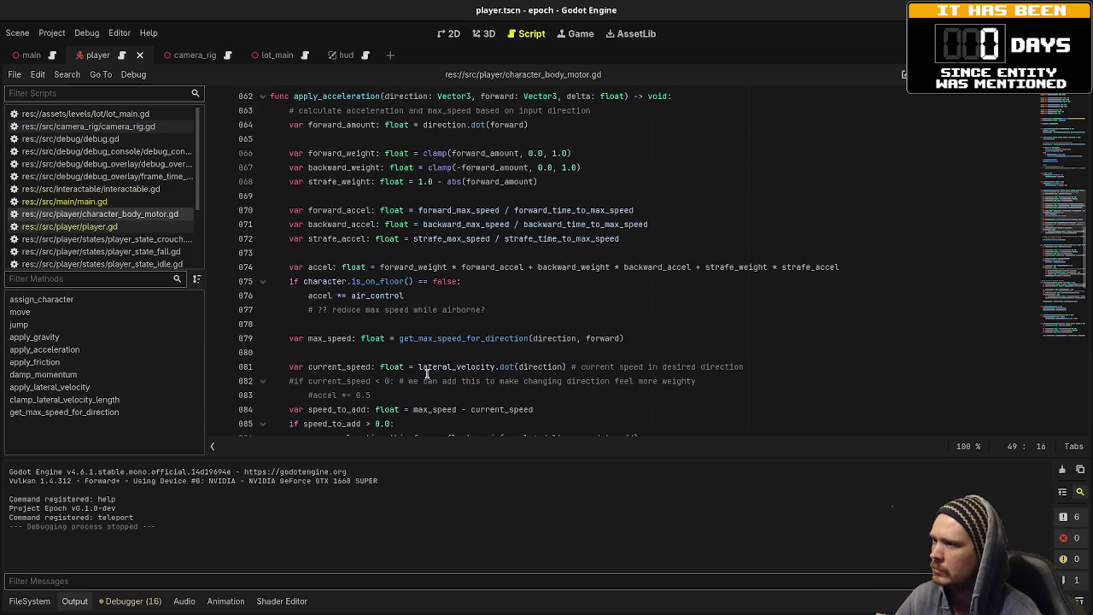
double_click(583, 210)
double_click(585, 223)
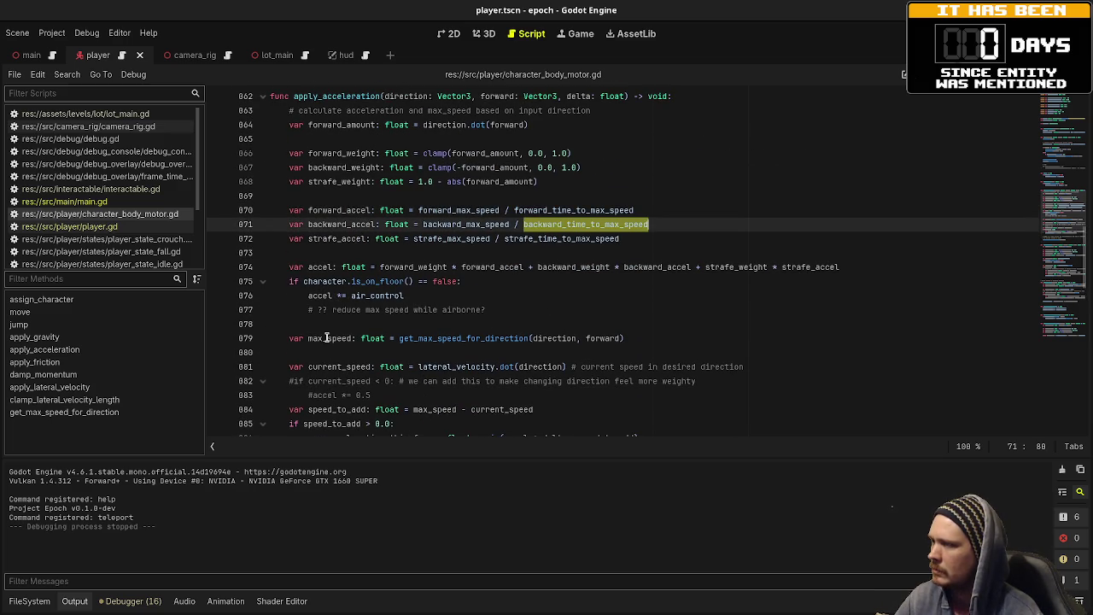
- Jump to the get_max_speed_for_direction definition and read through it
mouse_move(484, 339)
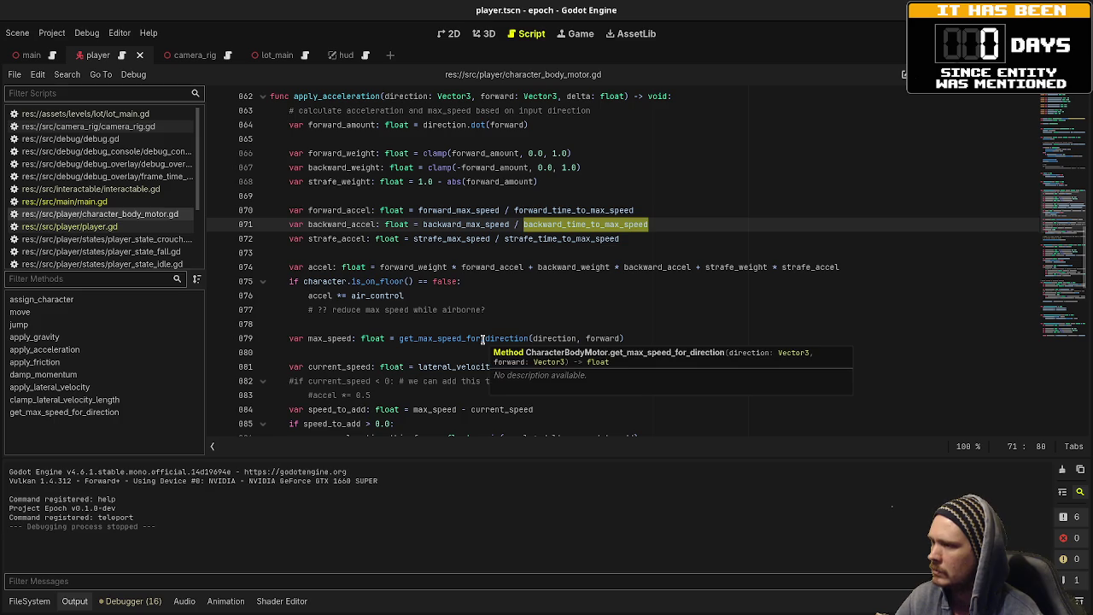
double_click(436, 339)
scroll(401, 346, "down", 7)
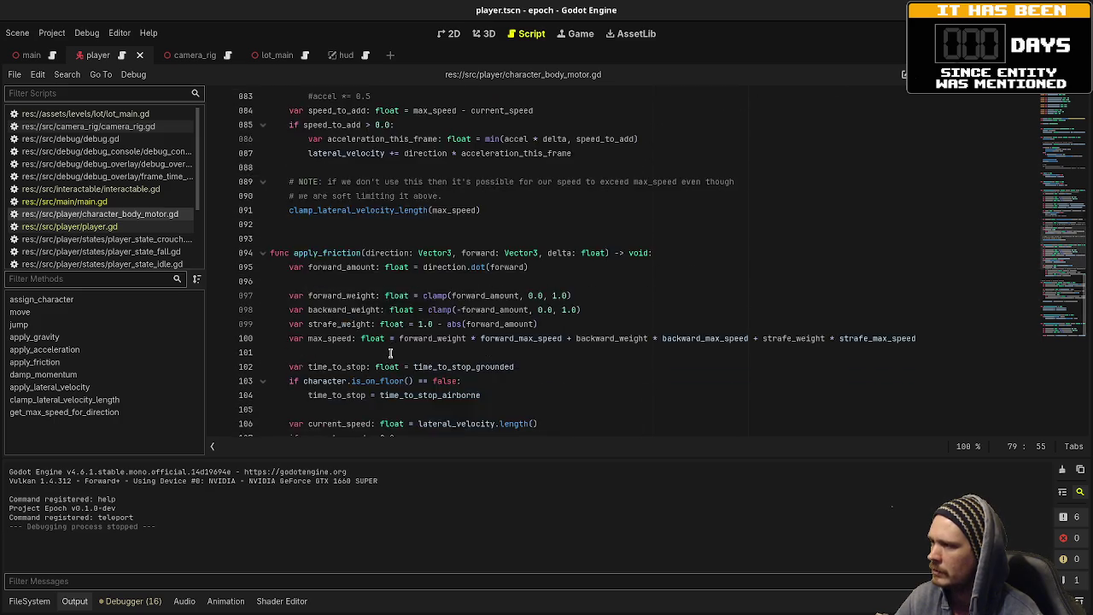
scroll(390, 353, "down", 14)
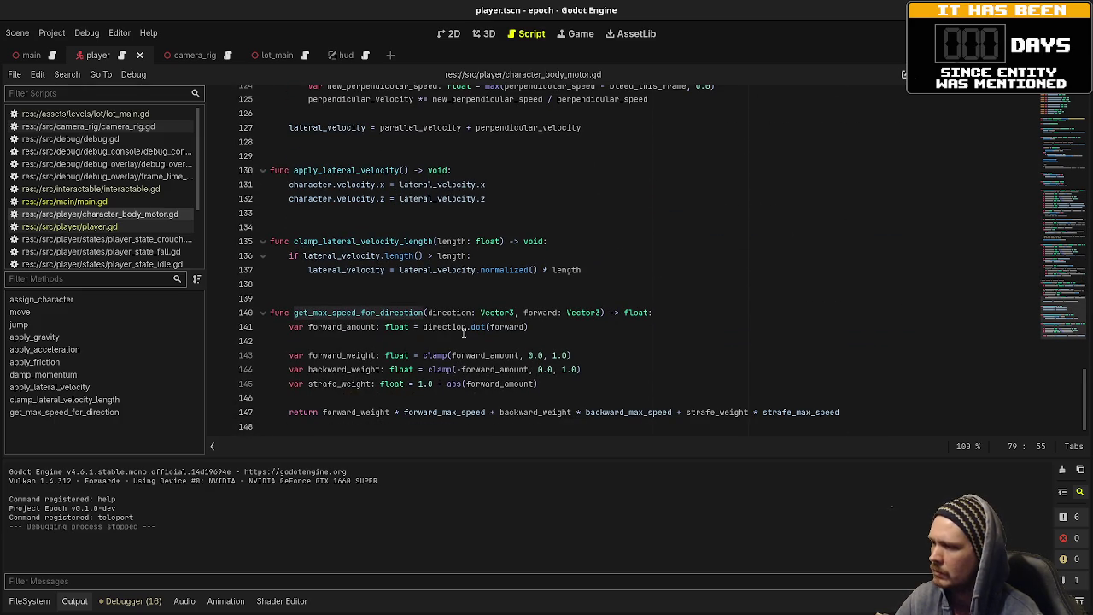
scroll(555, 391, "up", 18)
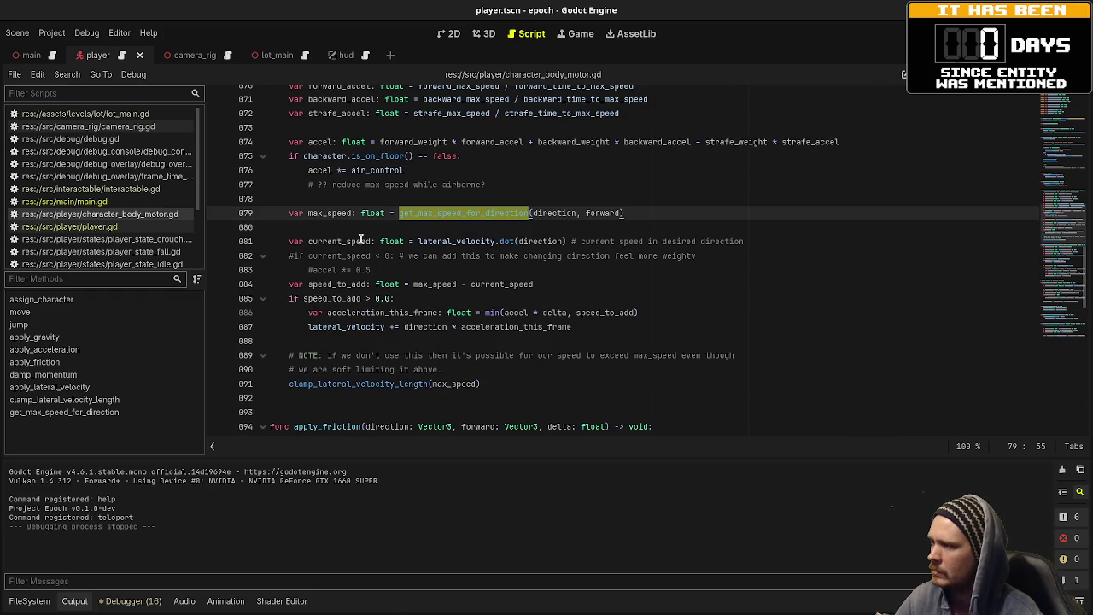
left_click_drag(555, 284, 287, 286)
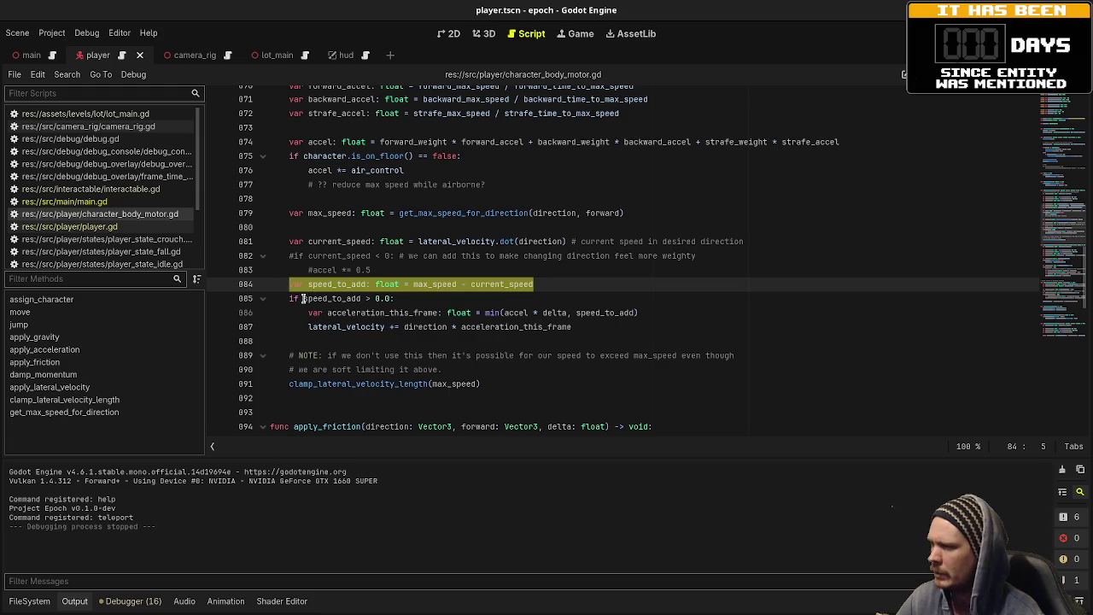
left_click_drag(288, 298, 413, 298)
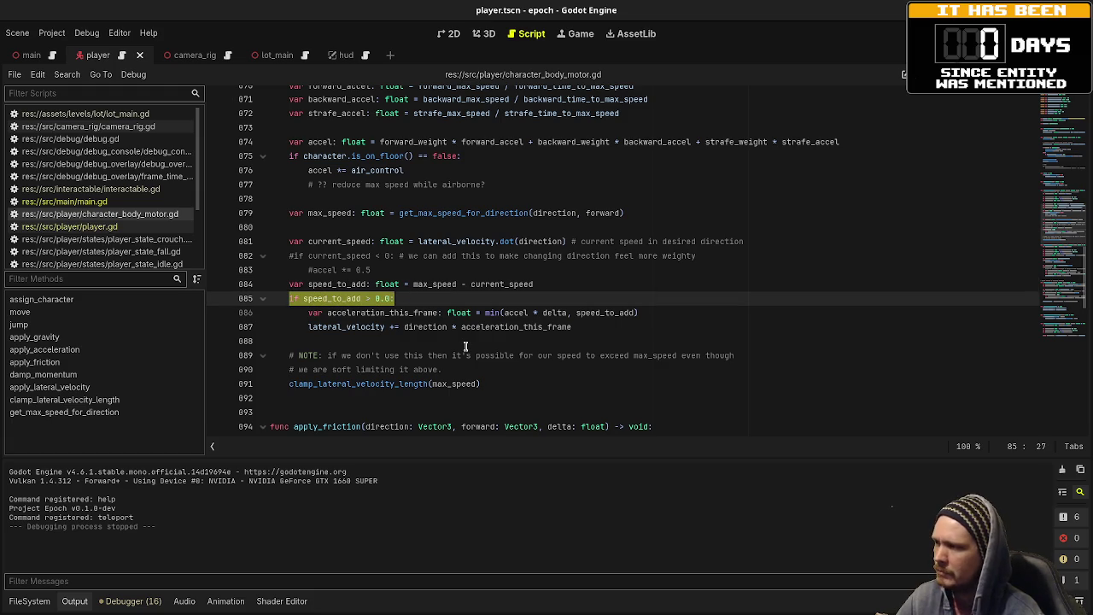
left_click_drag(410, 312, 540, 313)
left_click_drag(367, 327, 436, 327)
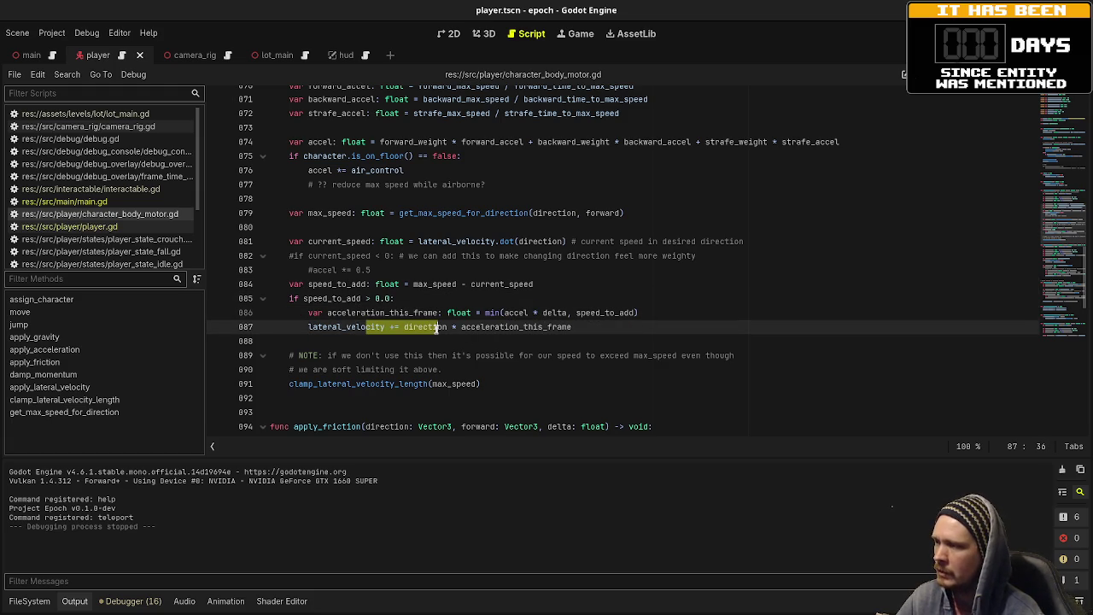
left_click(509, 389)
key("Home")
key("ctrl+shift+Right")
scroll(553, 379, "down", 2)
scroll(550, 368, "up", 7)
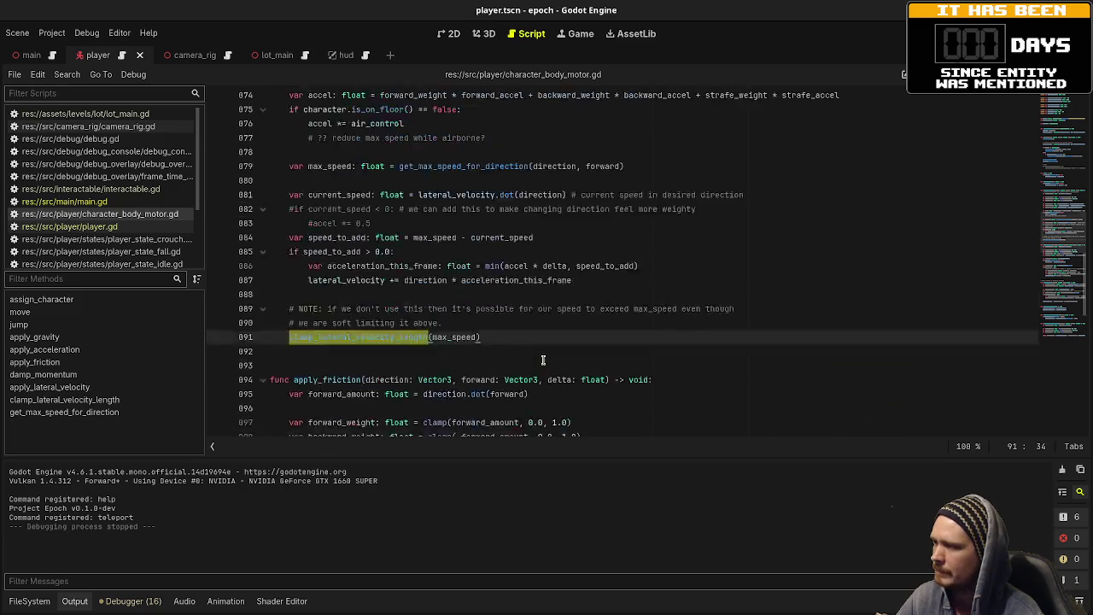
scroll(543, 359, "down", 17)
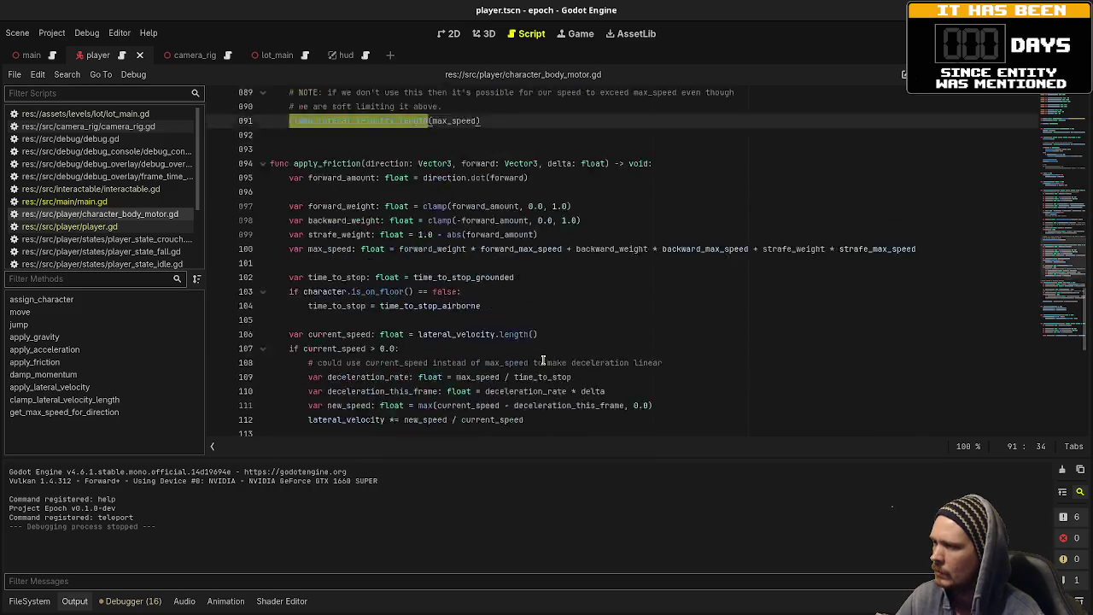
scroll(543, 360, "down", 1)
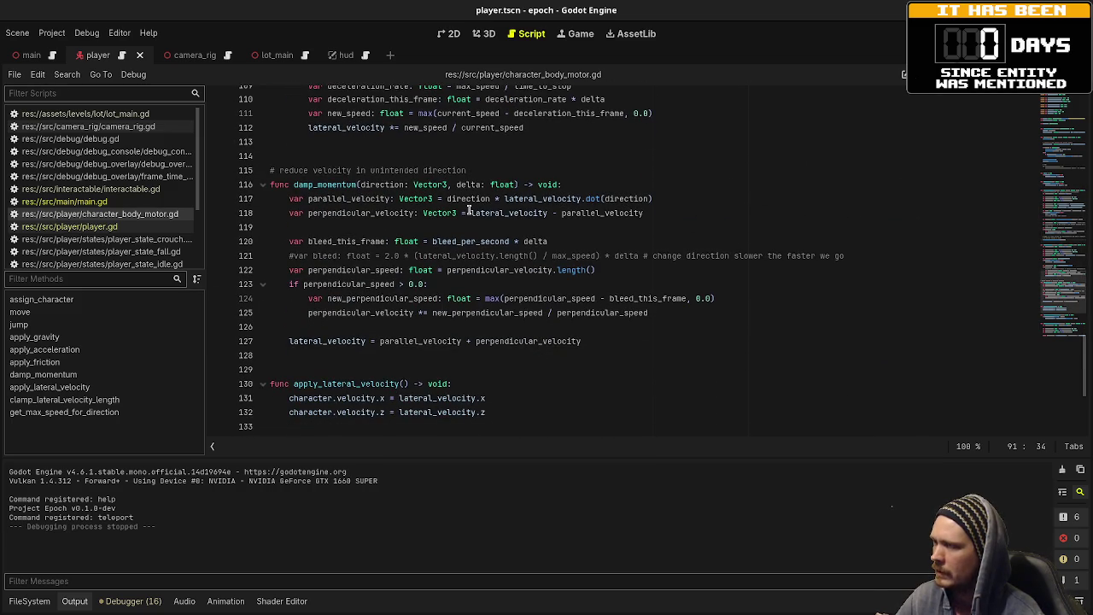
double_click(320, 182)
scroll(557, 274, "up", 1)
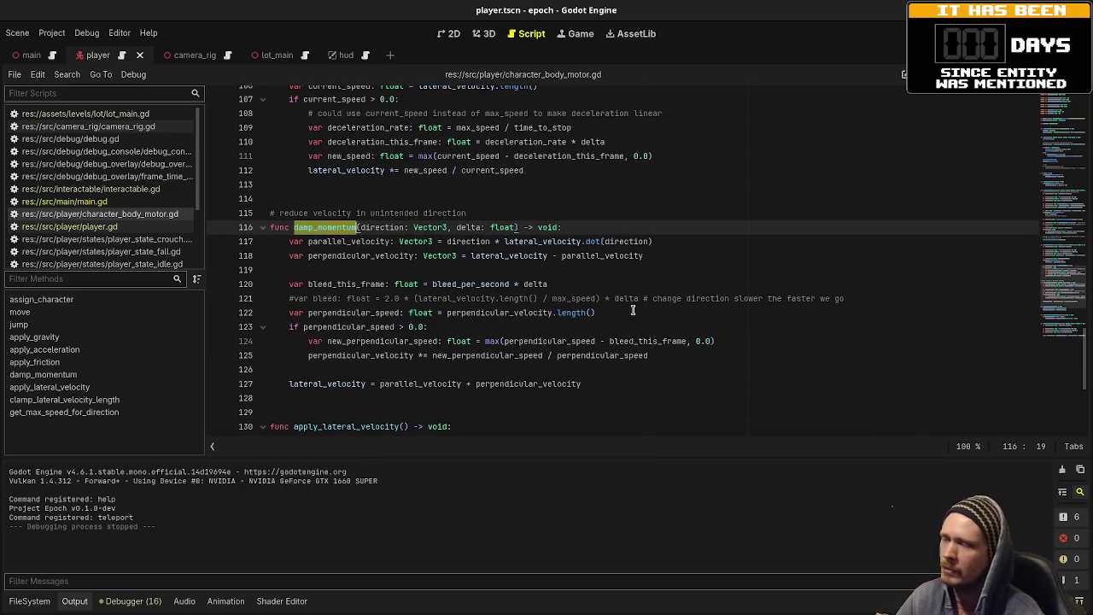
double_click(363, 242)
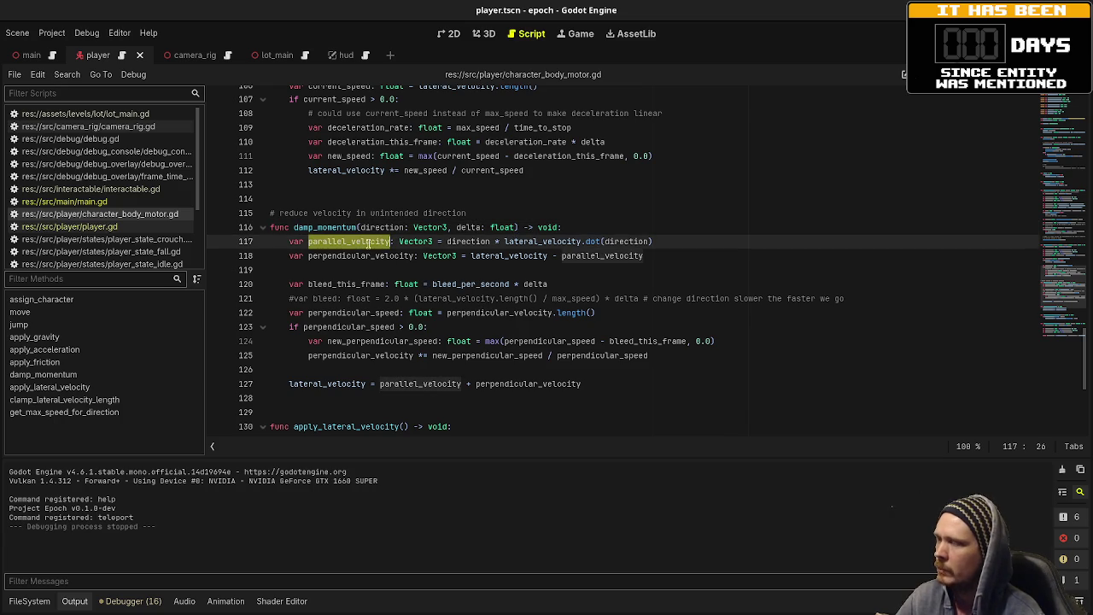
mouse_move(669, 242)
left_mouse_down()
mouse_move(694, 239)
mouse_move(288, 242)
left_mouse_up()
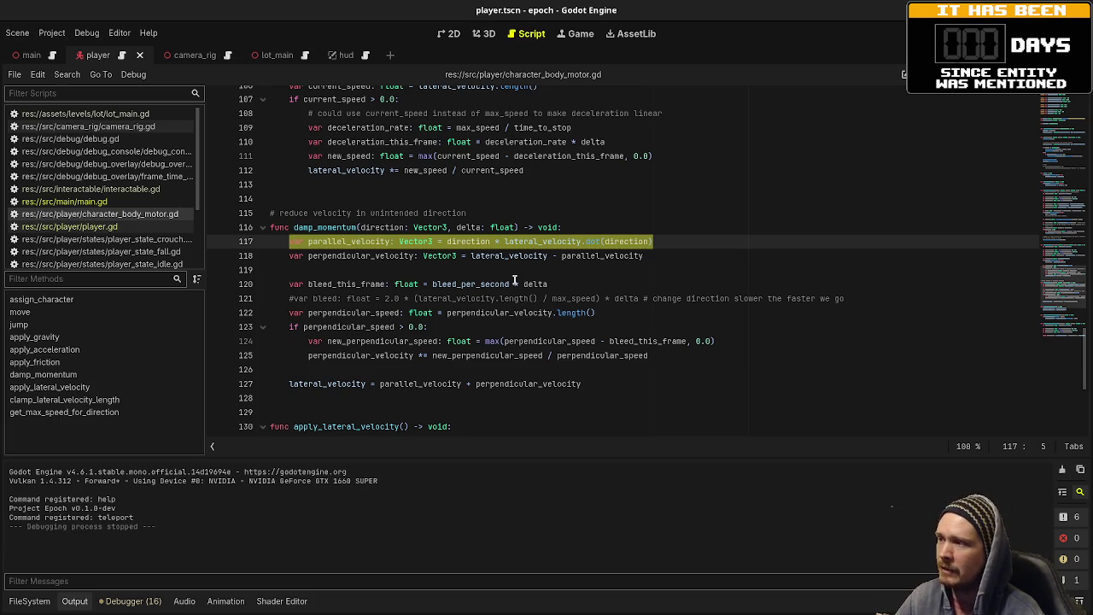
double_click(381, 229)
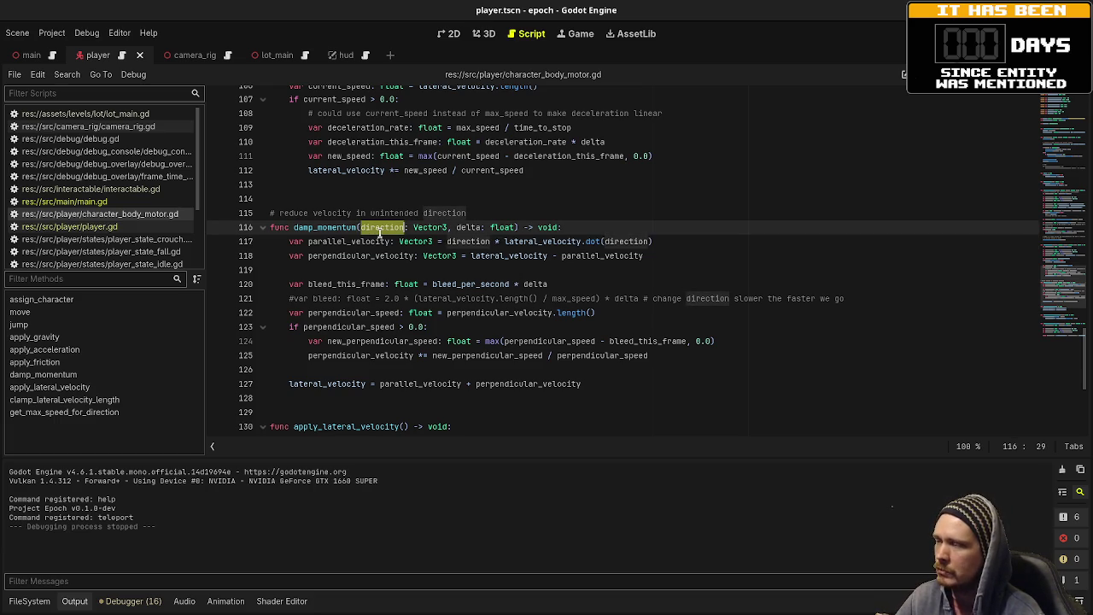
left_click_drag(646, 256, 287, 260)
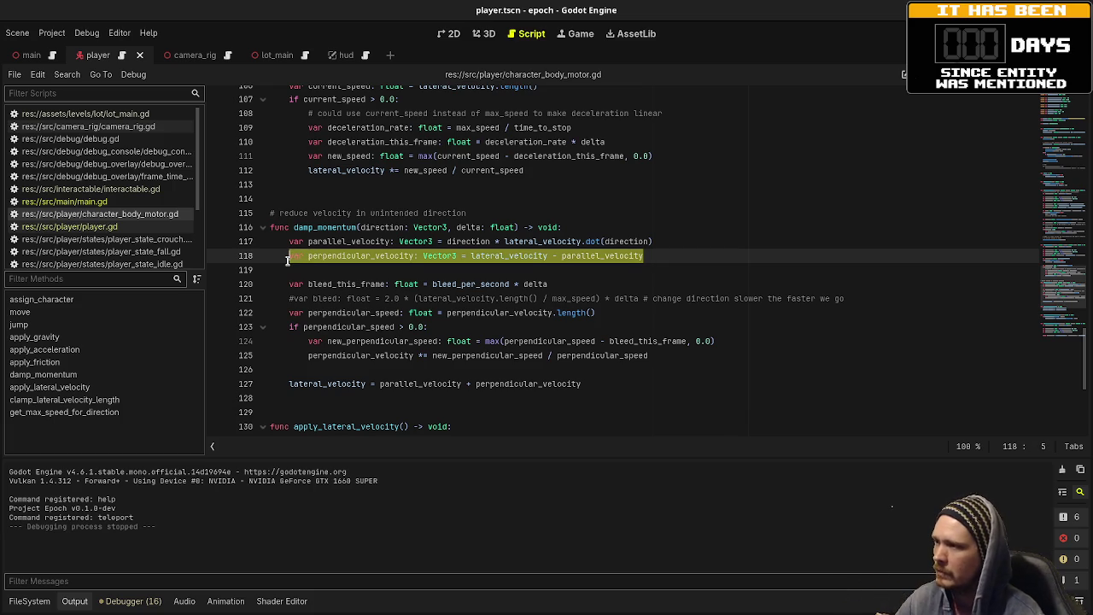
double_click(359, 256)
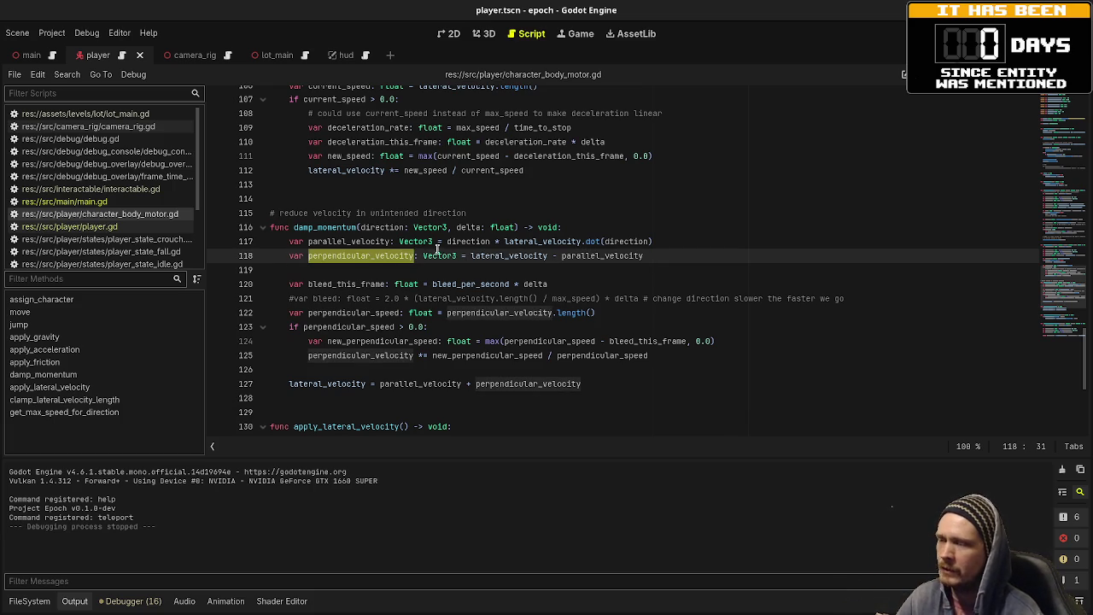
key("Down")
key("Down")
key("Home")
key("shift+End")
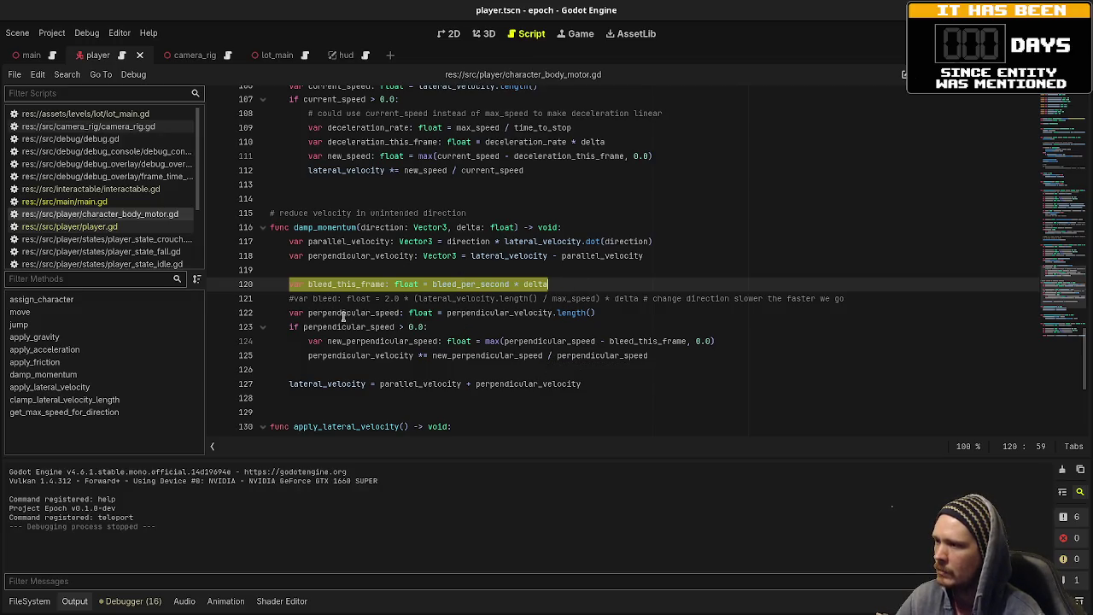
left_click_drag(597, 312, 310, 313)
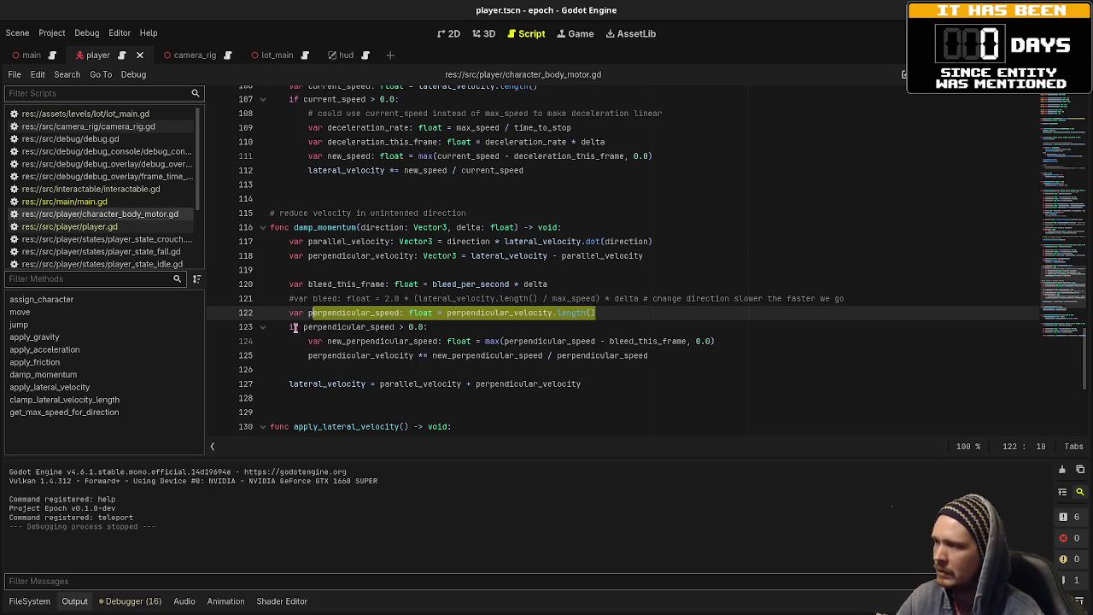
left_click(289, 327)
mouse_move(306, 327)
left_mouse_down()
mouse_move(458, 329)
mouse_move(412, 341)
mouse_move(687, 342)
left_mouse_up()
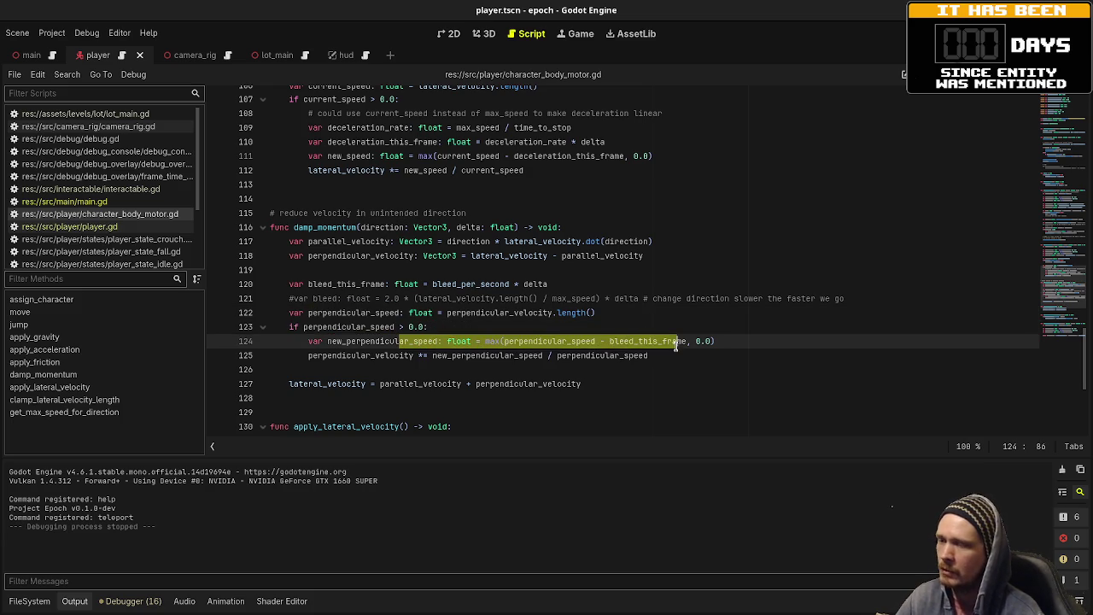
left_click_drag(384, 355, 505, 355)
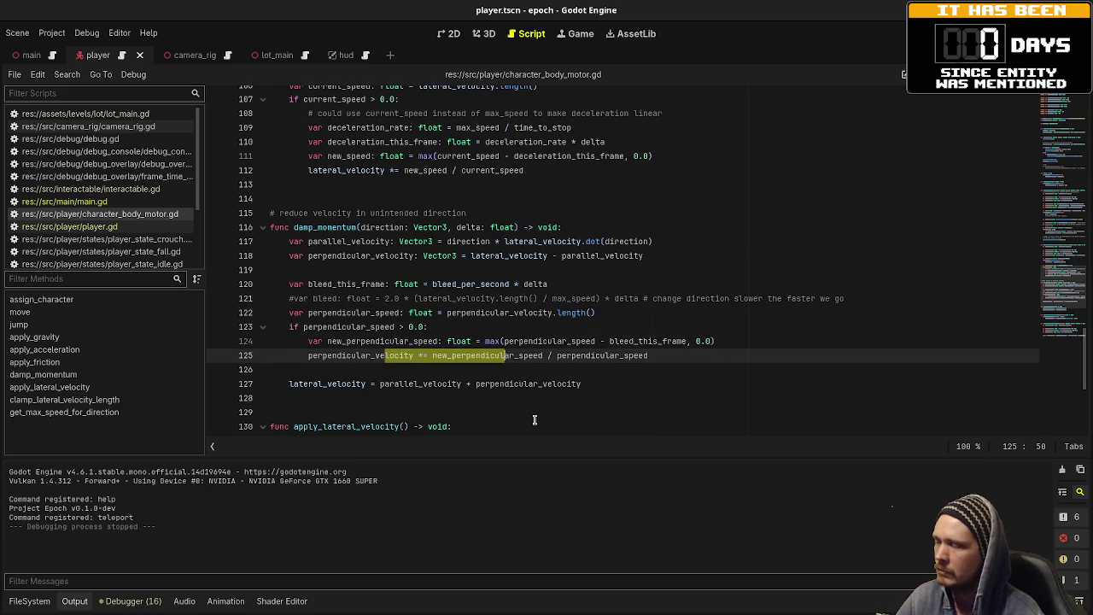
left_click_drag(327, 383, 461, 383)
scroll(627, 345, "down", 2)
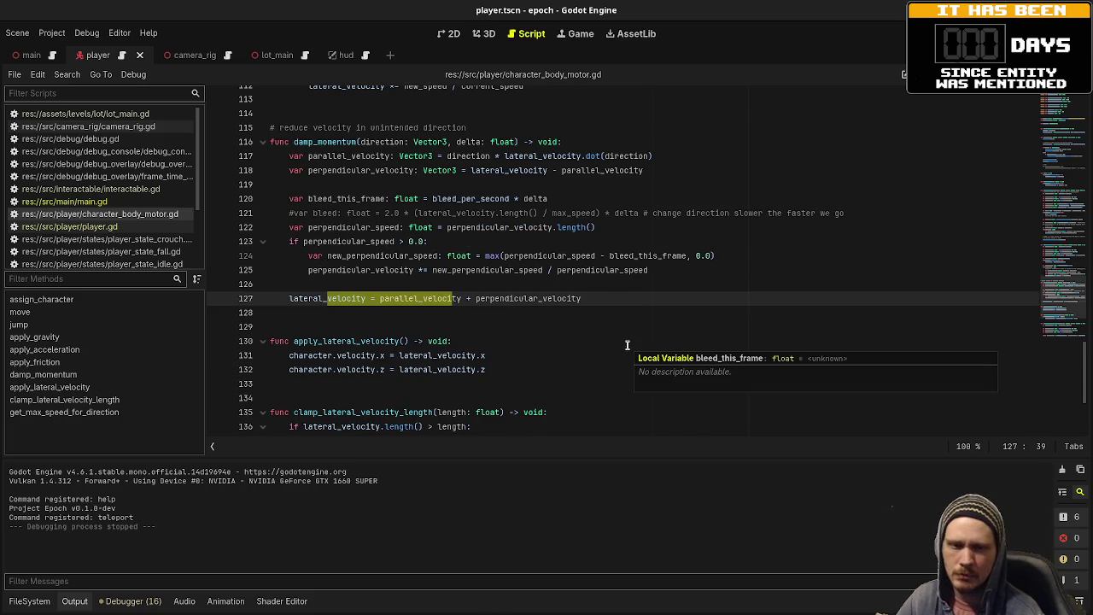
left_click(688, 255)
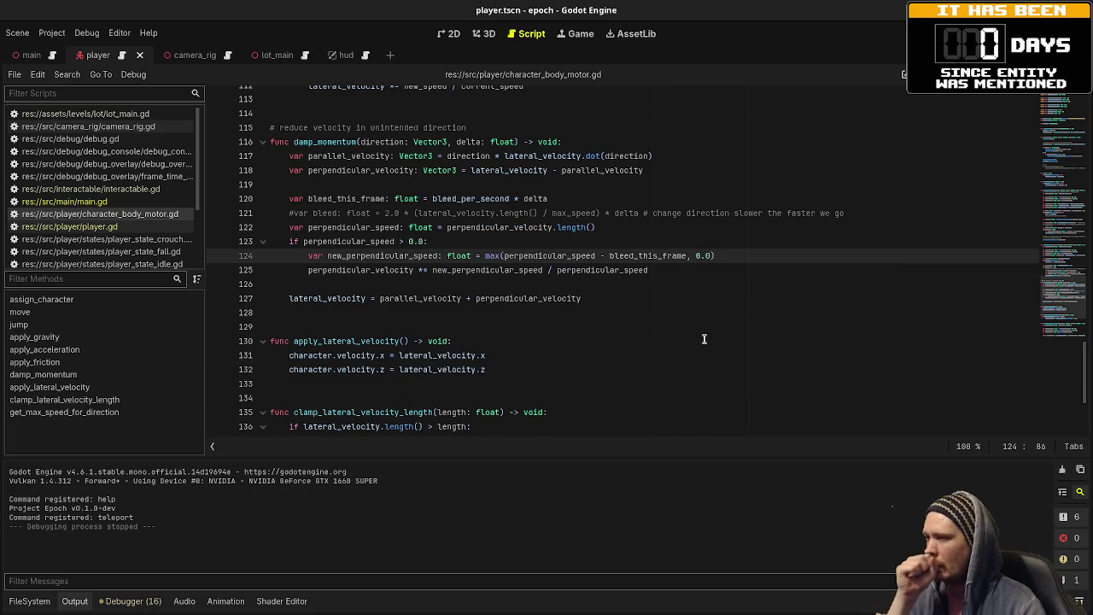
scroll(706, 341, "down", 1)
scroll(706, 341, "down", 3)
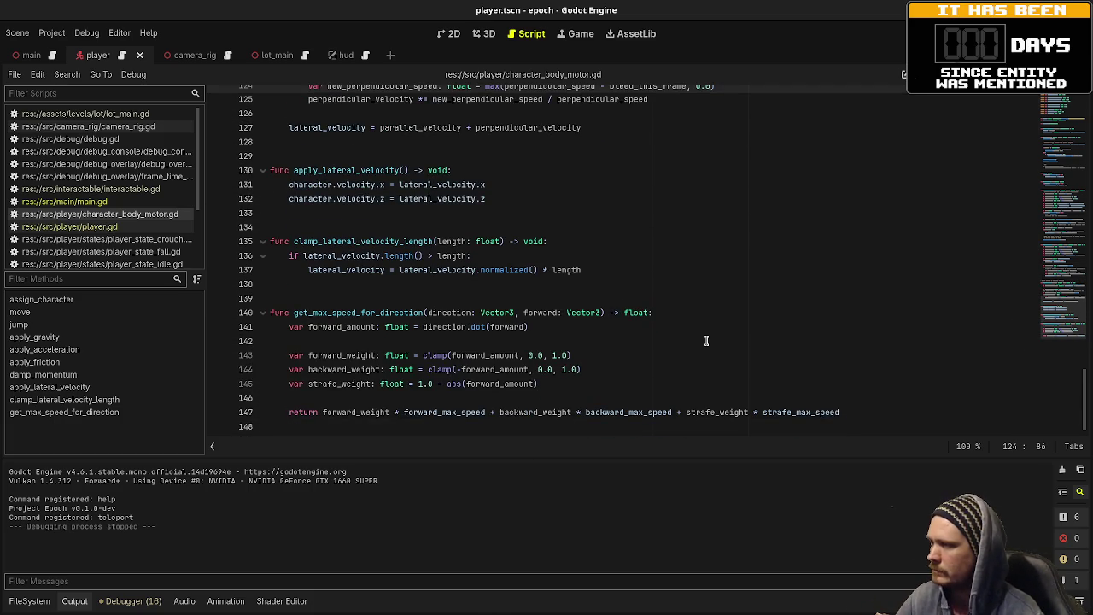
scroll(706, 341, "up", 20)
scroll(704, 340, "up", 4)
scroll(705, 340, "down", 20)
scroll(705, 340, "up", 3)
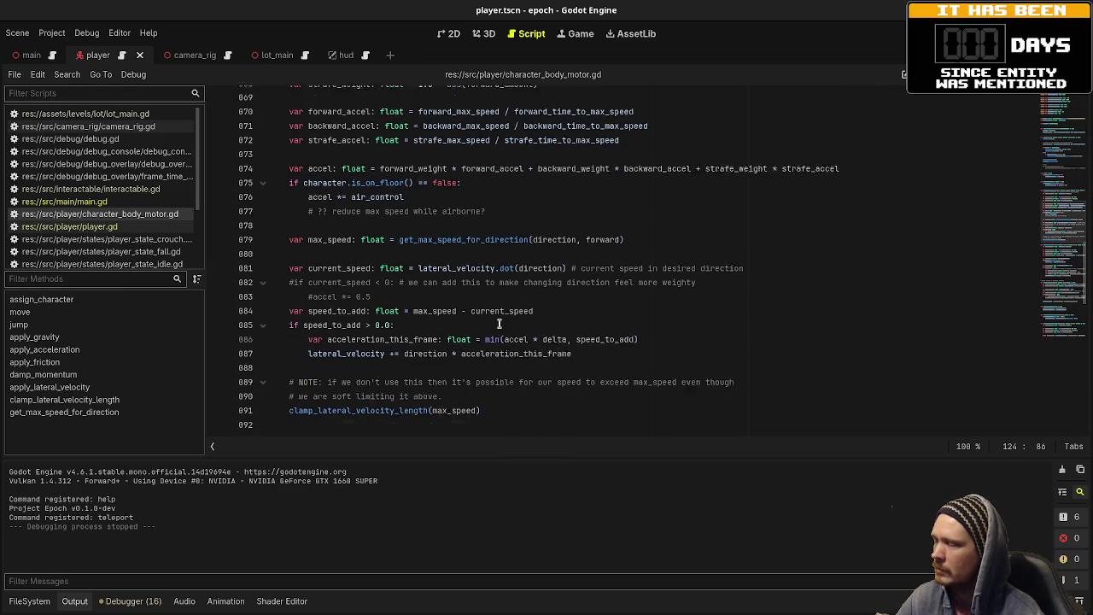
scroll(367, 316, "up", 1)
scroll(386, 284, "up", 1)
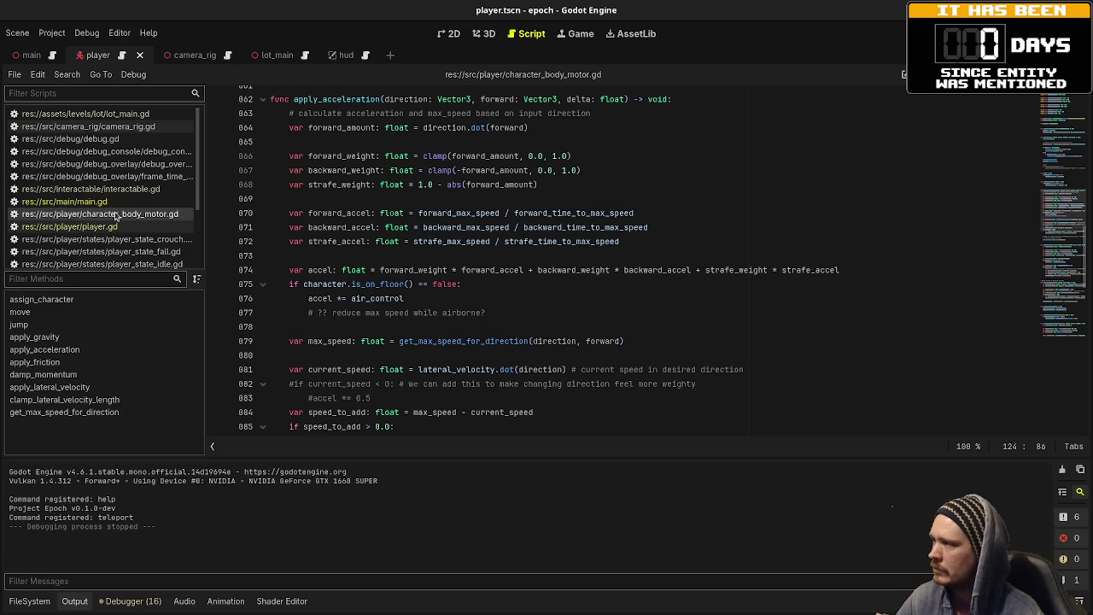
scroll(586, 281, "down", 5)
scroll(586, 280, "down", 10)
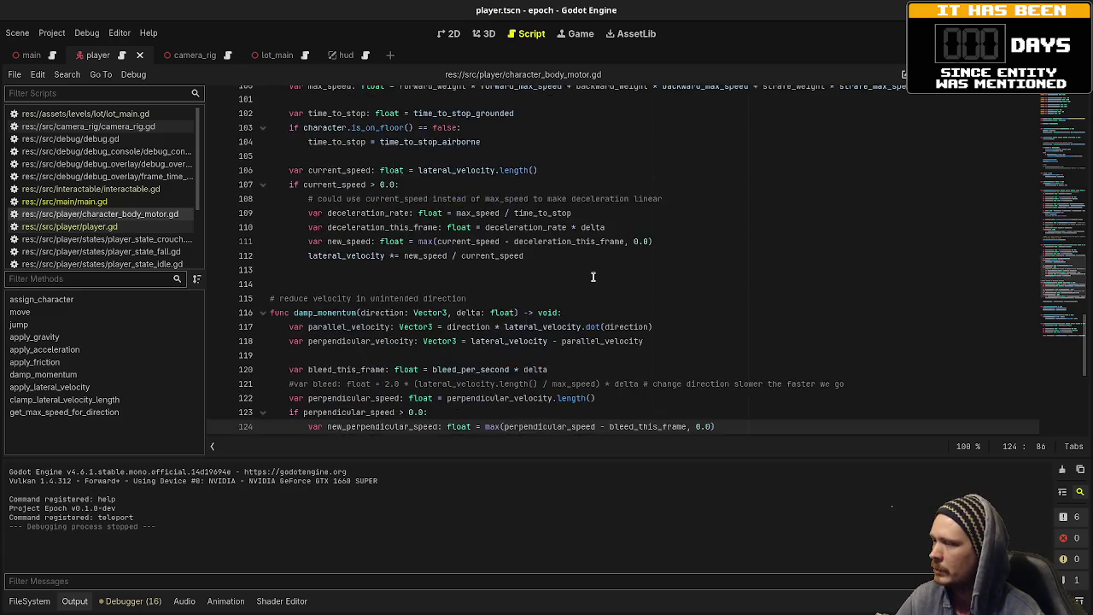
scroll(596, 275, "up", 15)
scroll(597, 274, "up", 1)
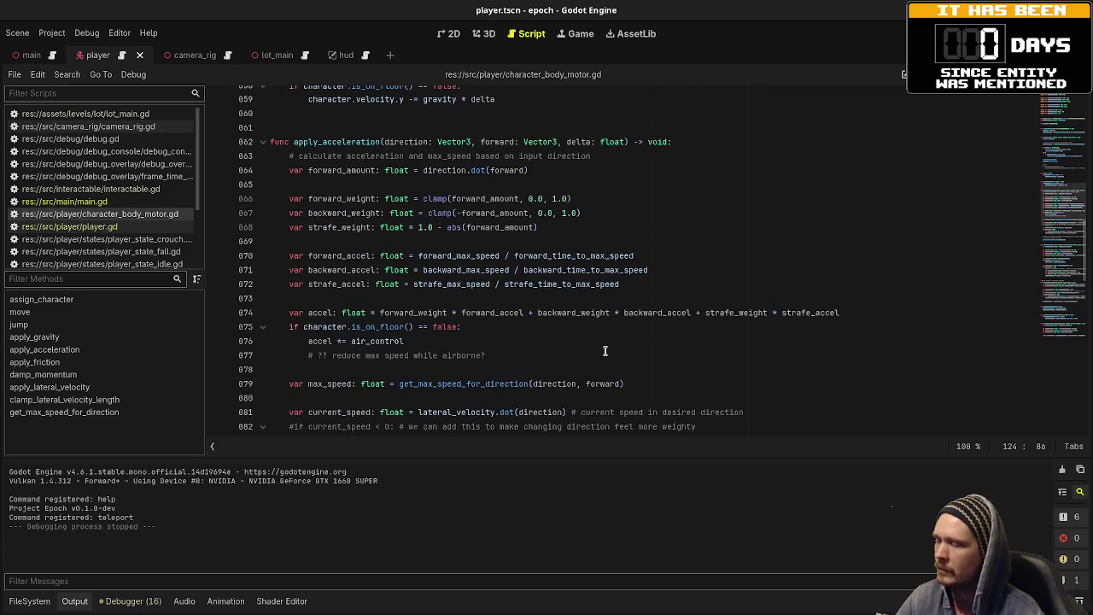
scroll(438, 296, "down", 3)
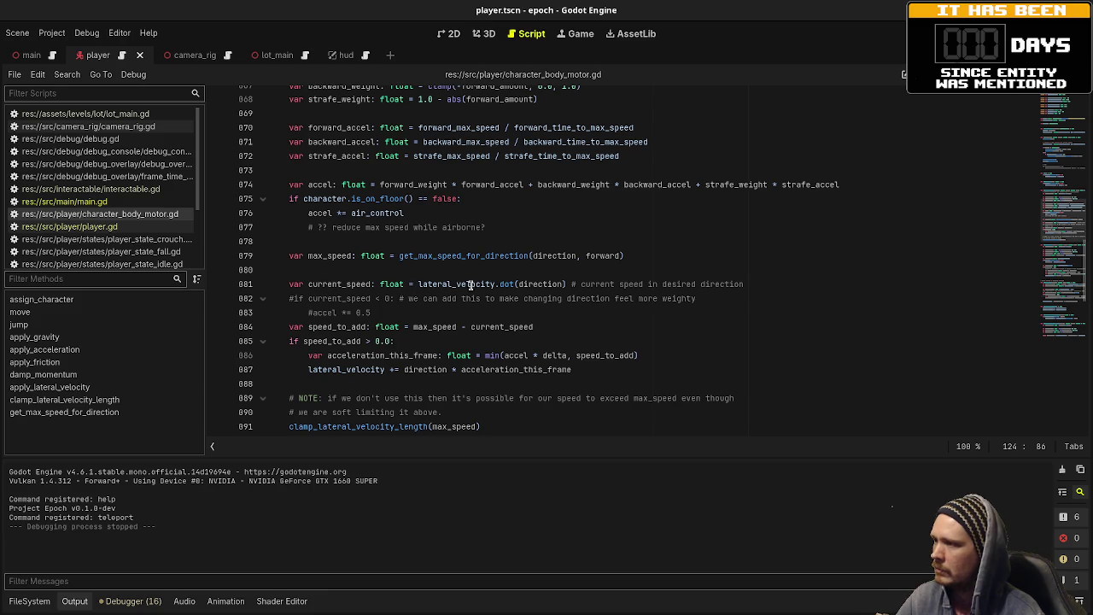
scroll(451, 282, "up", 1)
scroll(461, 291, "up", 1)
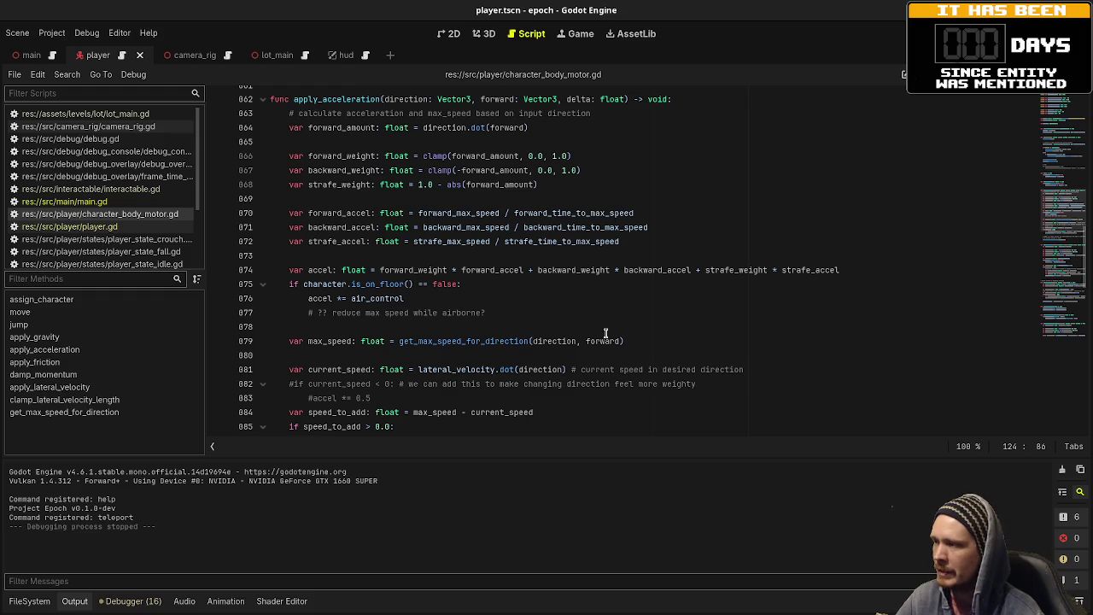
scroll(532, 409, "down", 1)
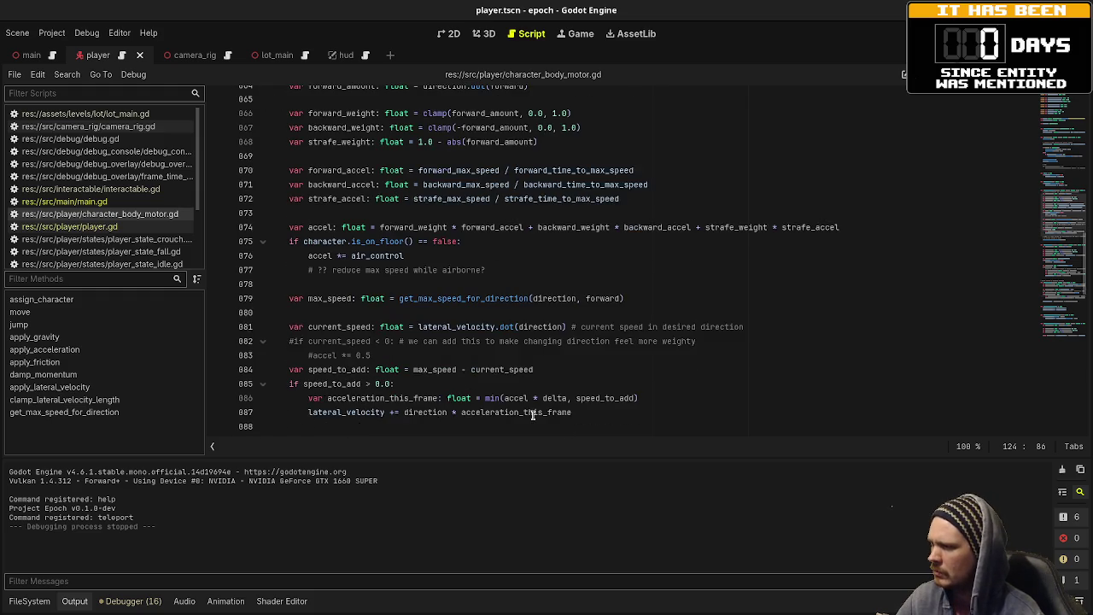
scroll(533, 415, "down", 2)
scroll(528, 411, "up", 11)
scroll(524, 407, "down", 12)
scroll(524, 406, "down", 6)
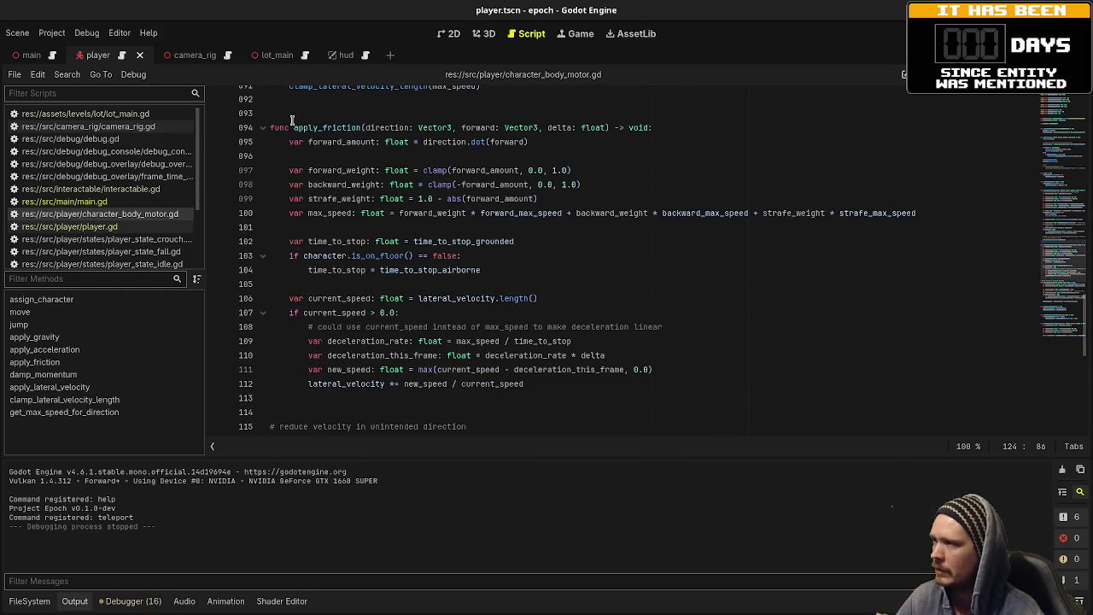
scroll(350, 235, "down", 6)
- Inspect damp_momentum and the friction weighting lines in apply_friction of character_body_motor.gd
mouse_move(292, 196)
left_mouse_down()
mouse_move(653, 201)
mouse_move(651, 350)
mouse_move(652, 339)
left_mouse_up()
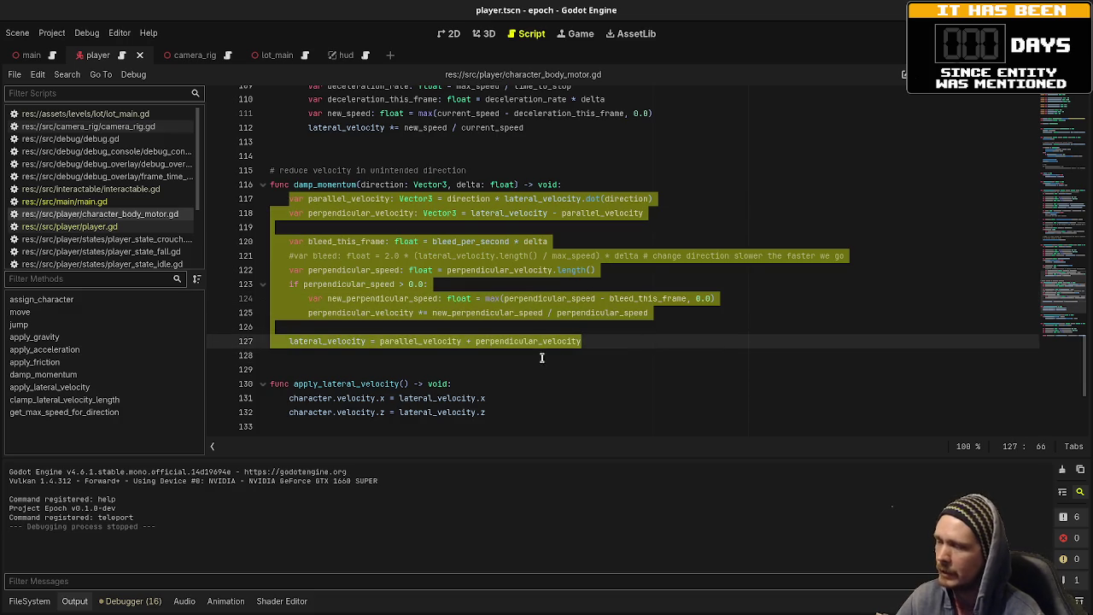
left_click(602, 343)
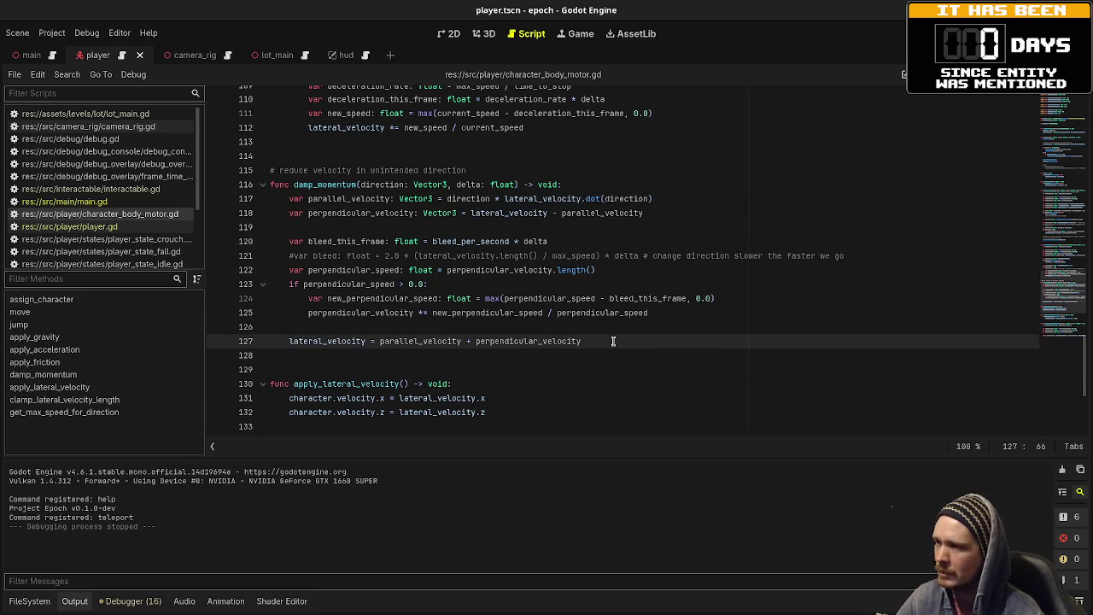
scroll(612, 341, "up", 5)
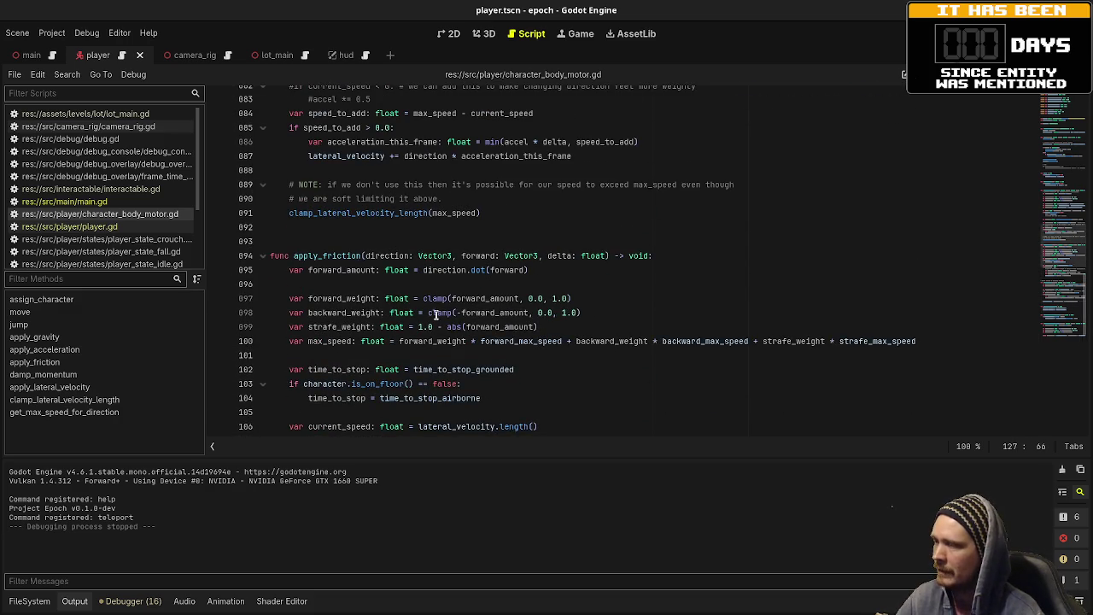
scroll(462, 325, "down", 3)
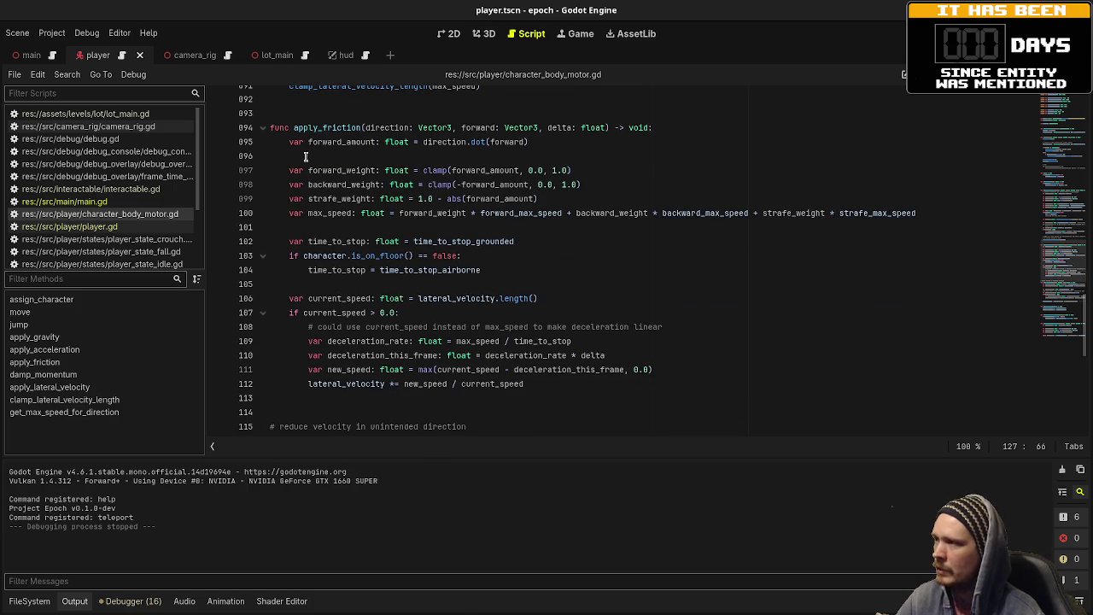
left_click_drag(288, 142, 680, 320)
left_click(665, 298)
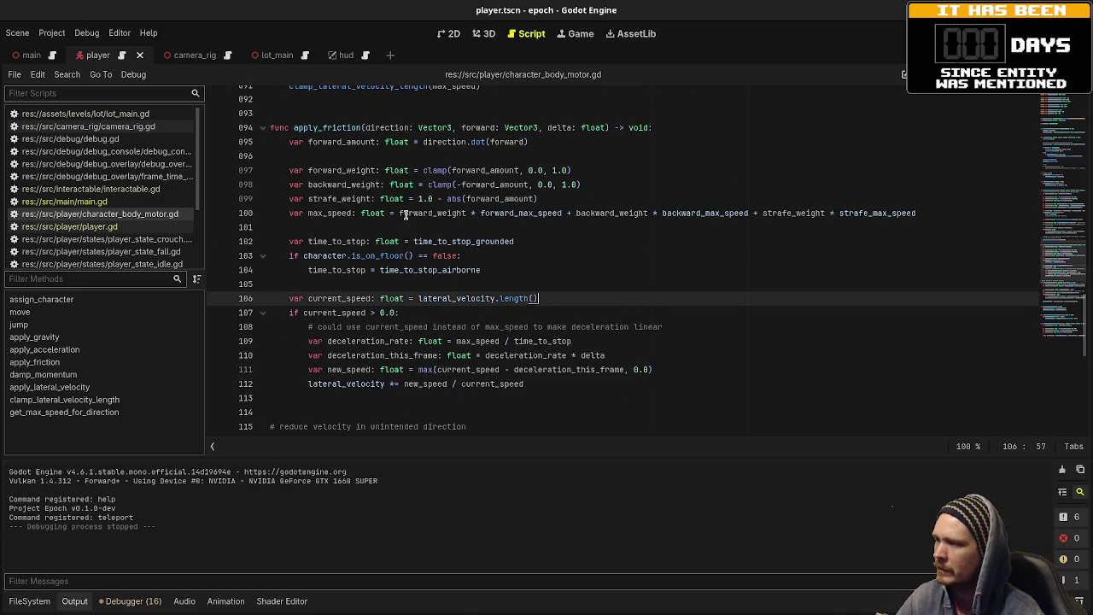
scroll(489, 350, "up", 3)
scroll(489, 350, "up", 2)
scroll(490, 350, "down", 4)
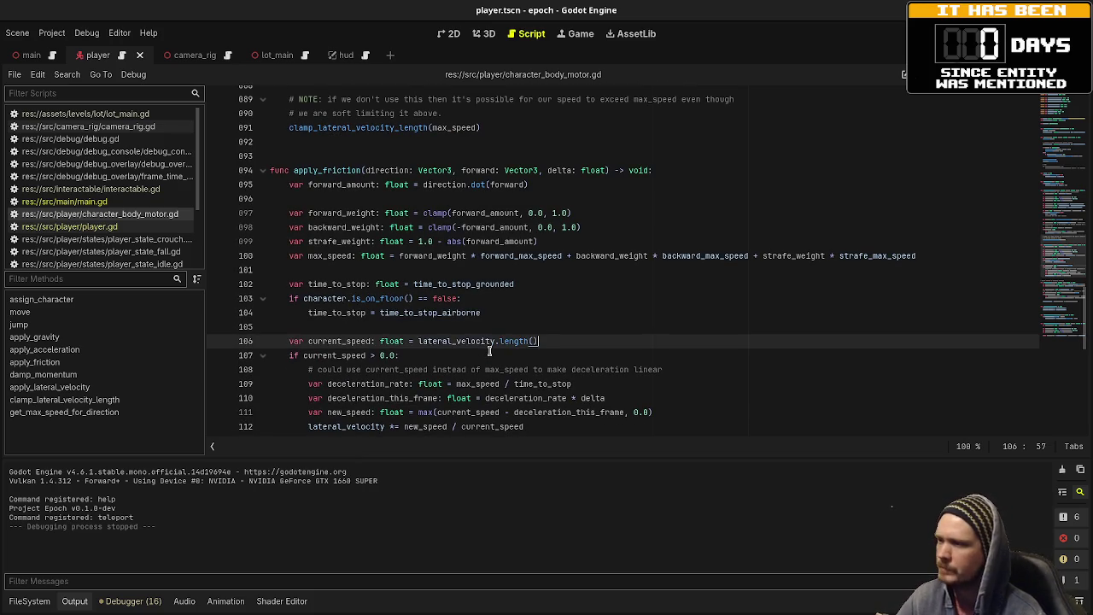
- Place the cursor around lines 103–105 of character_body_motor.gd to examine them
left_click(547, 330)
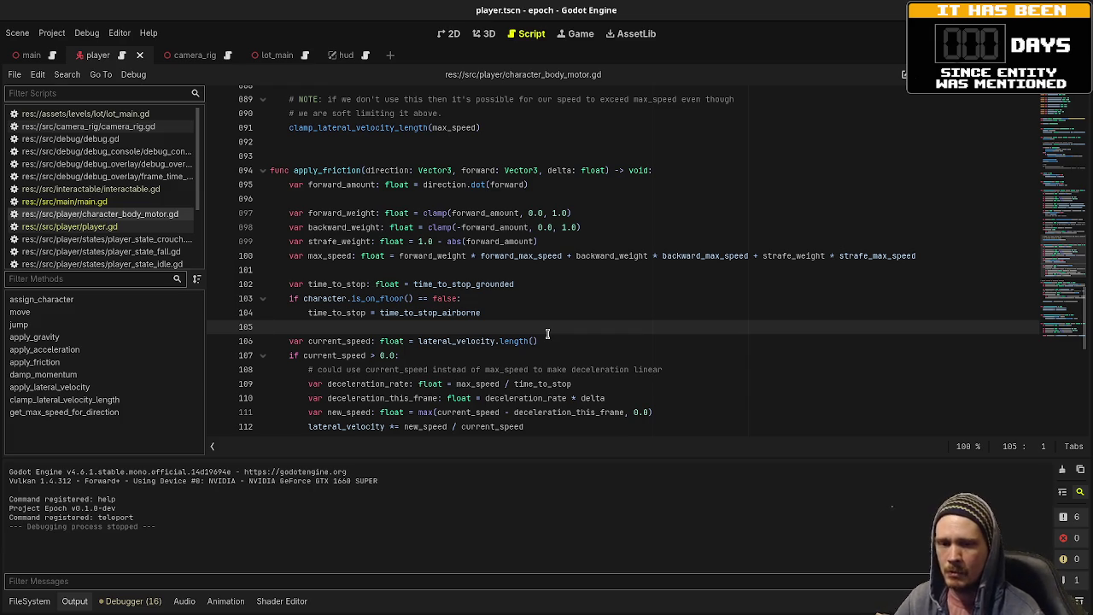
key("Up")
key("Up")
left_click(542, 316)
left_click(543, 326)
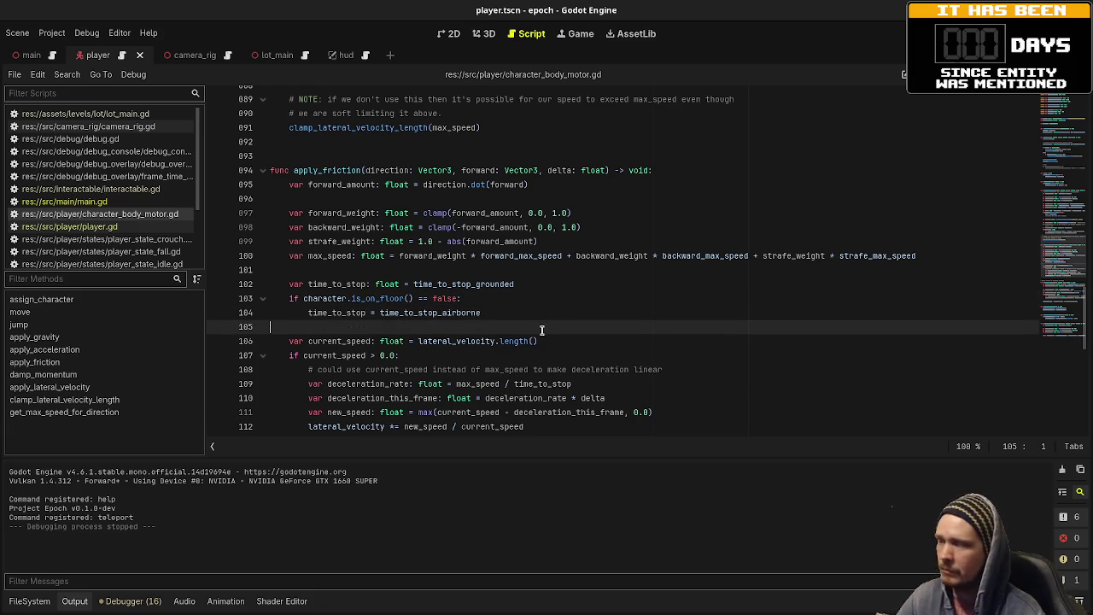
left_click(565, 317)
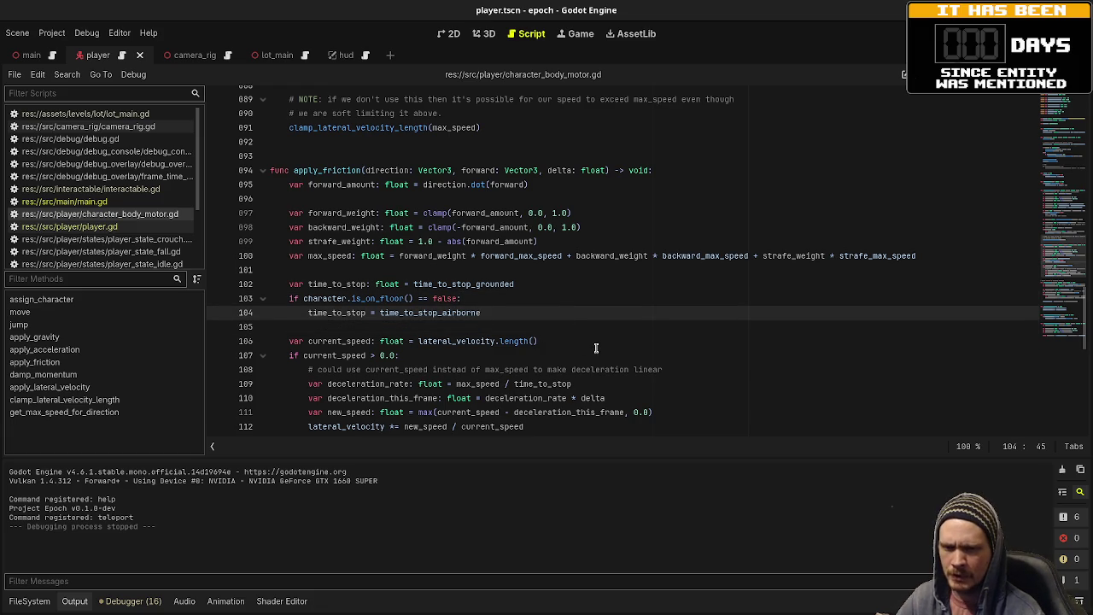
left_click(499, 329)
left_click(541, 314)
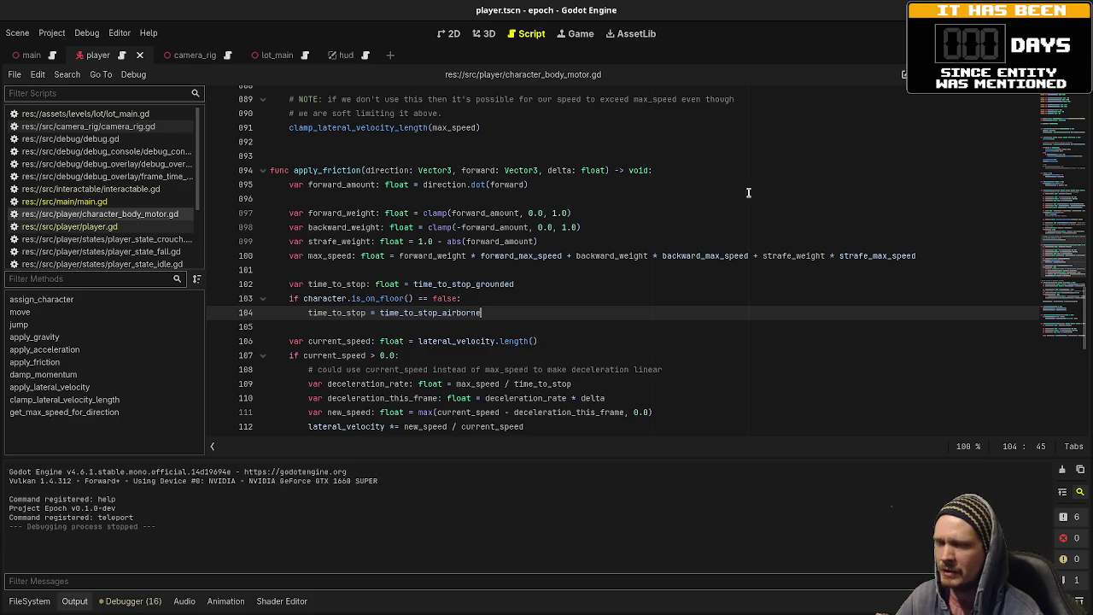
- Scroll through the rest of the motor script, then bring up main.gd's player watches
scroll(597, 342, "up", 10)
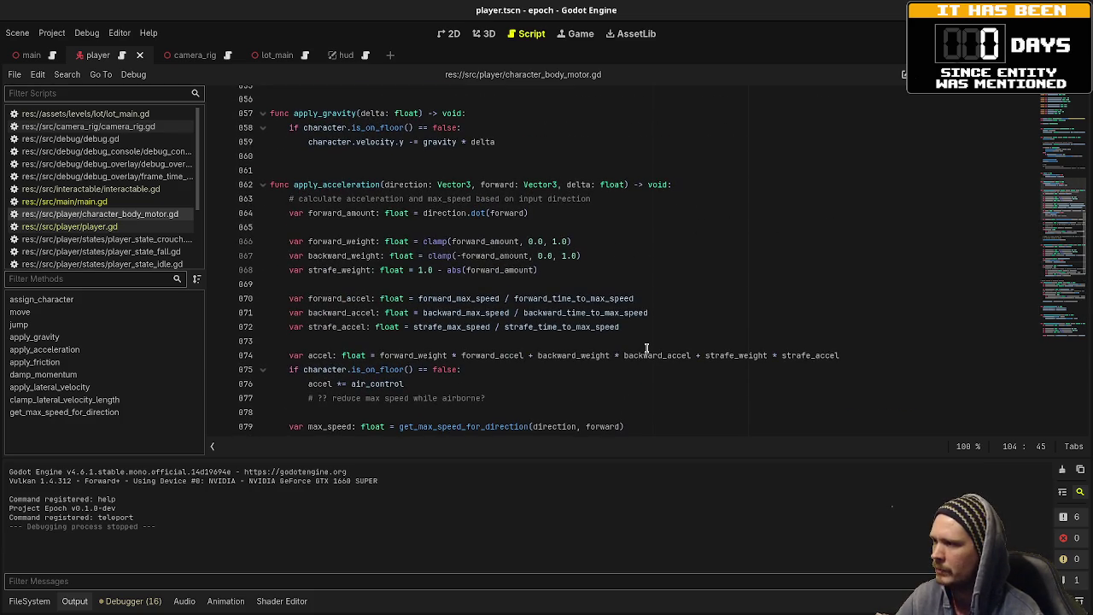
scroll(646, 348, "up", 10)
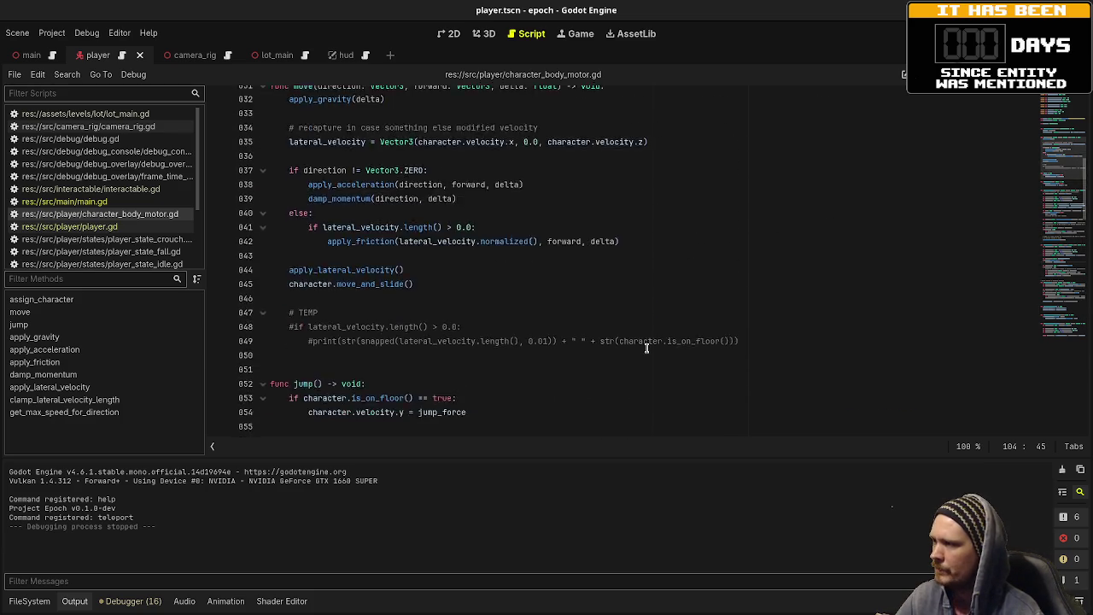
scroll(646, 347, "up", 5)
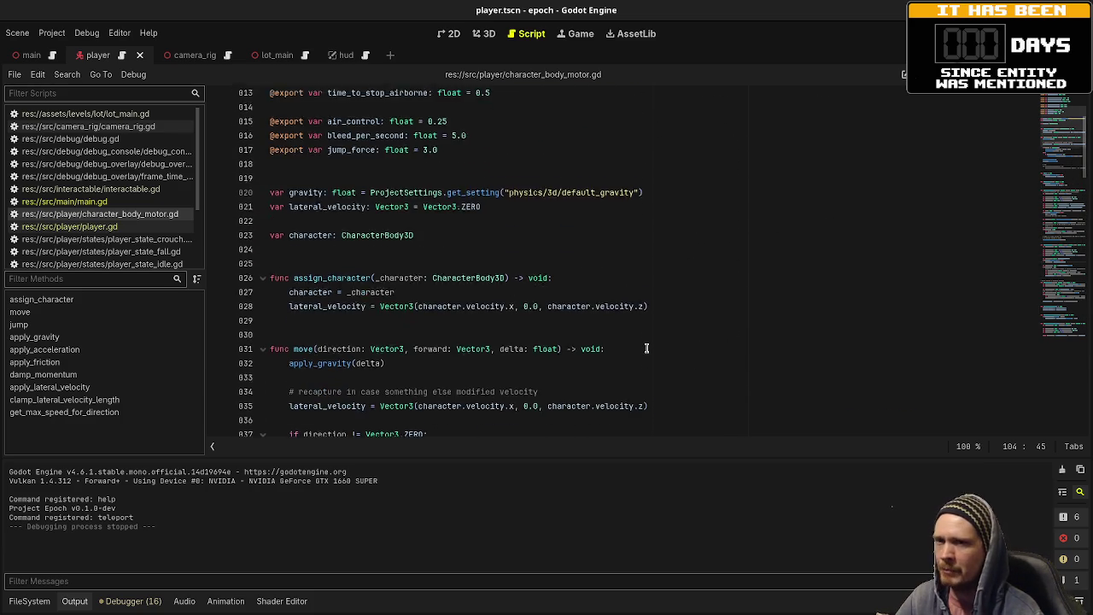
scroll(646, 347, "down", 20)
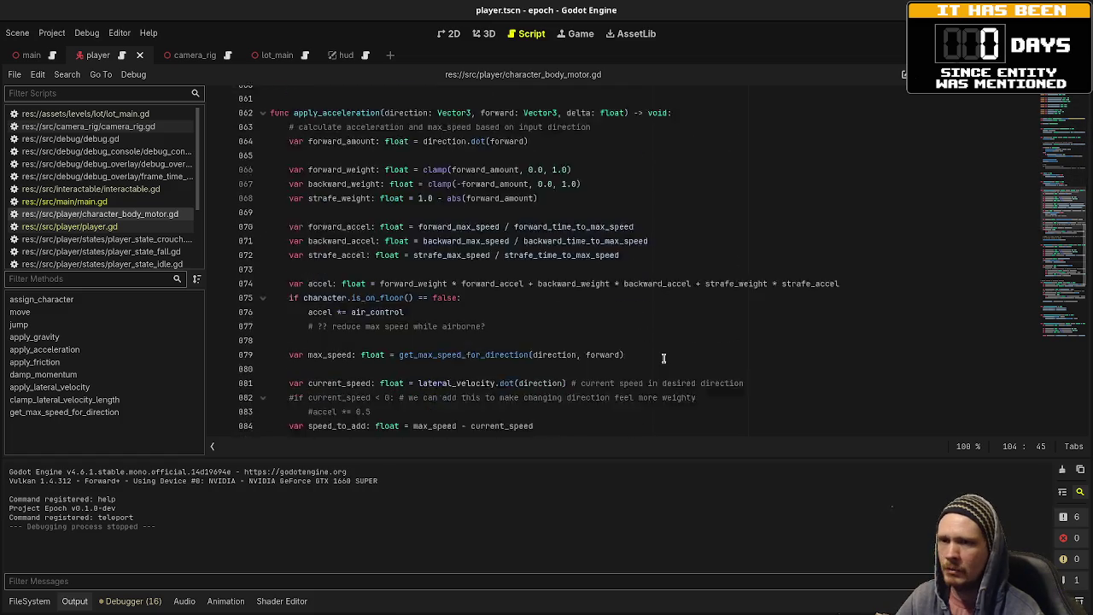
scroll(665, 368, "down", 6)
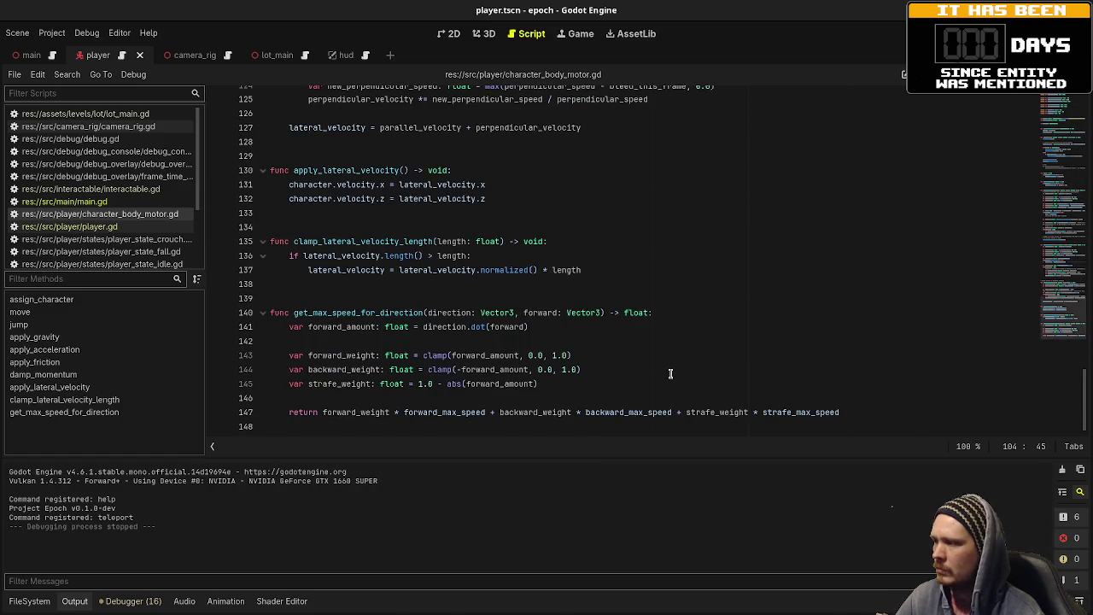
left_click(644, 393)
scroll(644, 393, "up", 10)
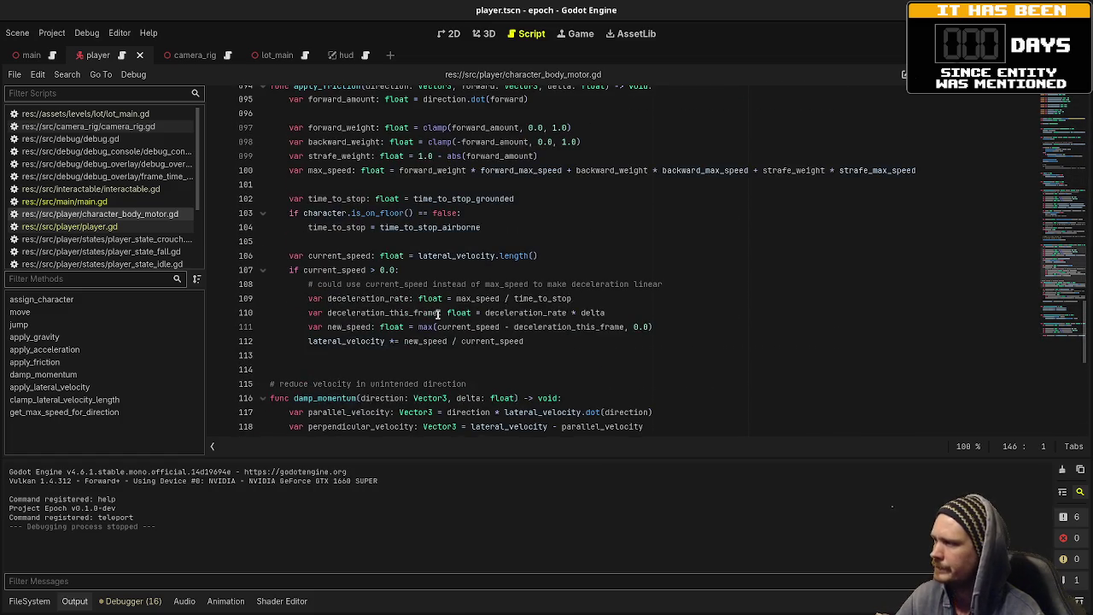
left_click(77, 202)
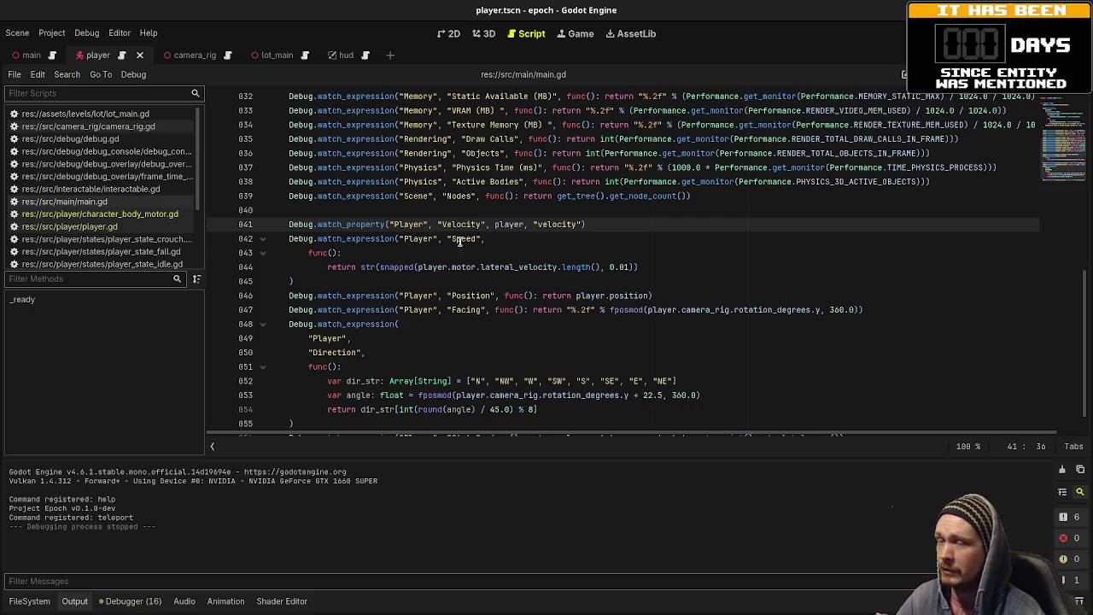
- Run the game with the debug overlay, walk forward to check Player Speed, then stop it
key("F5")
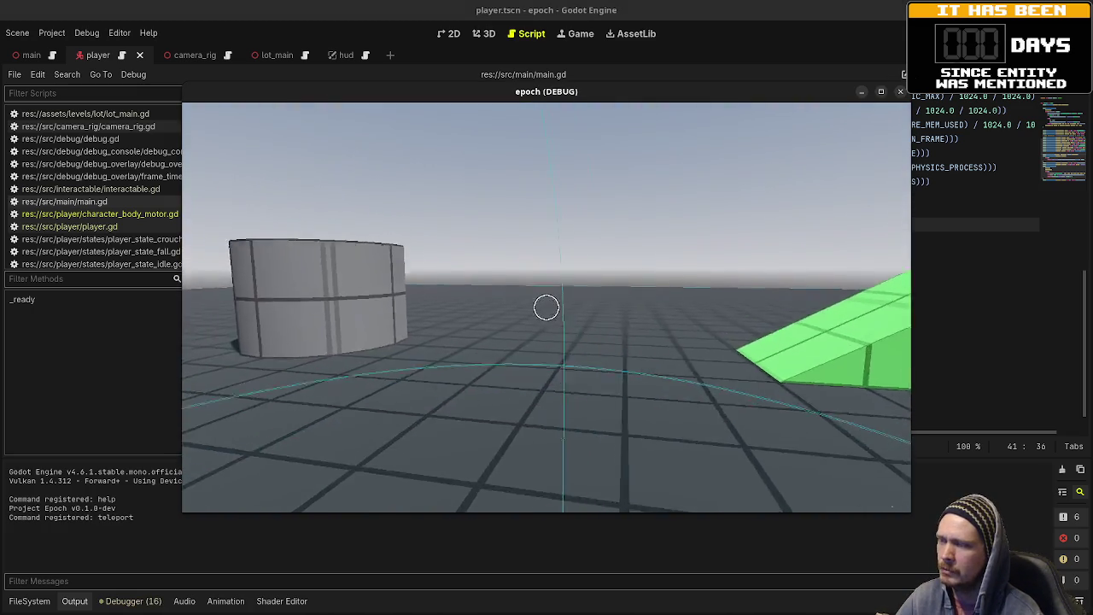
key("F3")
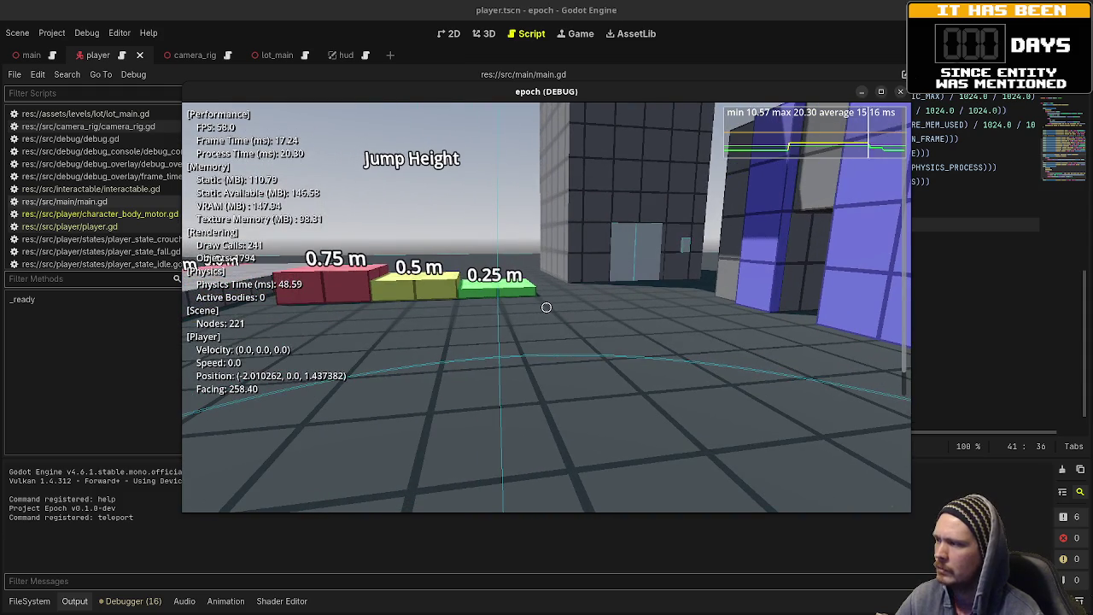
key("w")
key("w")
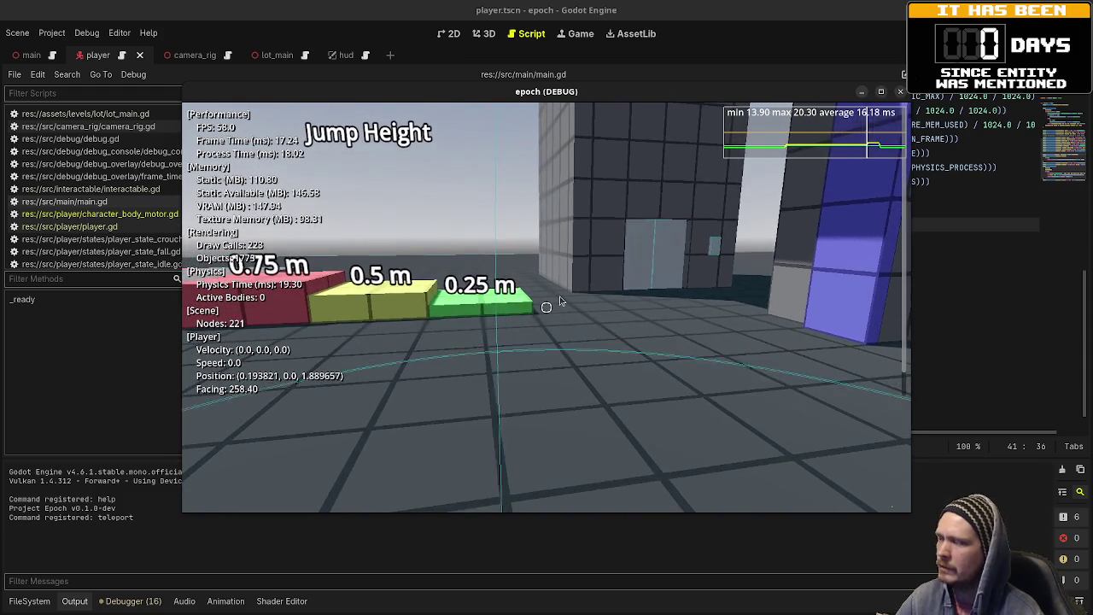
key("F8")
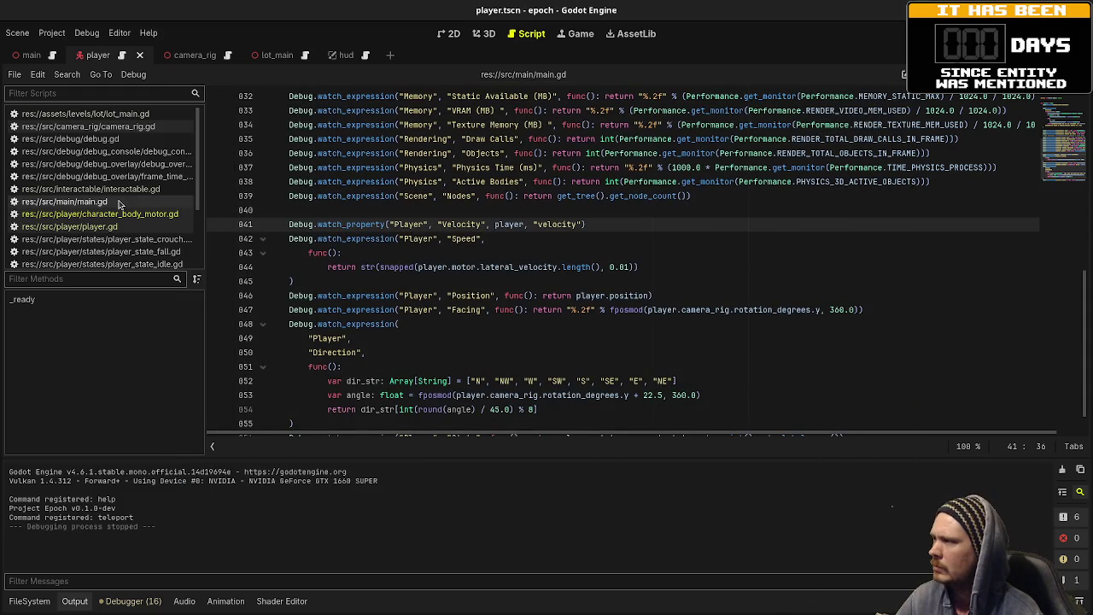
scroll(601, 264, "down", 1)
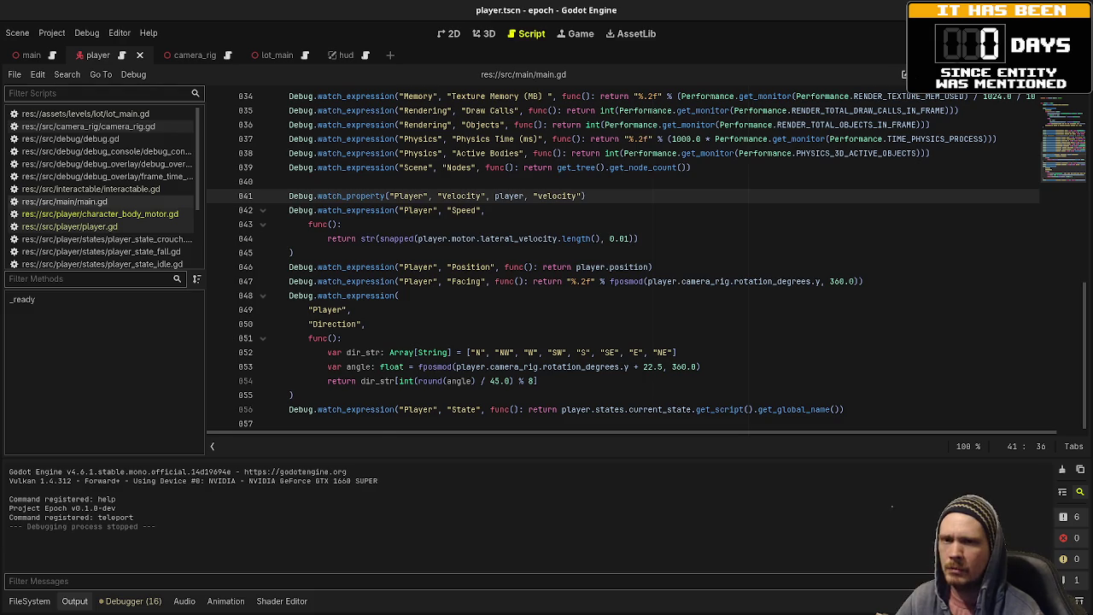
key("alt+Tab")
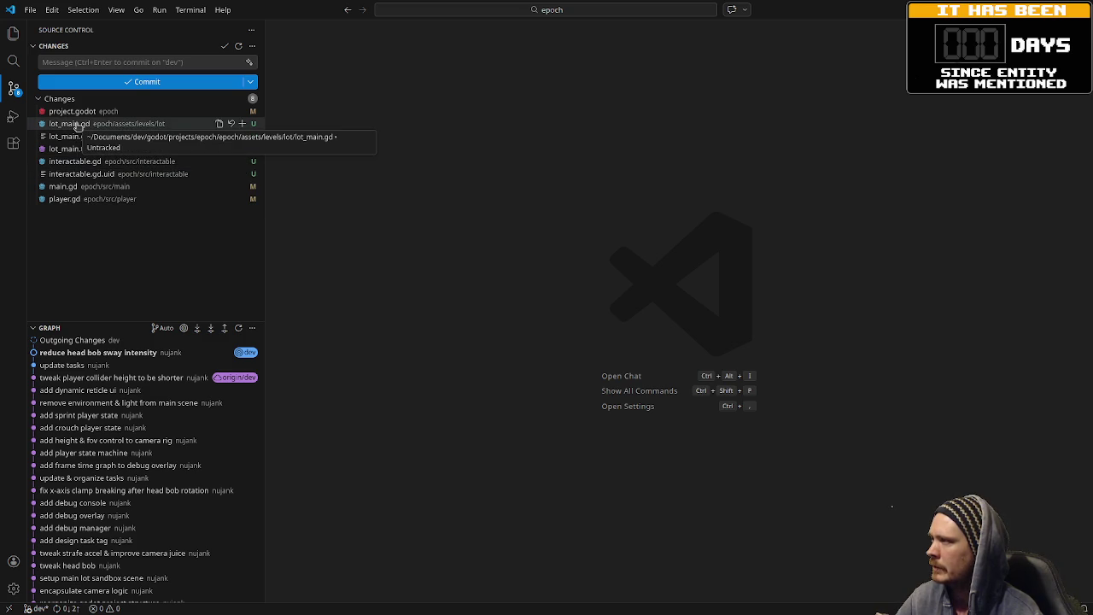
- Review the VS Code diffs of main.gd's Speed watch and player.gd's try_interact additions
left_click(73, 186)
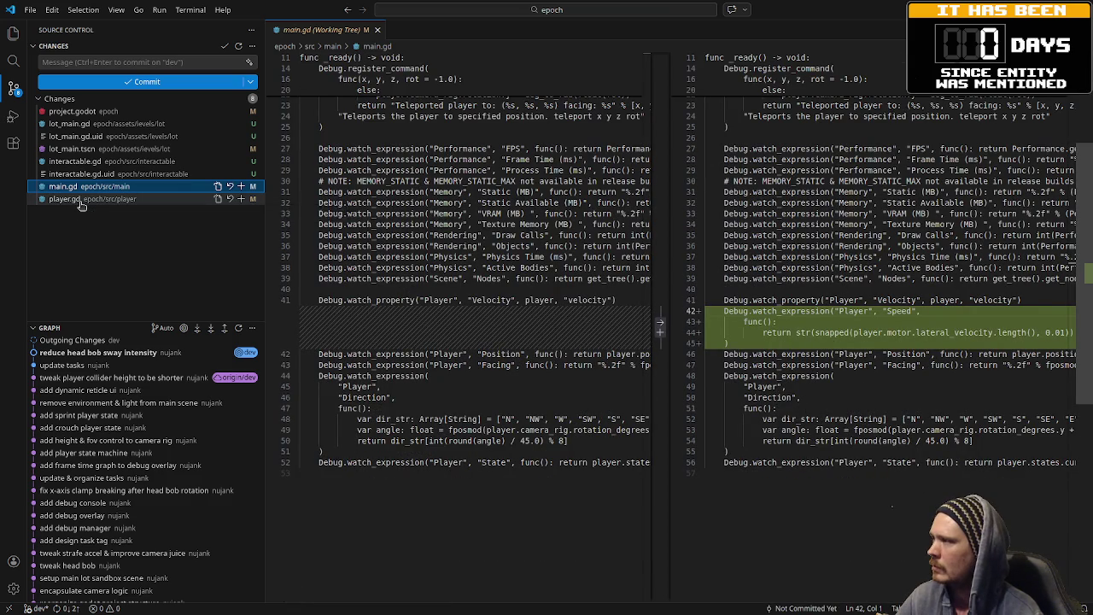
left_click(80, 198)
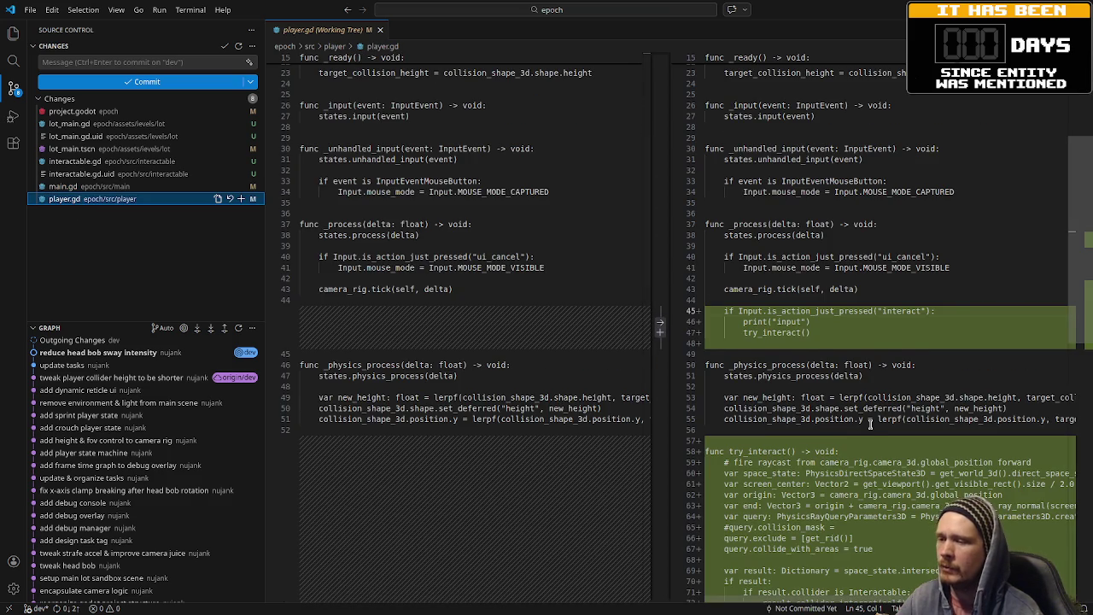
scroll(818, 325, "down", 2)
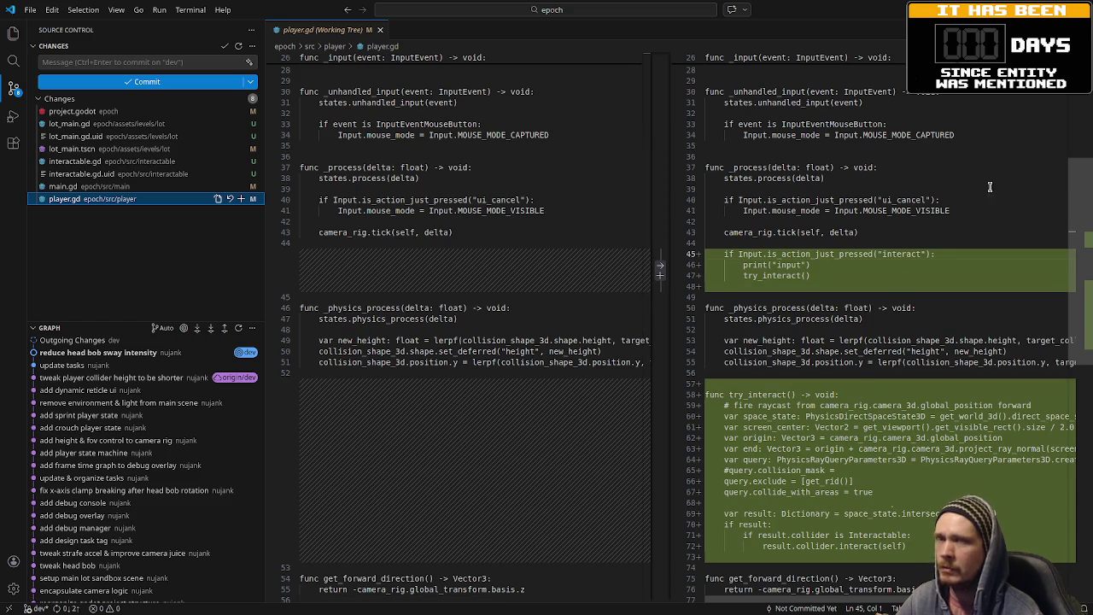
key("alt+Tab")
- Delete the '# fire raycast' and '#query.collision_mask =' comment lines from try_interact in player.gd
left_click(122, 229)
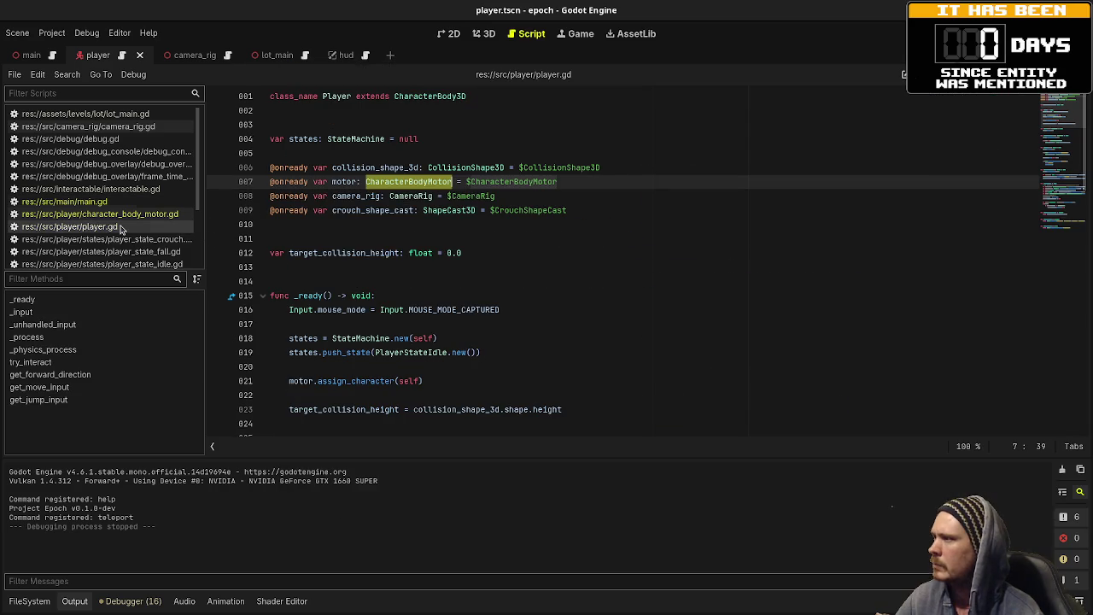
left_click(484, 279)
scroll(484, 278, "down", 10)
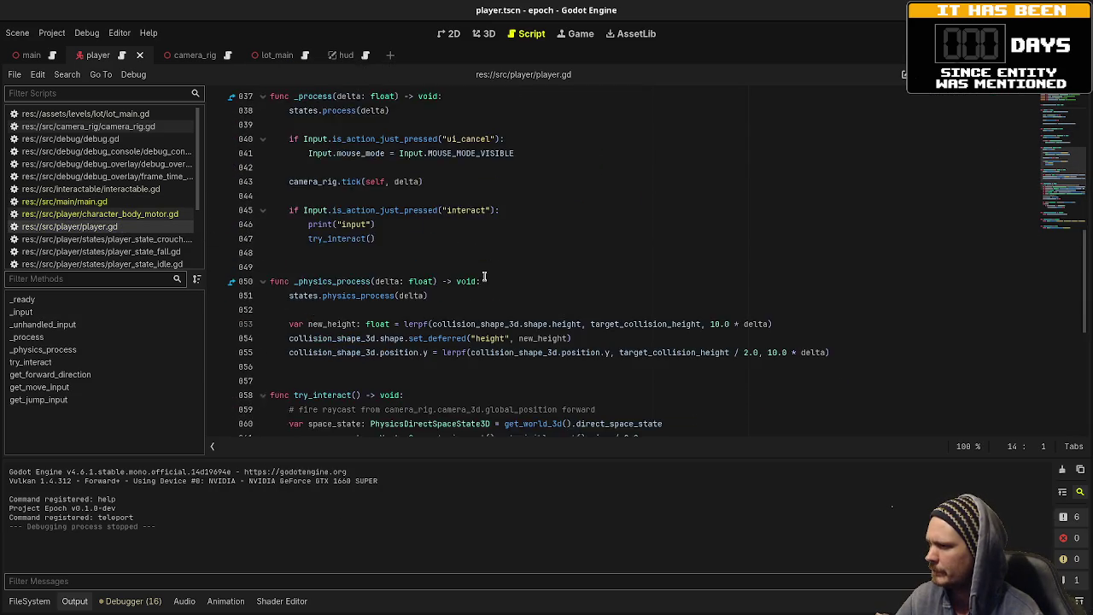
scroll(484, 279, "down", 4)
left_click_drag(607, 238, 611, 227)
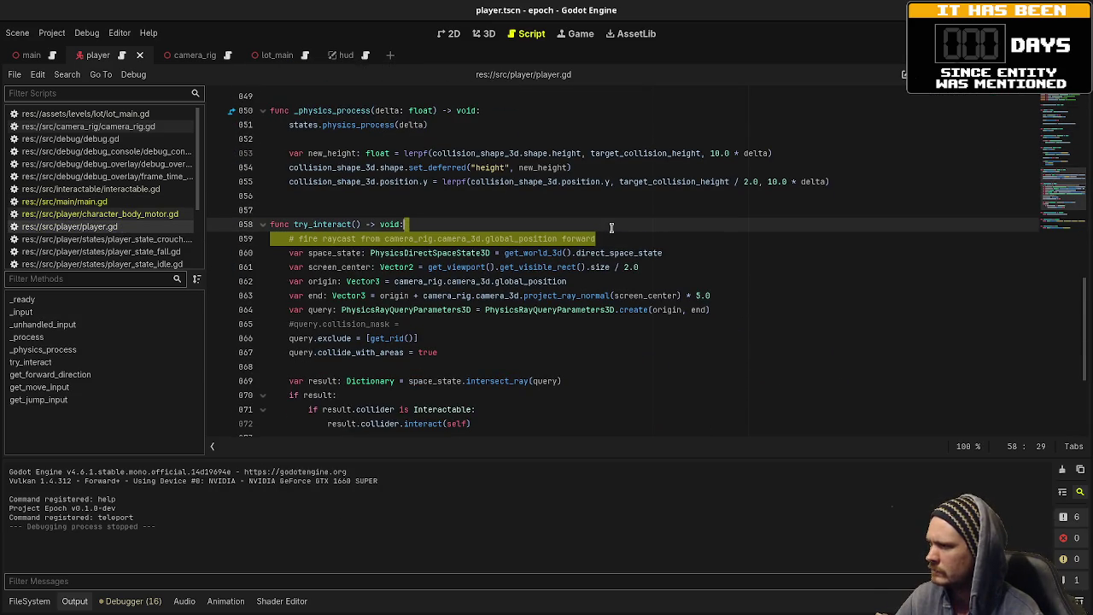
key("BackSpace")
left_click(783, 310)
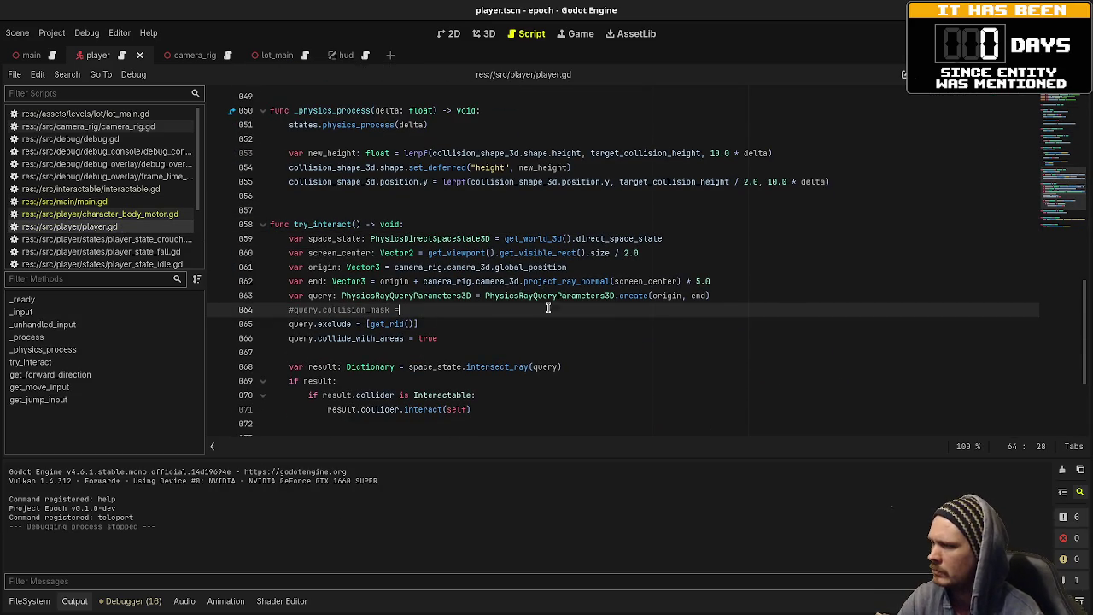
left_click(798, 294, "shift")
key("BackSpace")
- Save the cleaned-up player.gd script
scroll(549, 367, "down", 1)
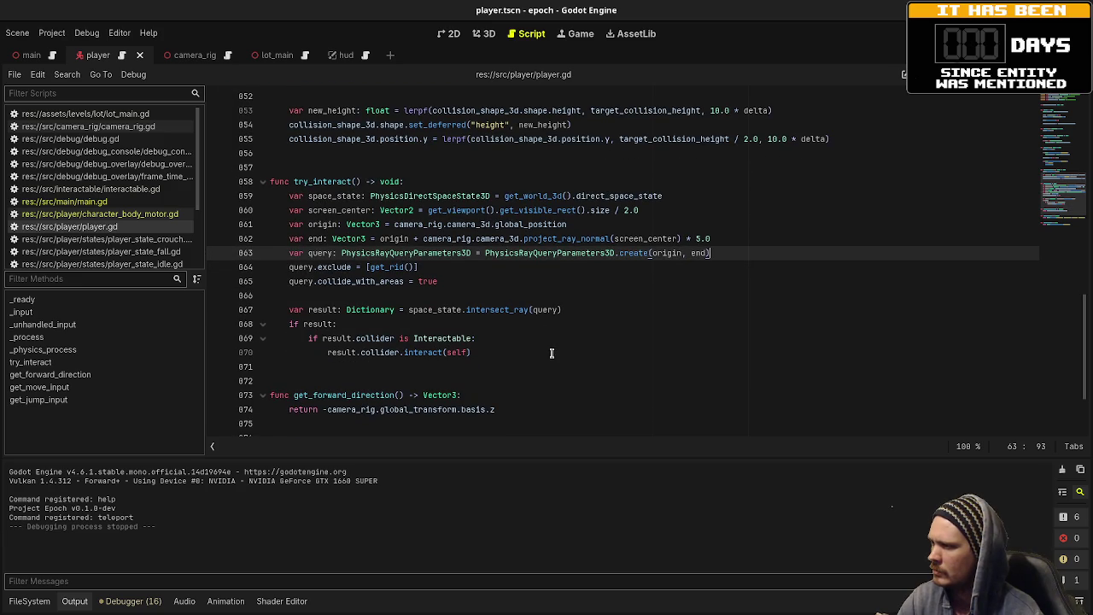
scroll(551, 352, "down", 3)
scroll(551, 353, "up", 7)
scroll(552, 353, "up", 3)
left_click(552, 353)
key("ctrl+s")
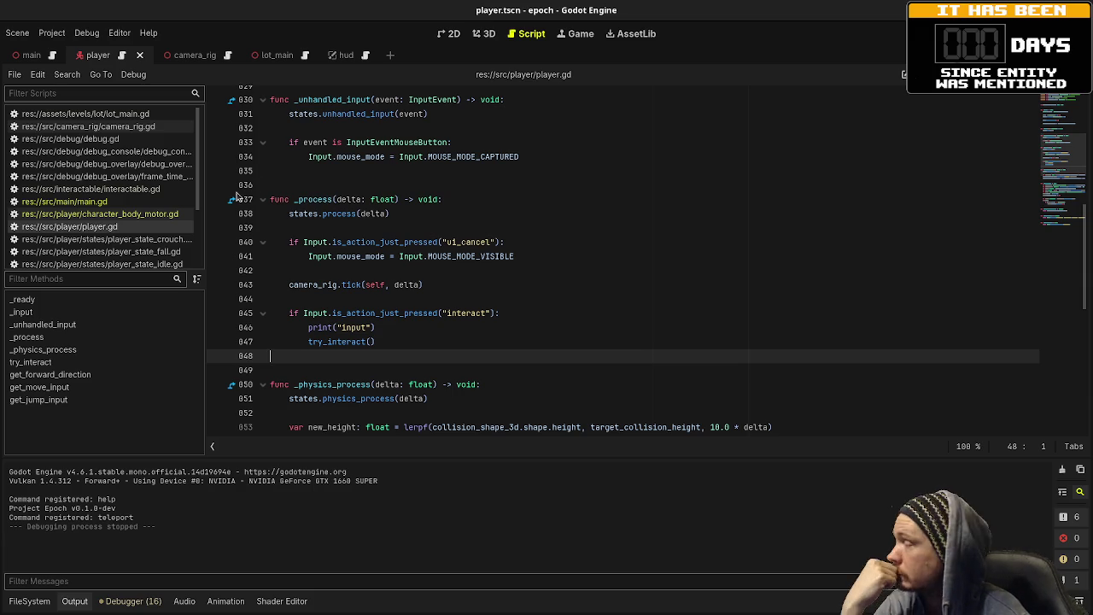
key("alt+Tab")
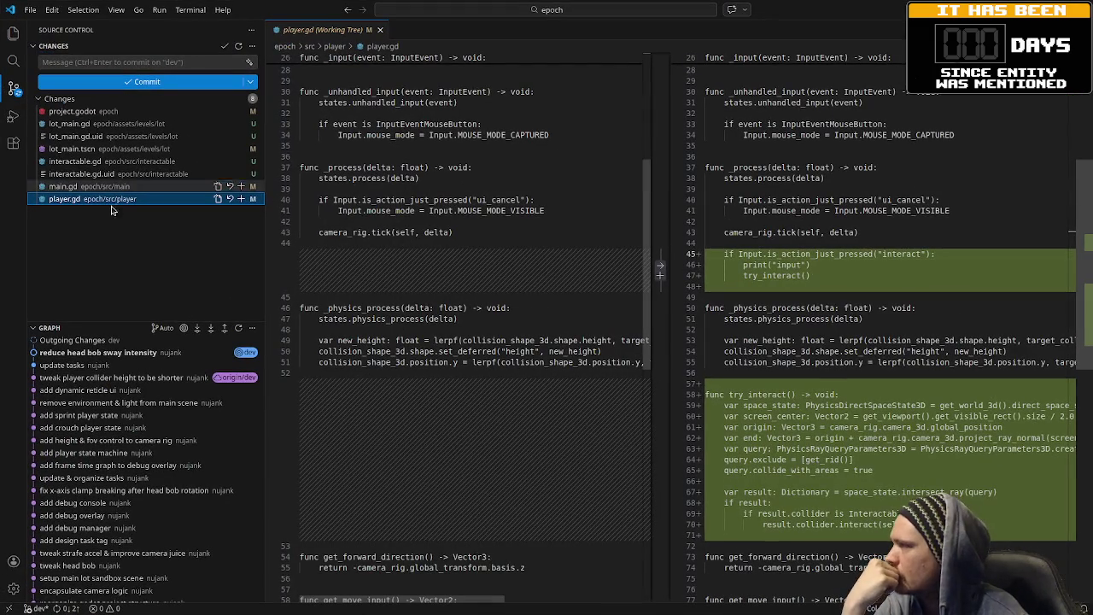
- Look over the new interactable.gd and the elevator code in lot_main.gd
left_click(97, 162)
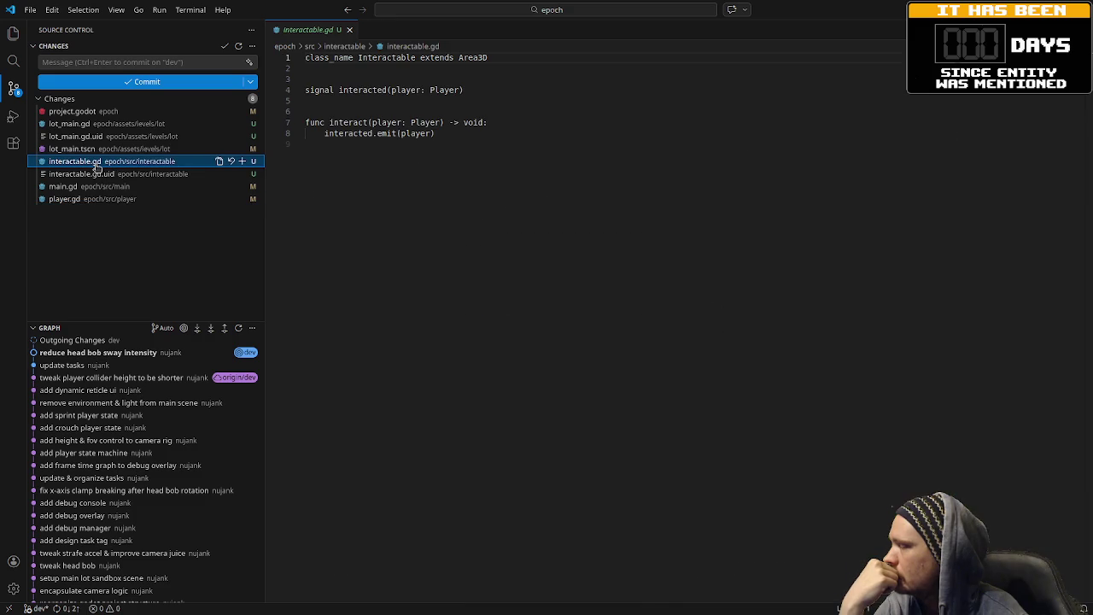
left_click(85, 124)
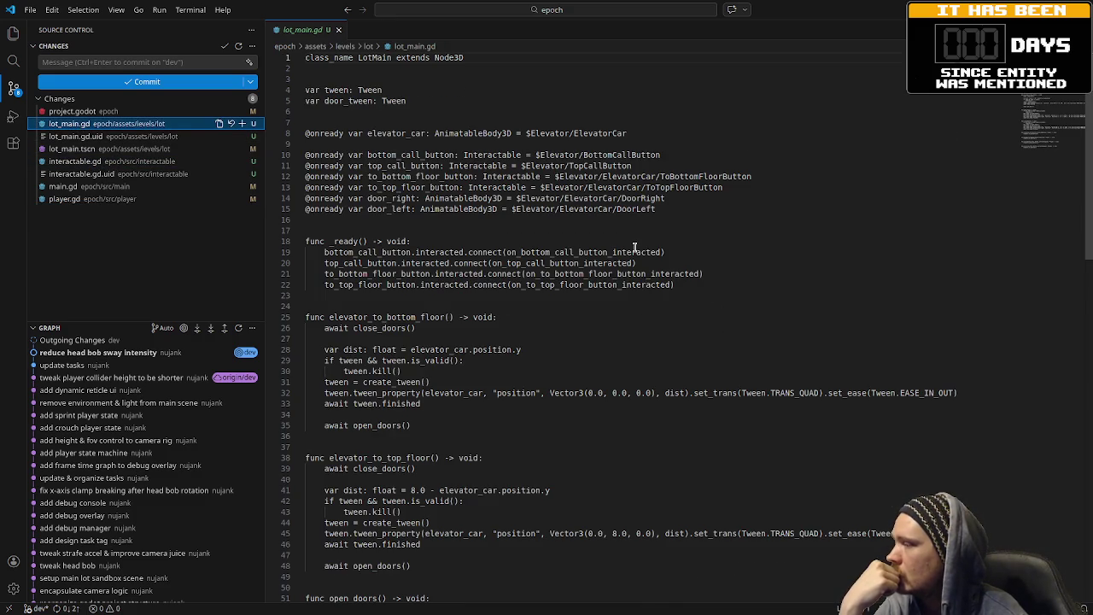
scroll(634, 247, "down", 2)
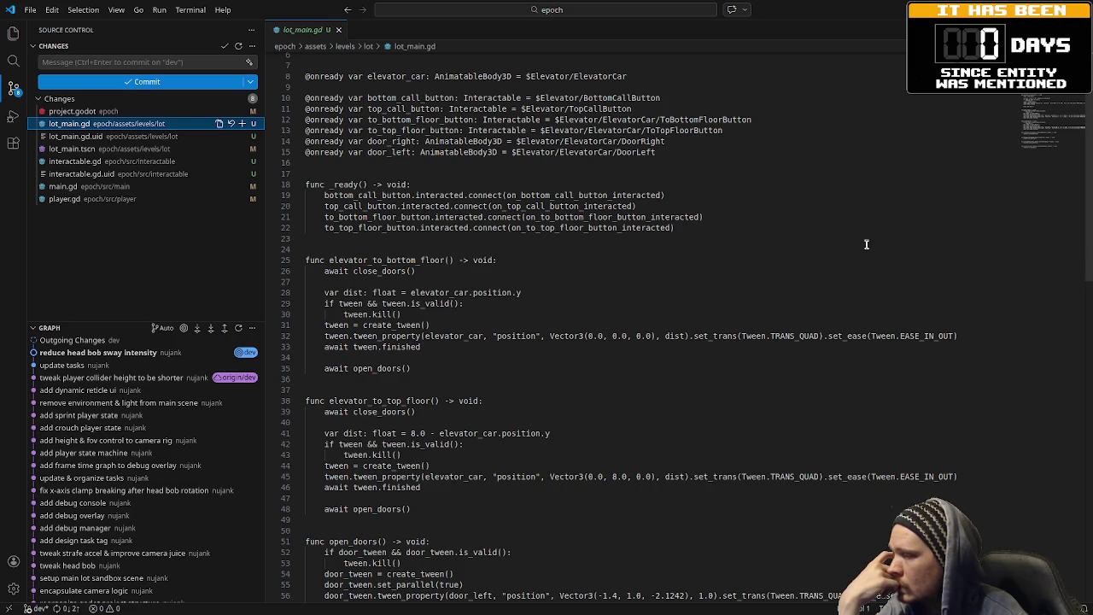
scroll(756, 293, "down", 4)
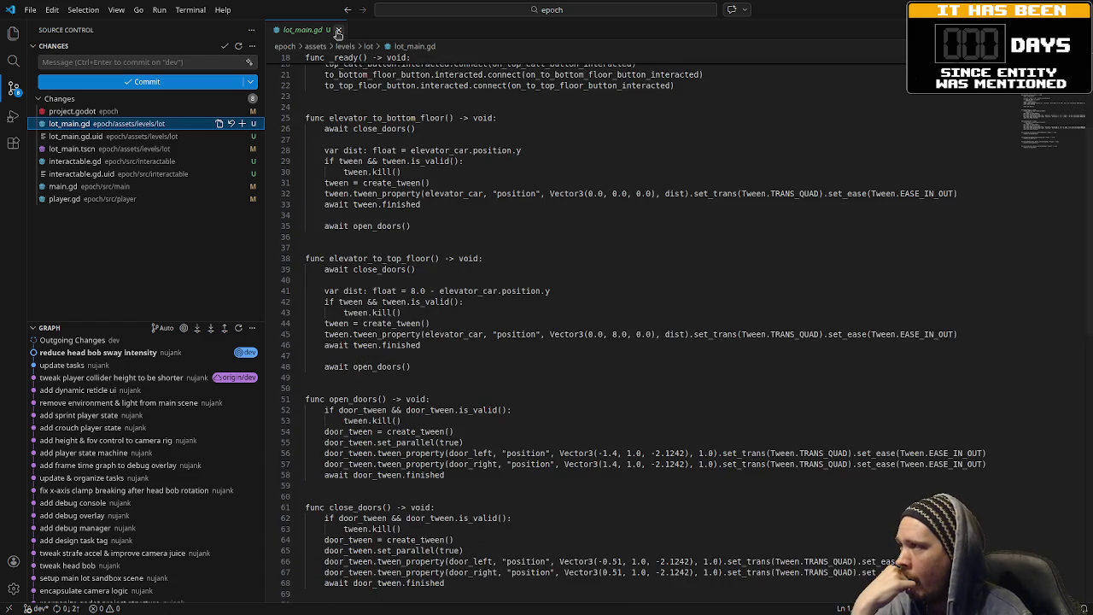
- Close the lot_main.gd tab in VS Code and return to Godot
left_click(337, 31)
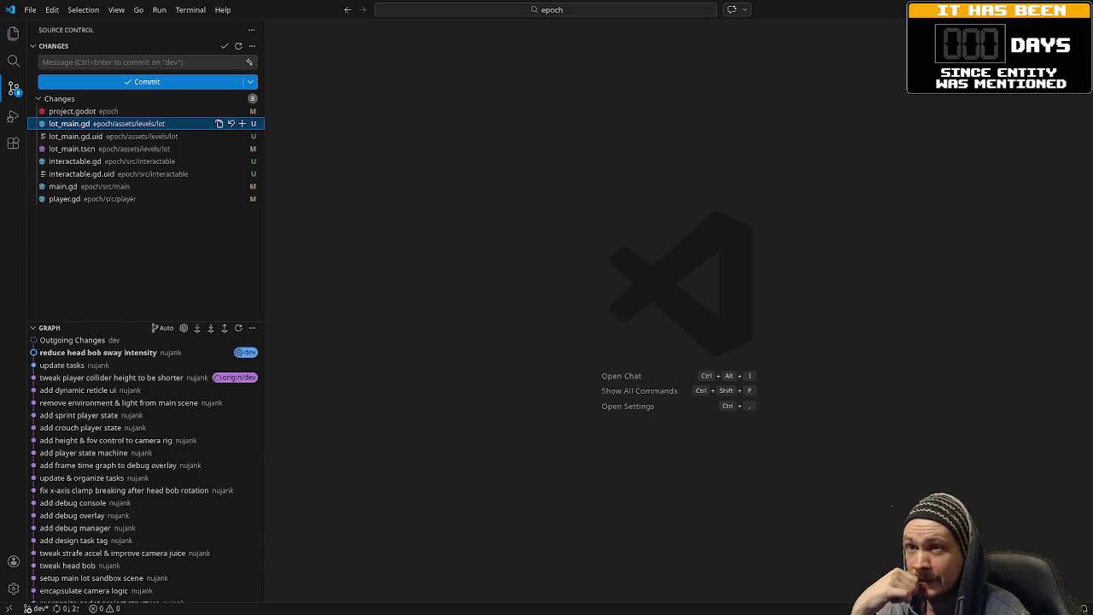
key("alt+Tab")
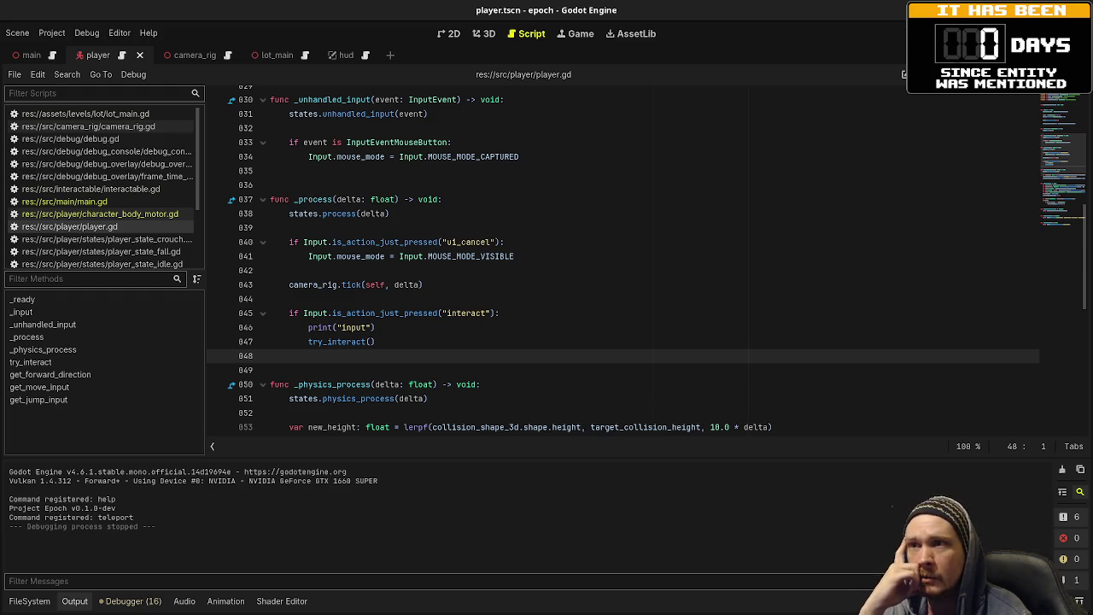
key("F5")
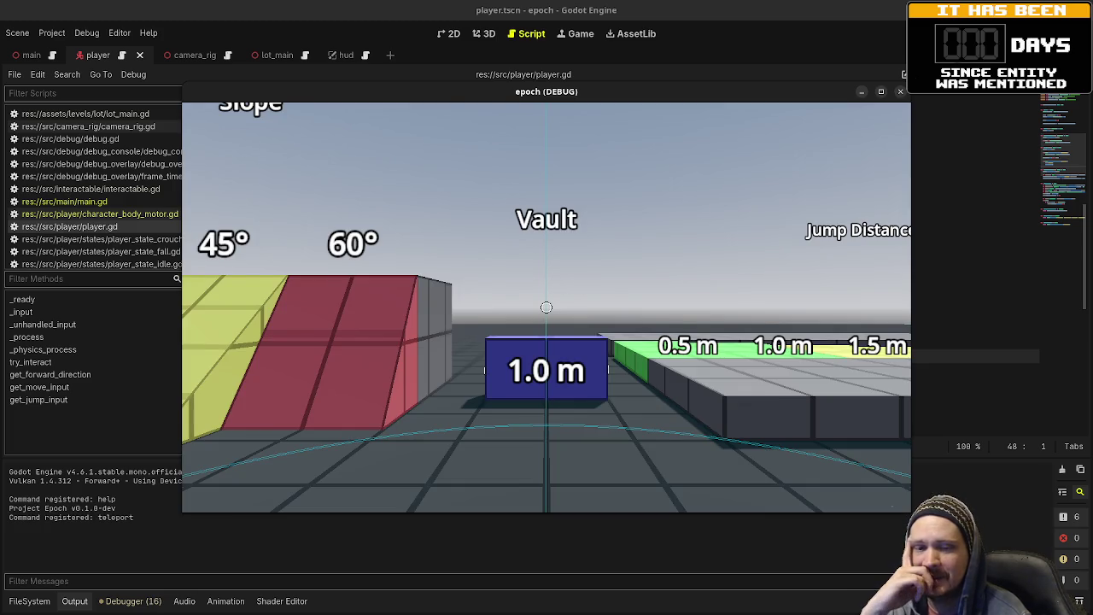
key("w")
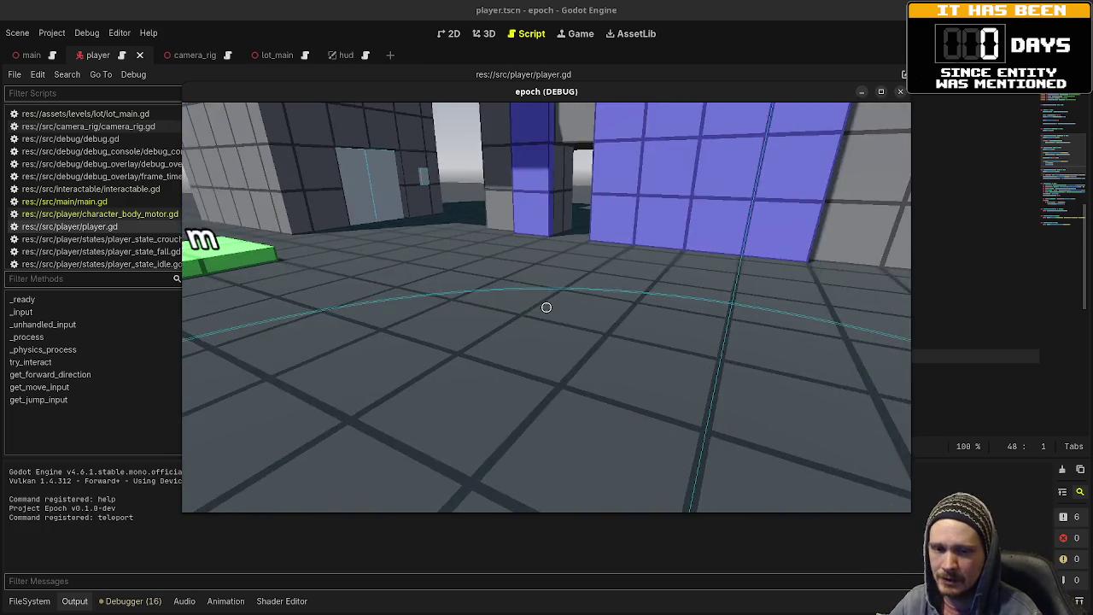
key("w")
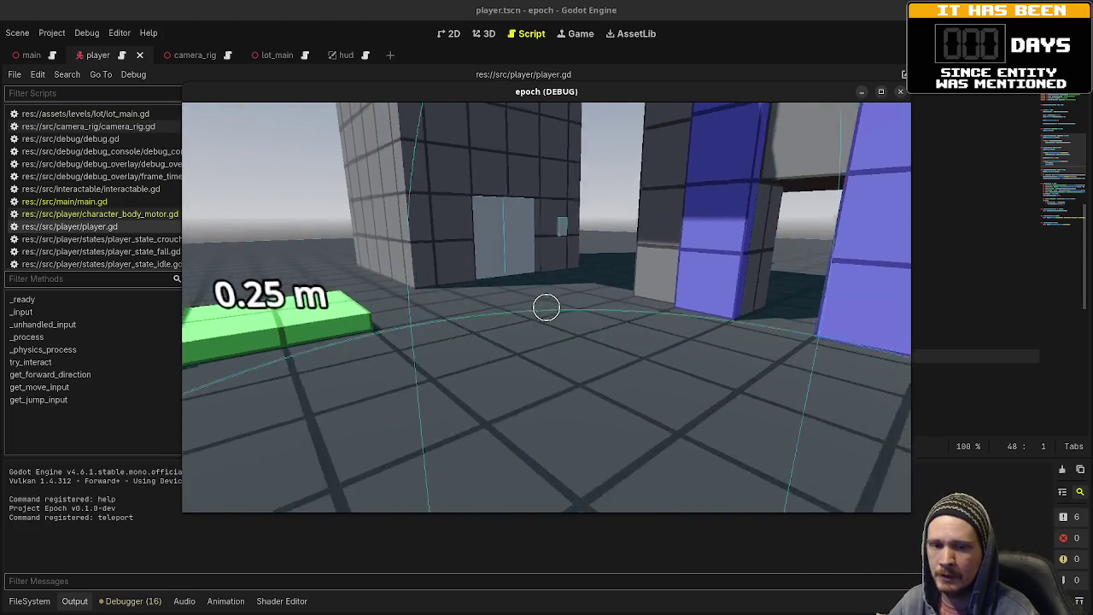
key("w")
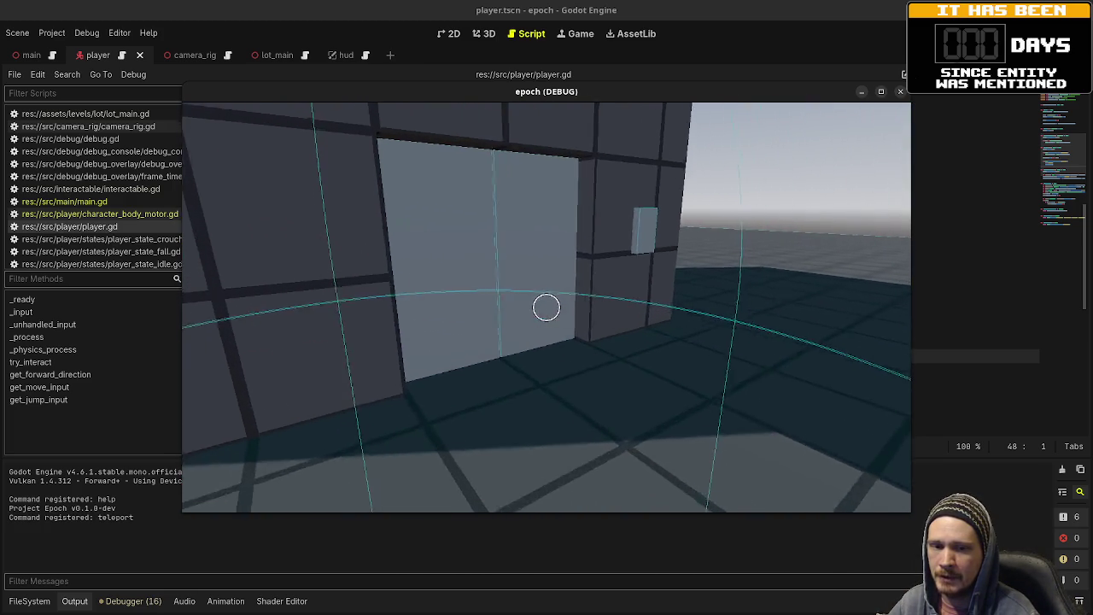
key("w")
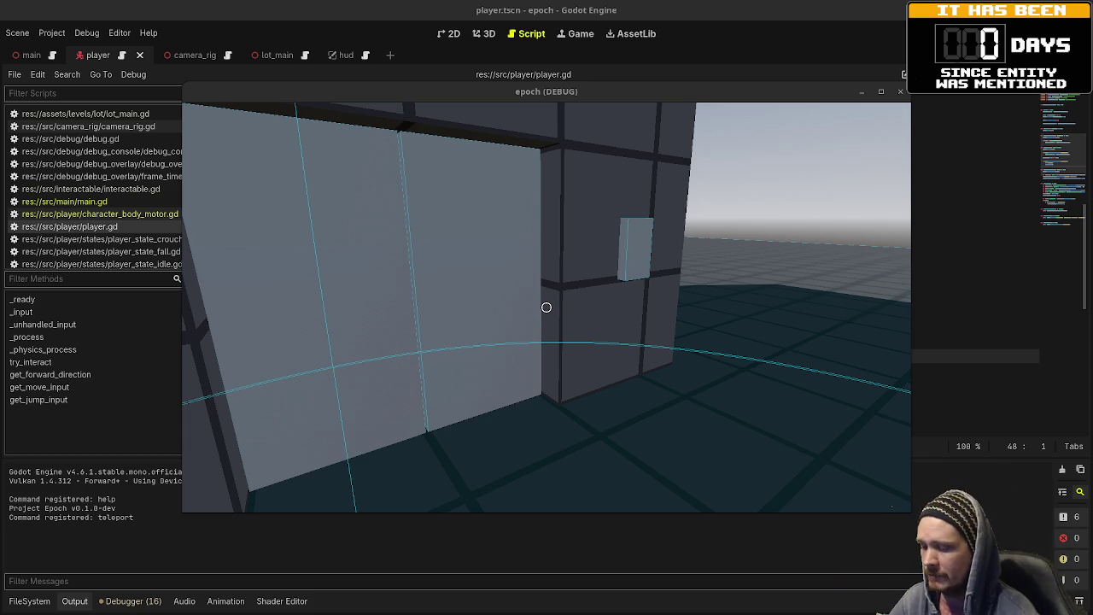
mouse_move(546, 307)
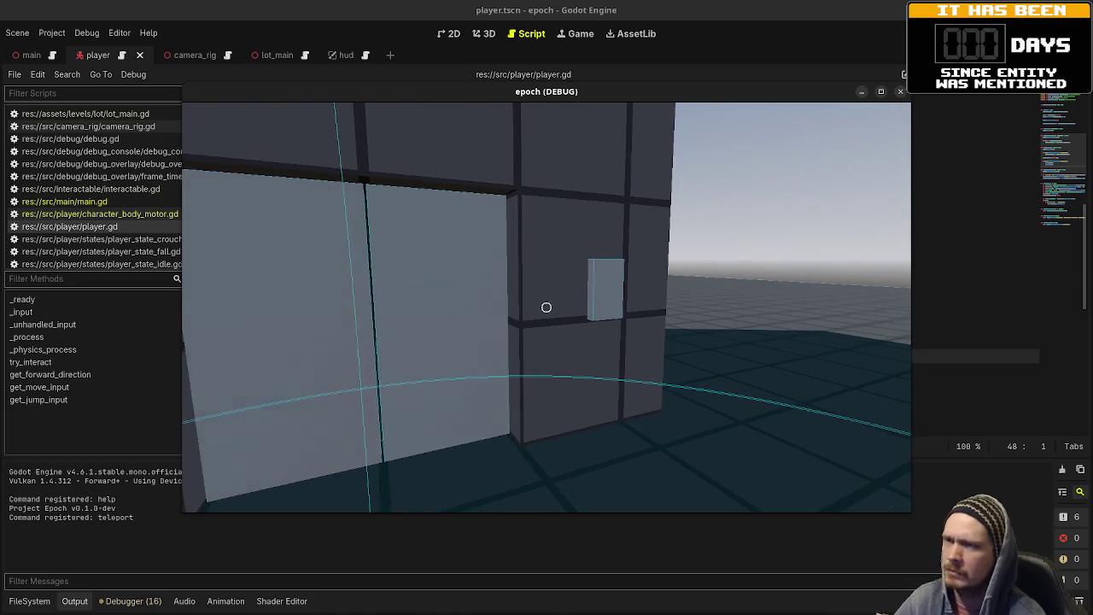
key("Escape")
key("F8")
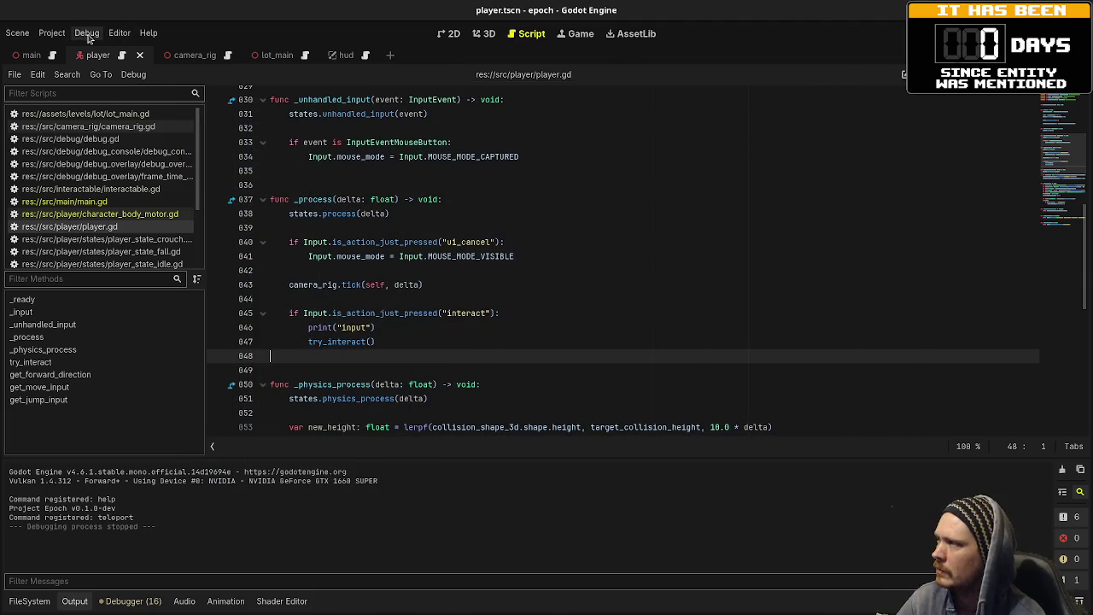
- Turn off Visible Collision Shapes, run the game, and open the sliding doors from outside
left_click(86, 33)
left_click(97, 82)
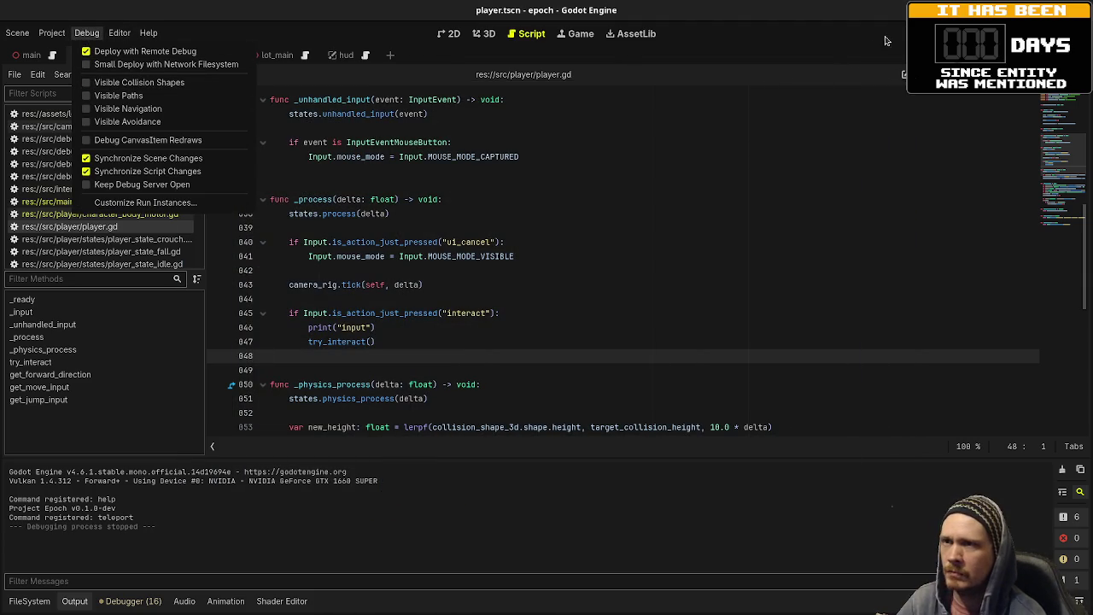
key("F5")
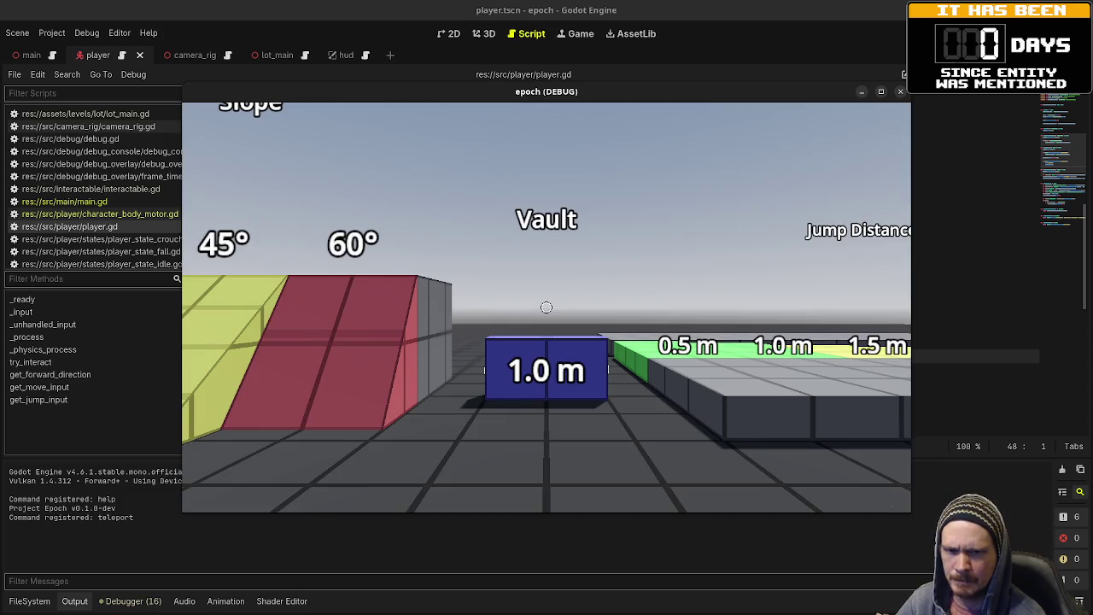
key("w")
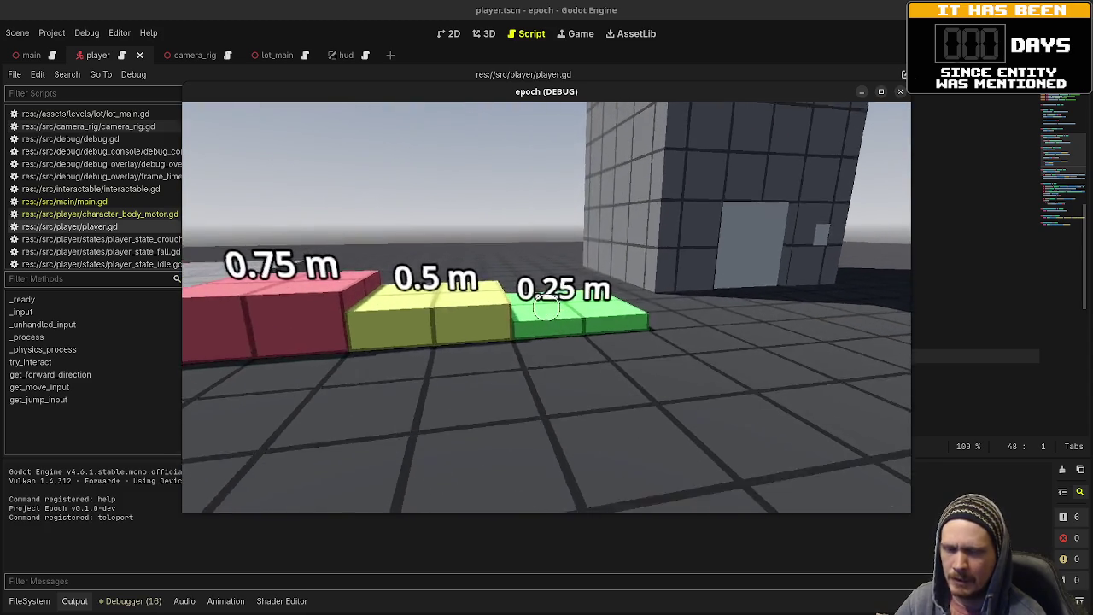
key("w")
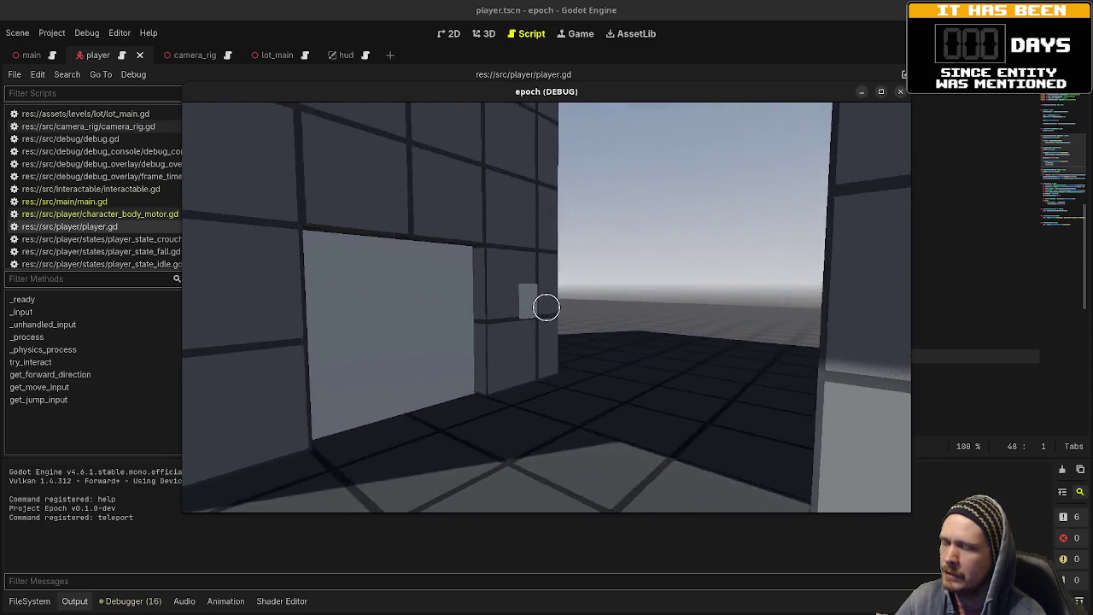
key("w")
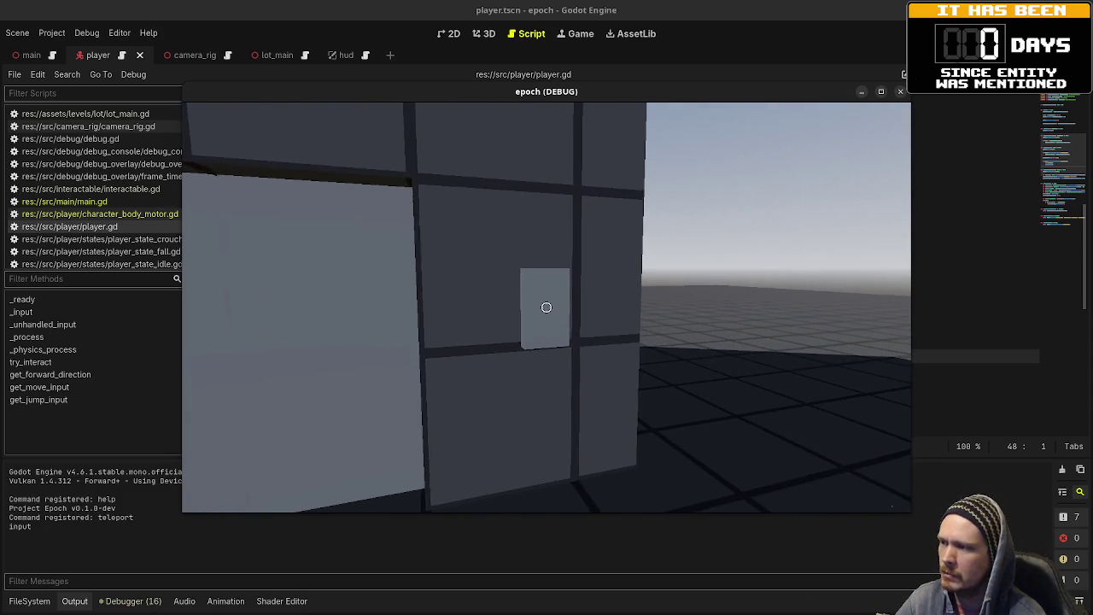
key("e")
key("w")
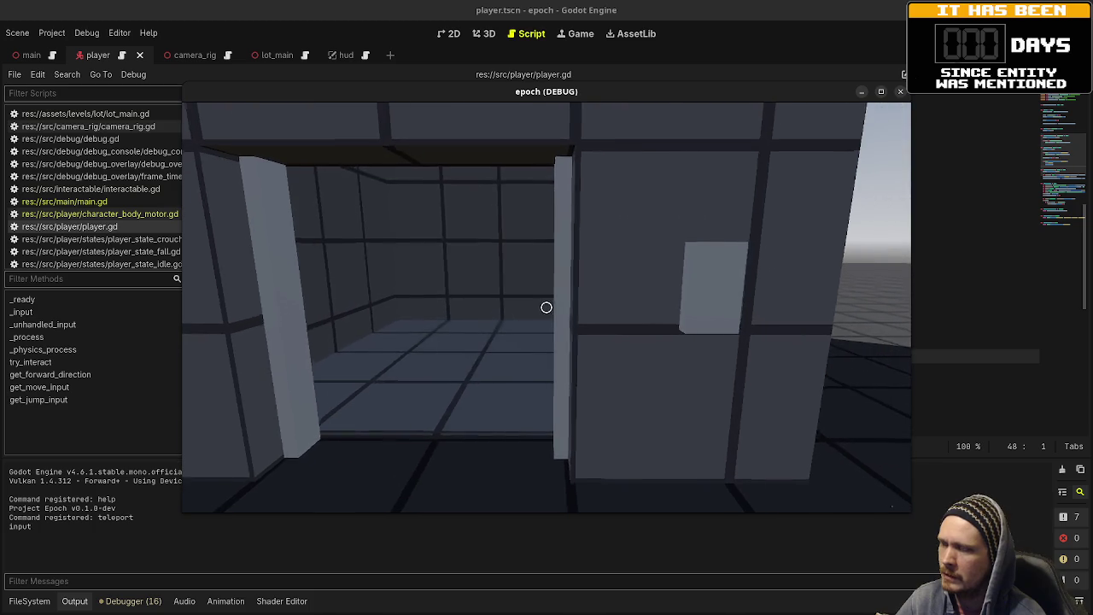
- Close and reopen the doors repeatedly from both wall buttons, then stop the game
key("w")
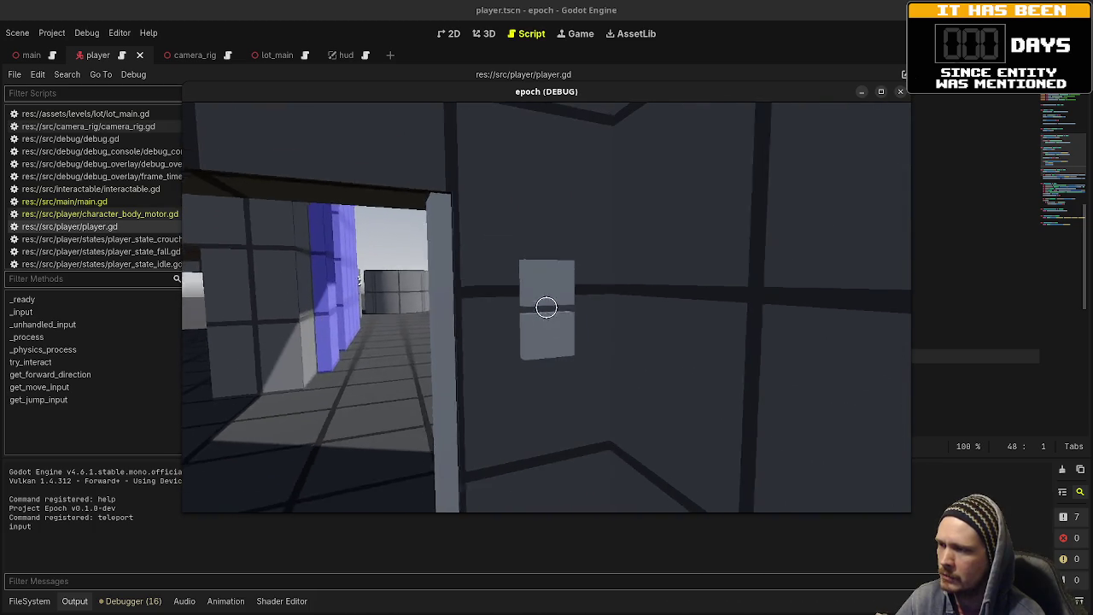
key("e")
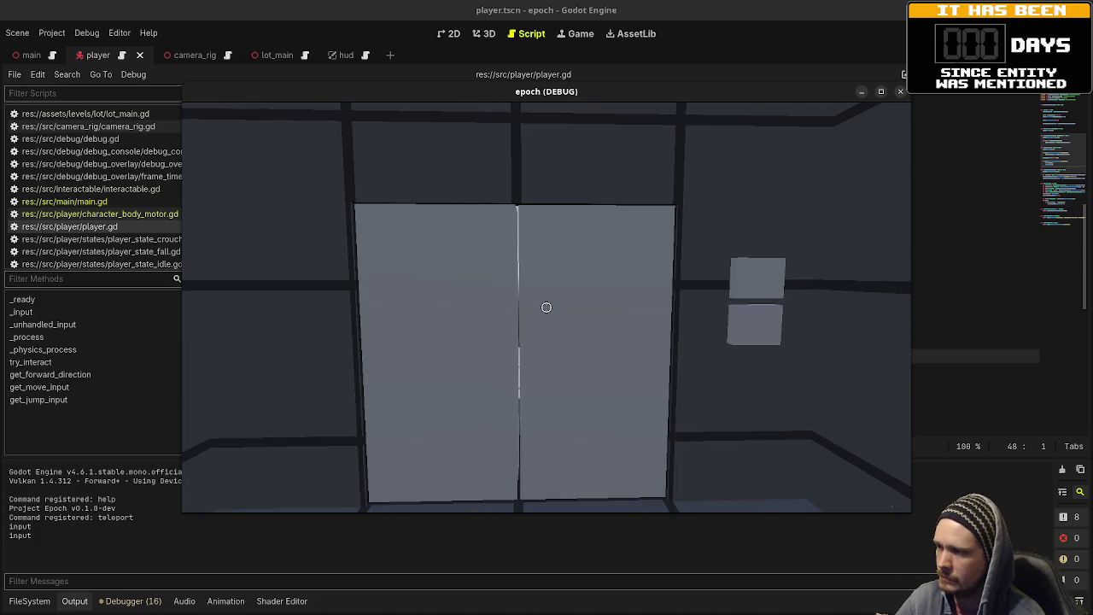
key("e")
key("w")
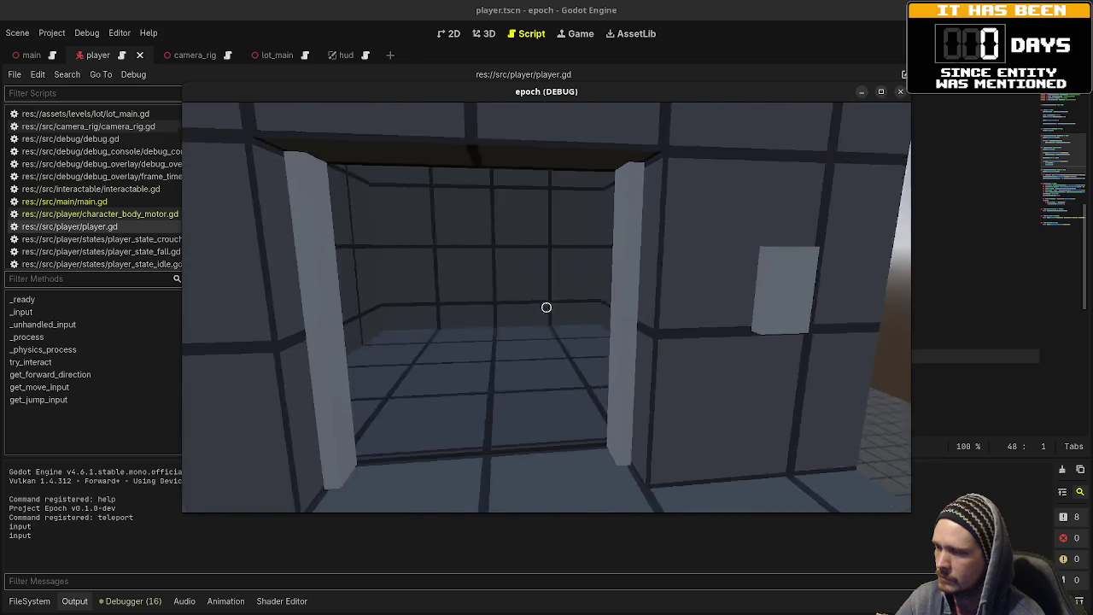
key("w")
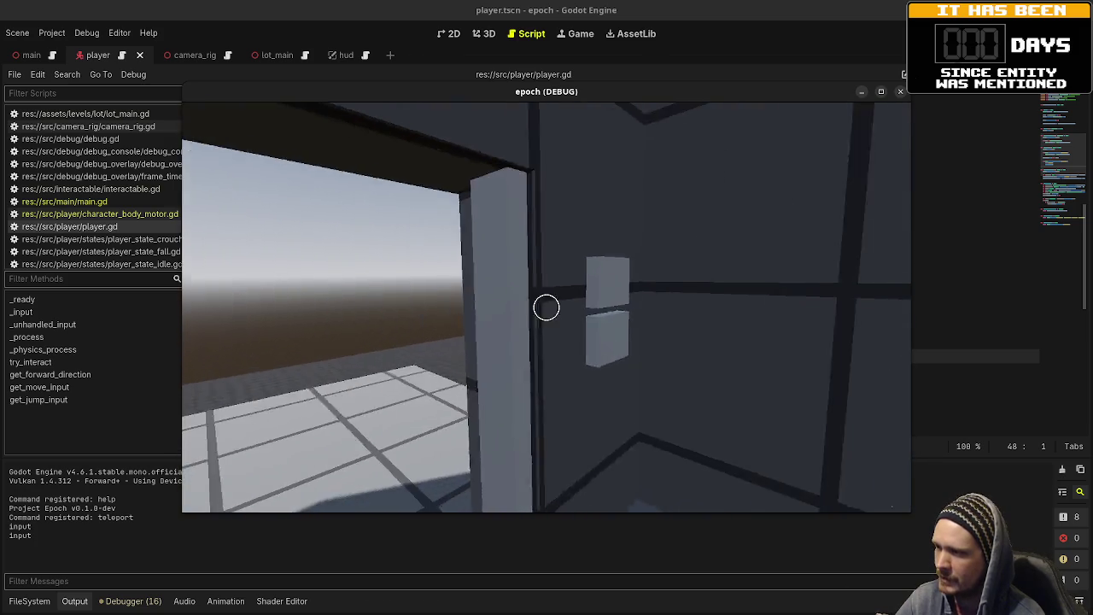
key("e")
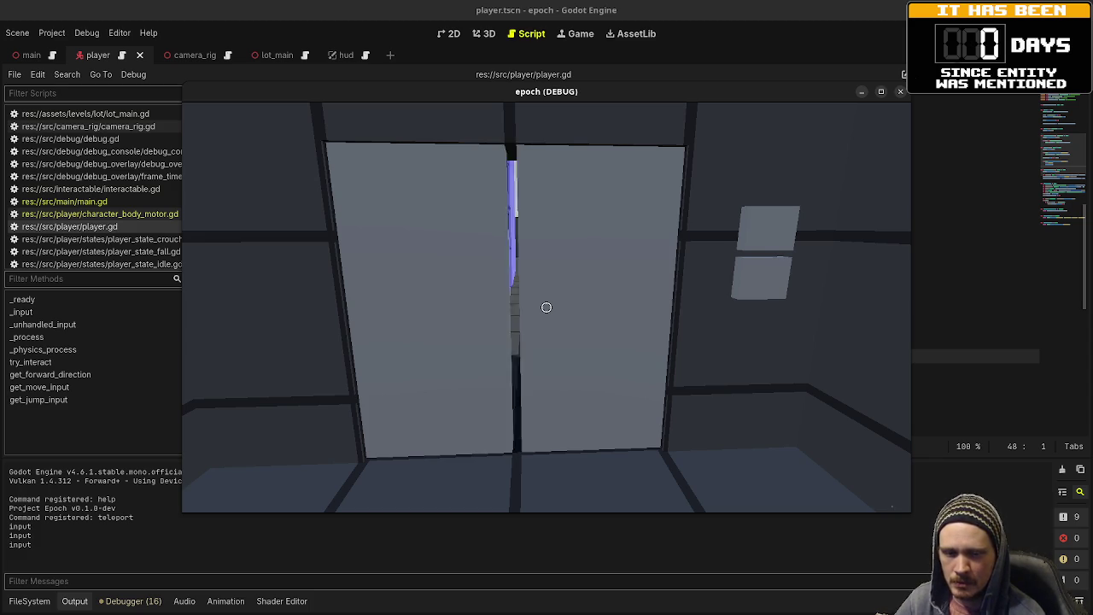
key("e")
key("w")
key("w")
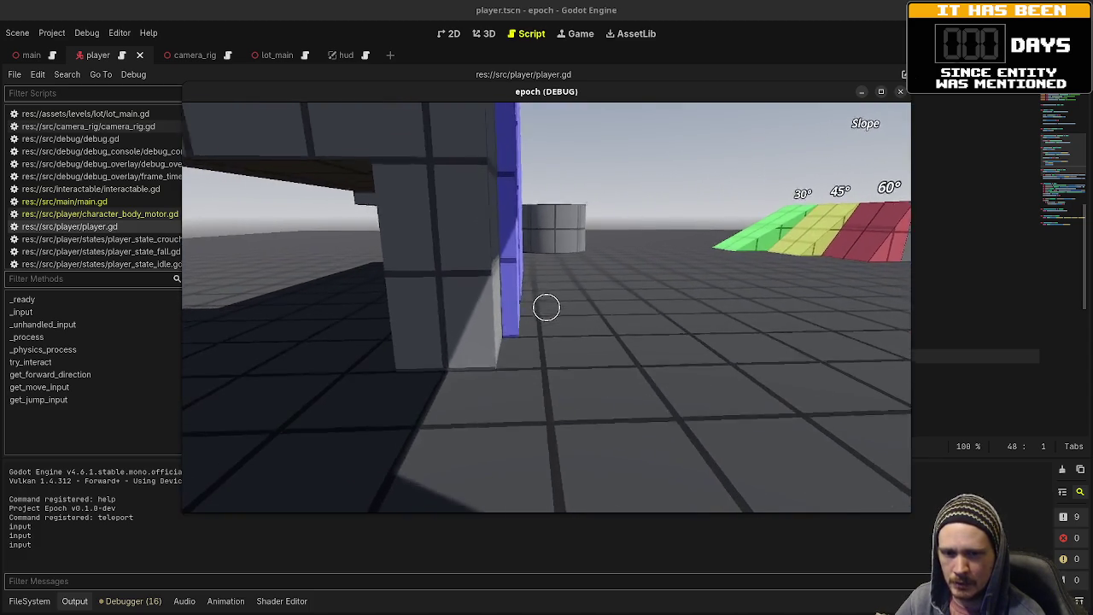
key("w")
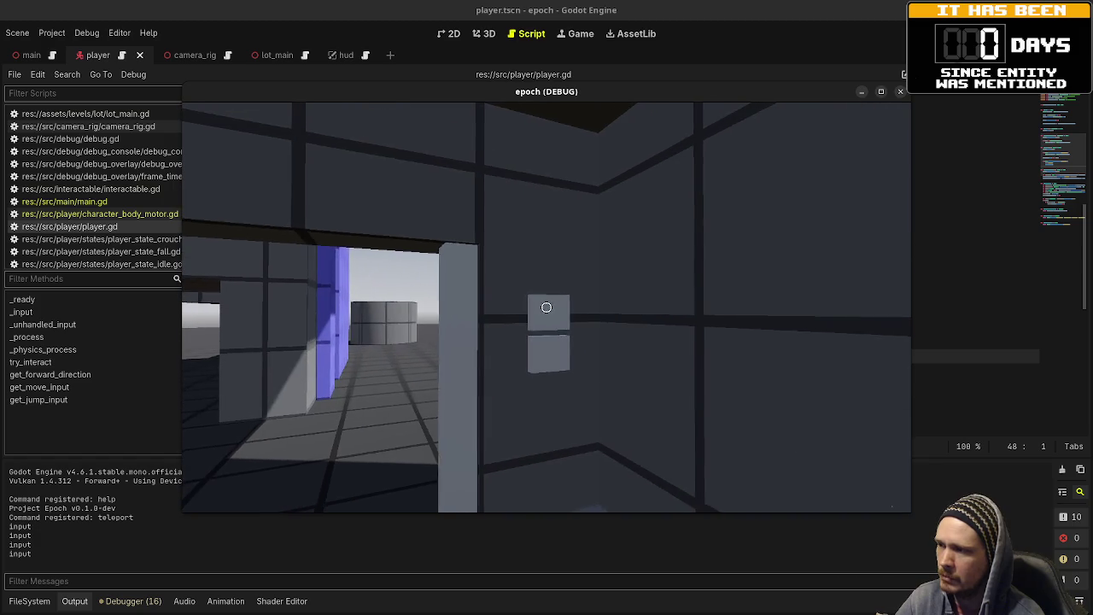
key("e")
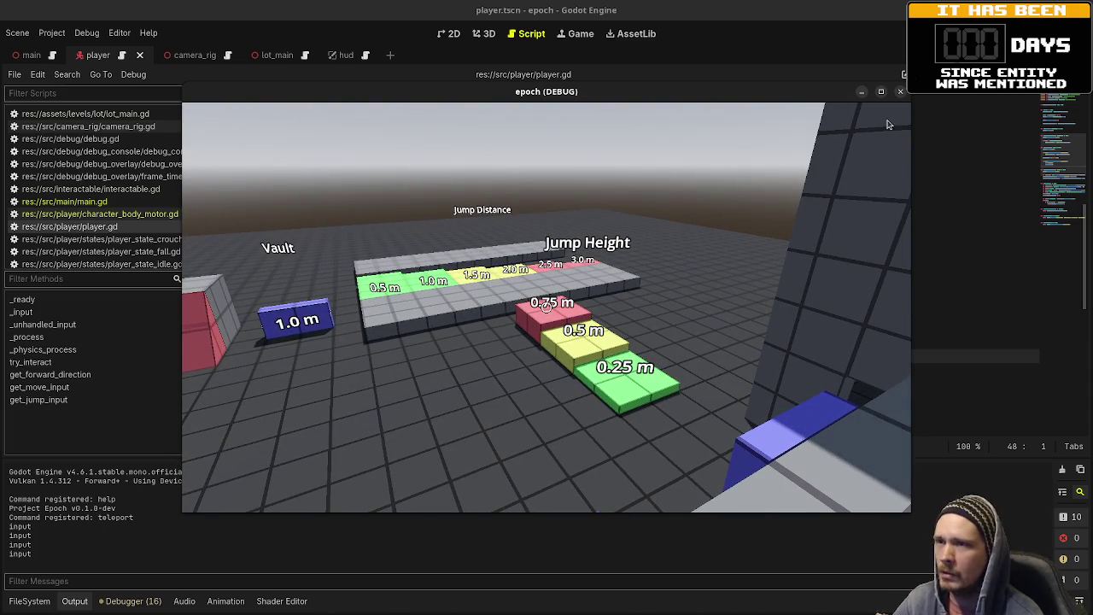
key("F8")
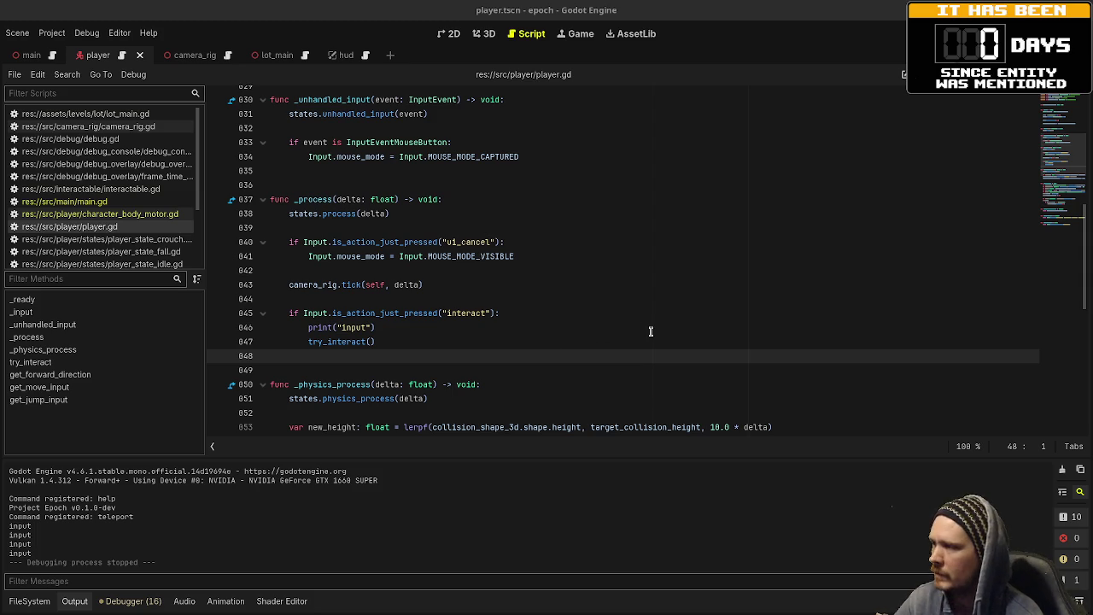
- Delete the print("input") line 846 from player.gd's interact check
left_click_drag(471, 325, 536, 319)
key("BackSpace")
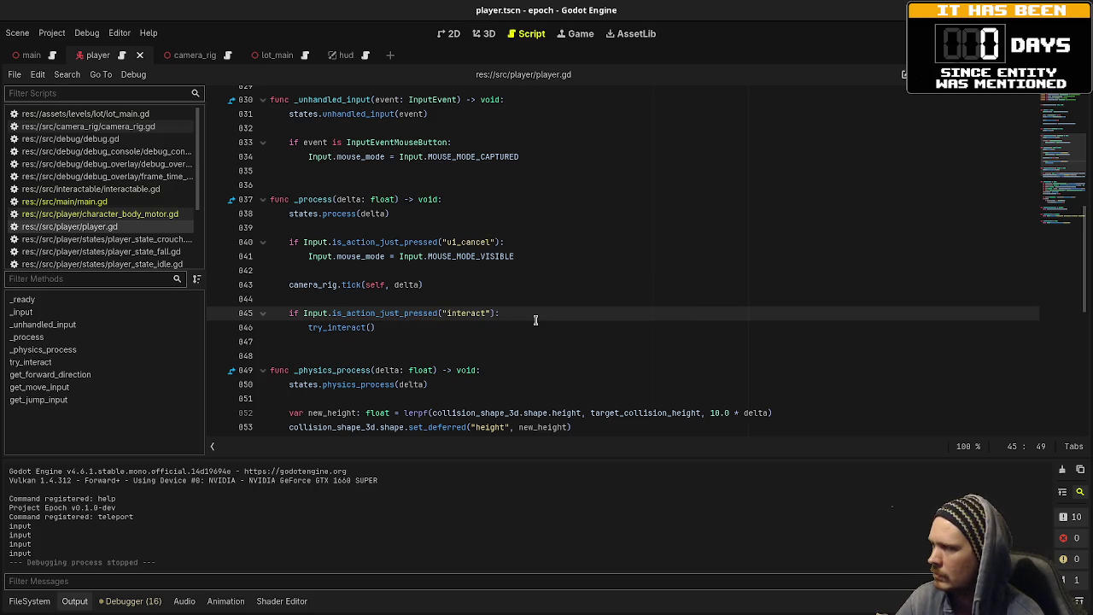
- Flip past character_body_motor.gd and main.gd to the elevator button handlers ending lot_main.gd
left_click(124, 215)
left_click(109, 202)
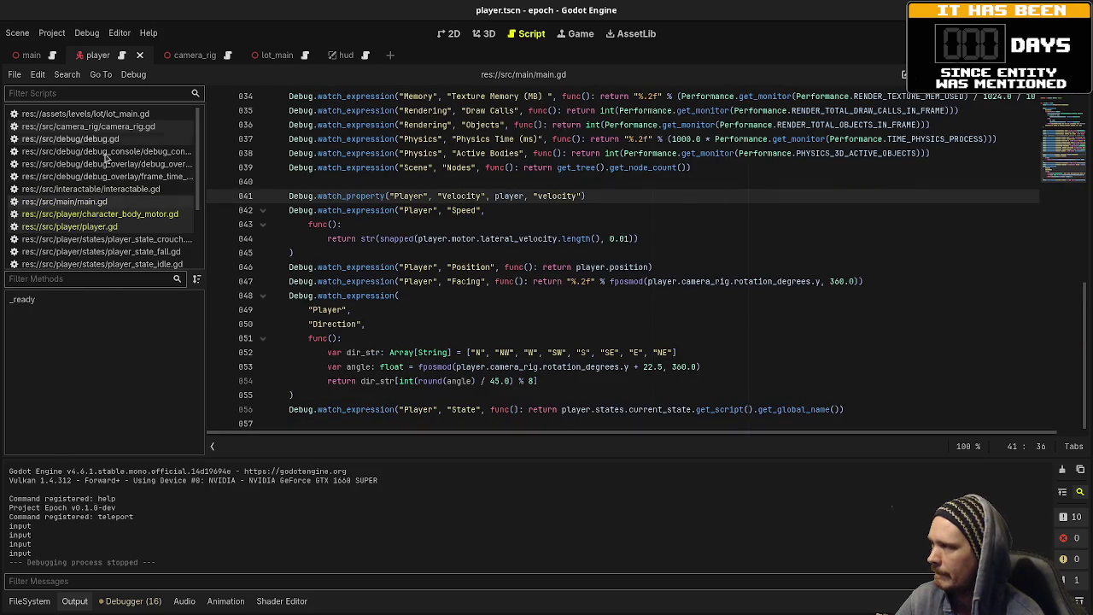
scroll(115, 166, "down", 3)
scroll(115, 162, "up", 3)
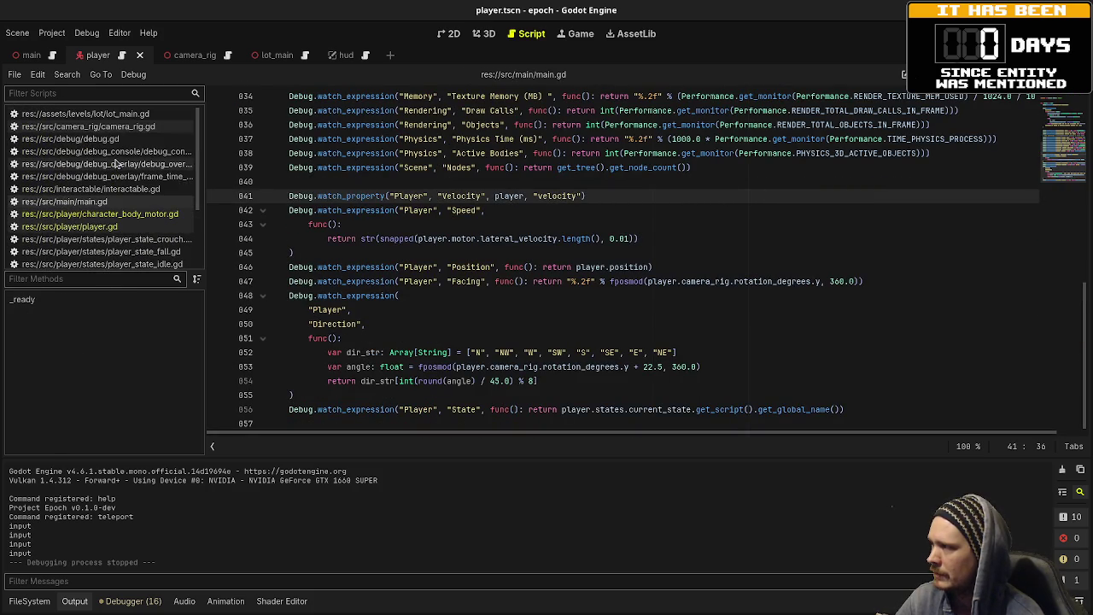
left_click(112, 116)
scroll(419, 294, "down", 5)
type("func on_to_top_floor_button_interacted(player: Player) -> void: \televator_to_top_floor()")
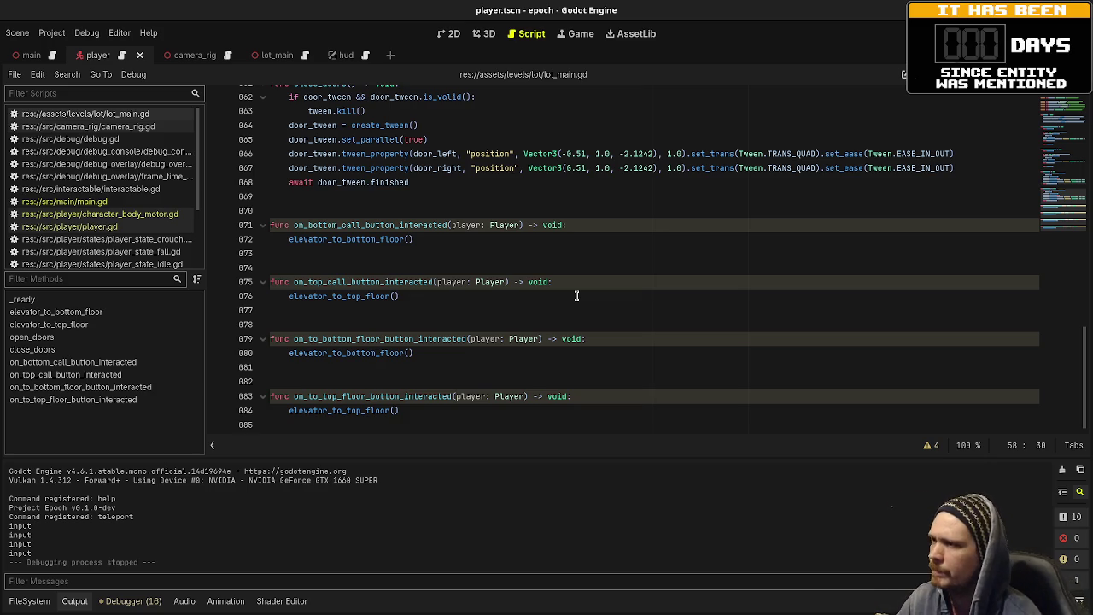
- Review the open_doors function and its door tween lines in lot_main.gd, then run the project
scroll(576, 295, "up", 10)
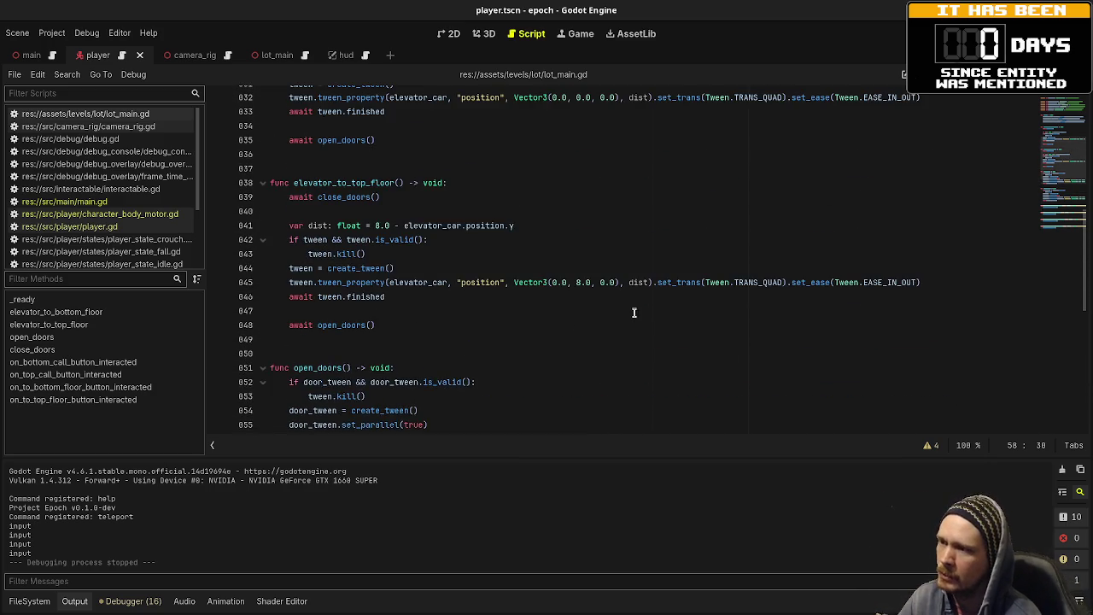
scroll(632, 311, "up", 2)
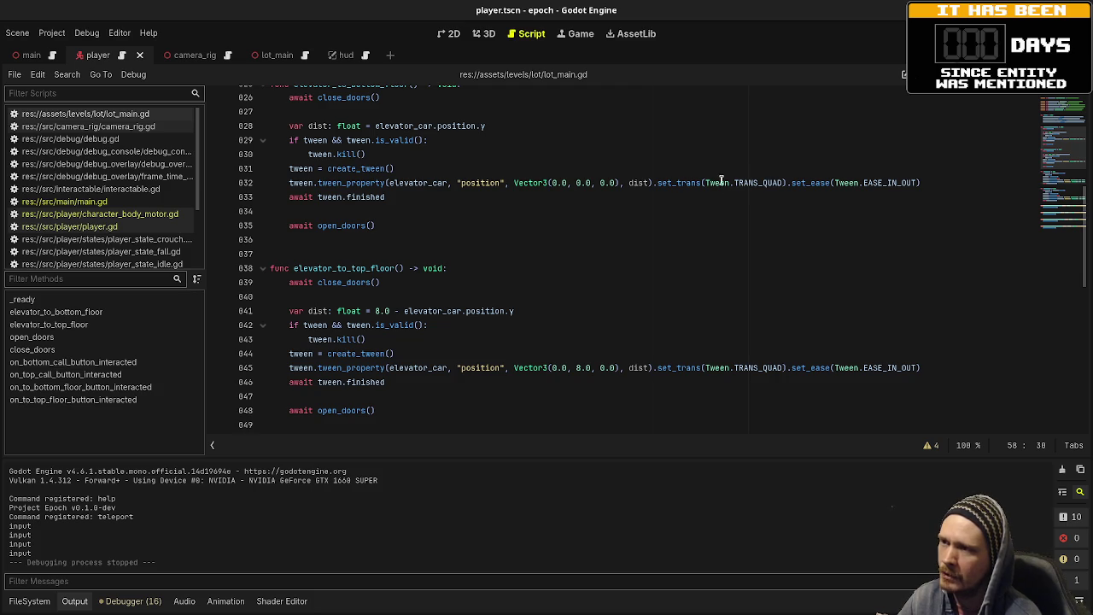
scroll(652, 318, "up", 1)
scroll(653, 319, "up", 2)
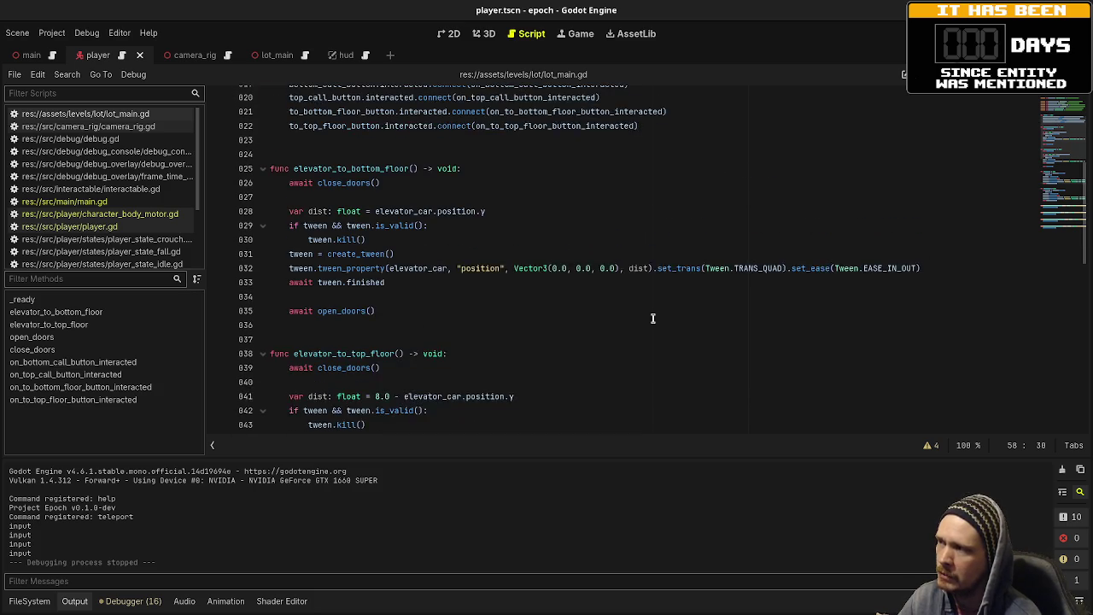
scroll(652, 318, "up", 5)
scroll(651, 315, "down", 8)
scroll(630, 305, "down", 5)
double_click(312, 240)
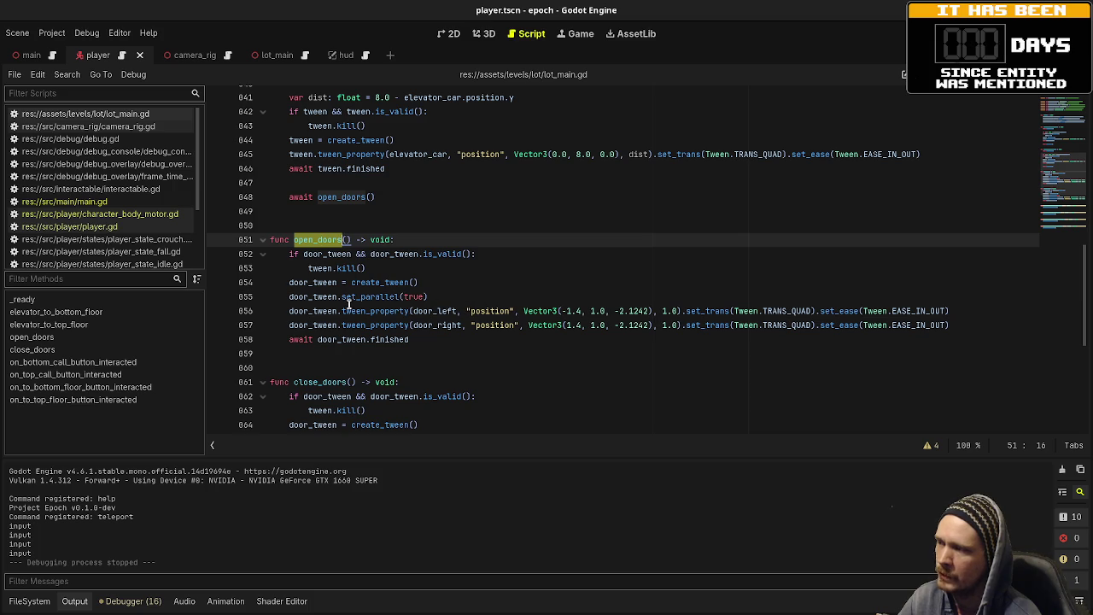
left_click_drag(394, 311, 541, 328)
left_click(606, 370)
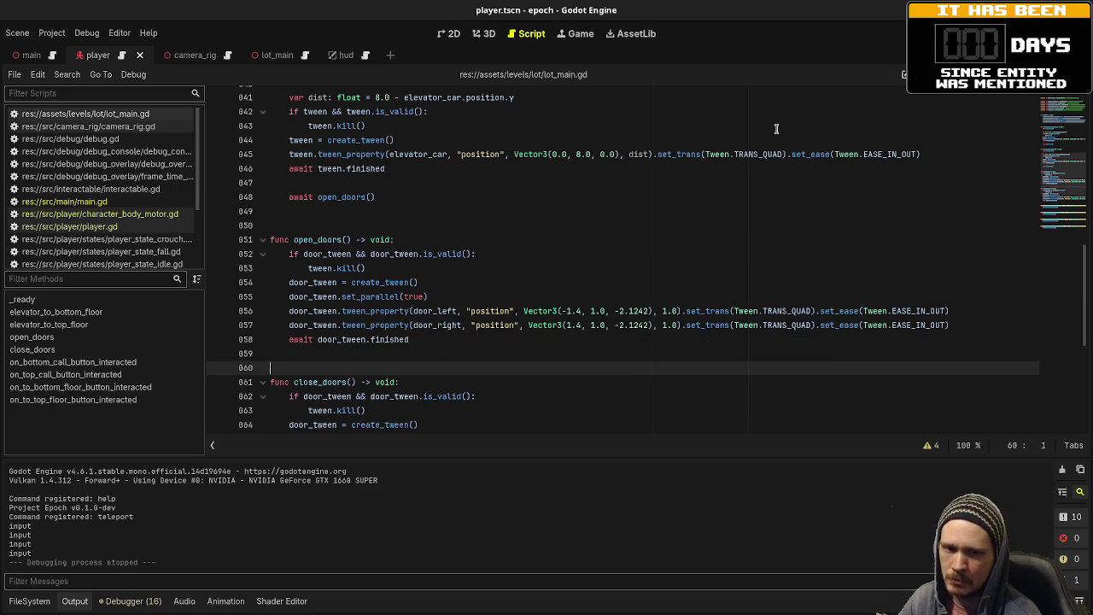
key("F5")
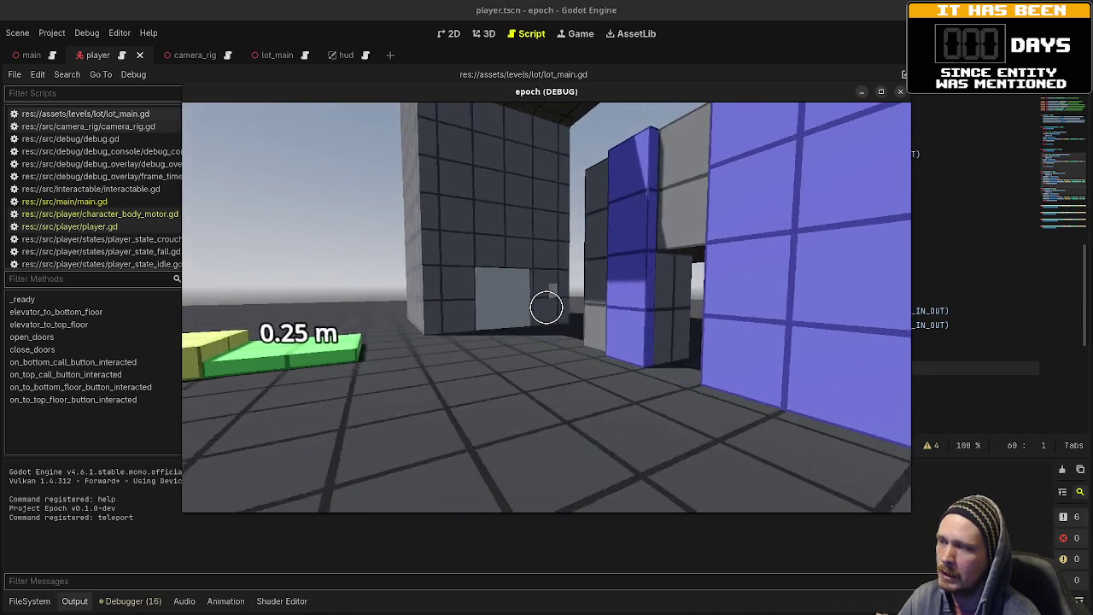
- Walk through the elevator doors, stepping in and out of the elevator several times
key("w")
key("w")
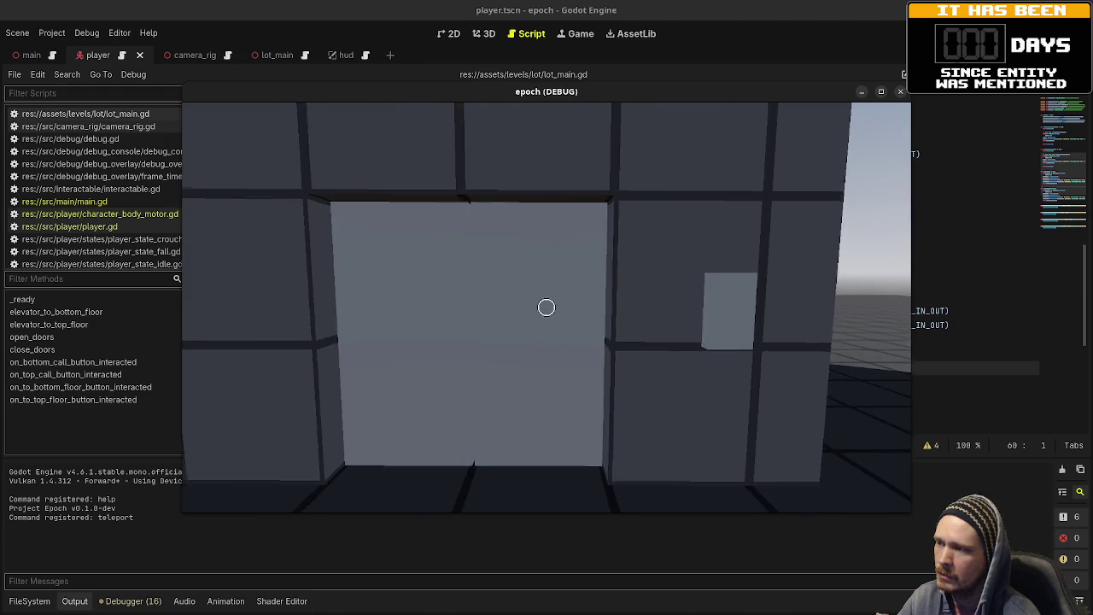
key("w")
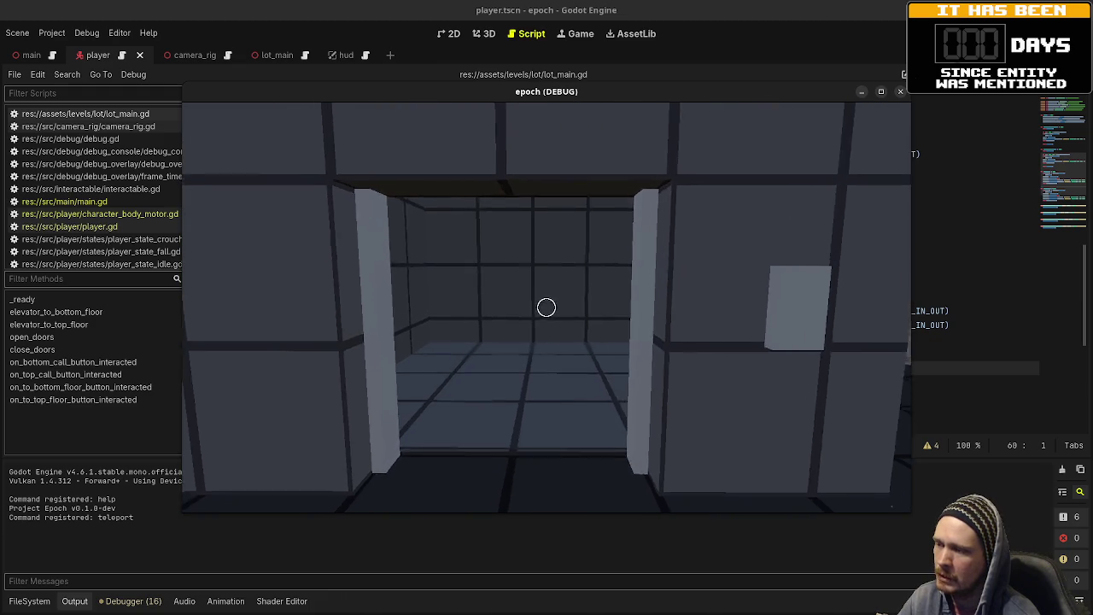
key("w")
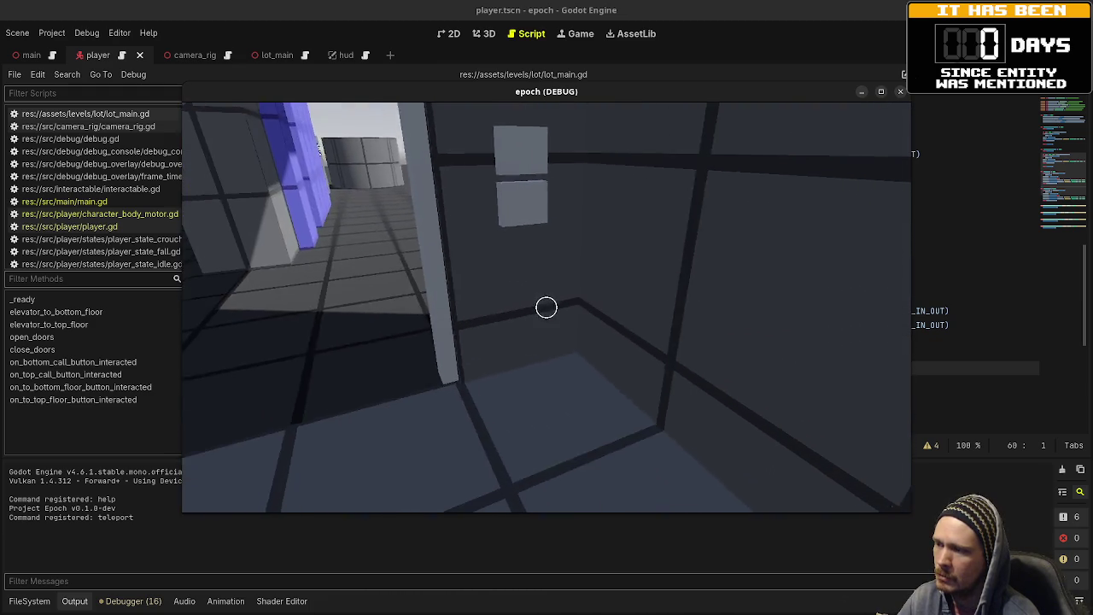
key("s")
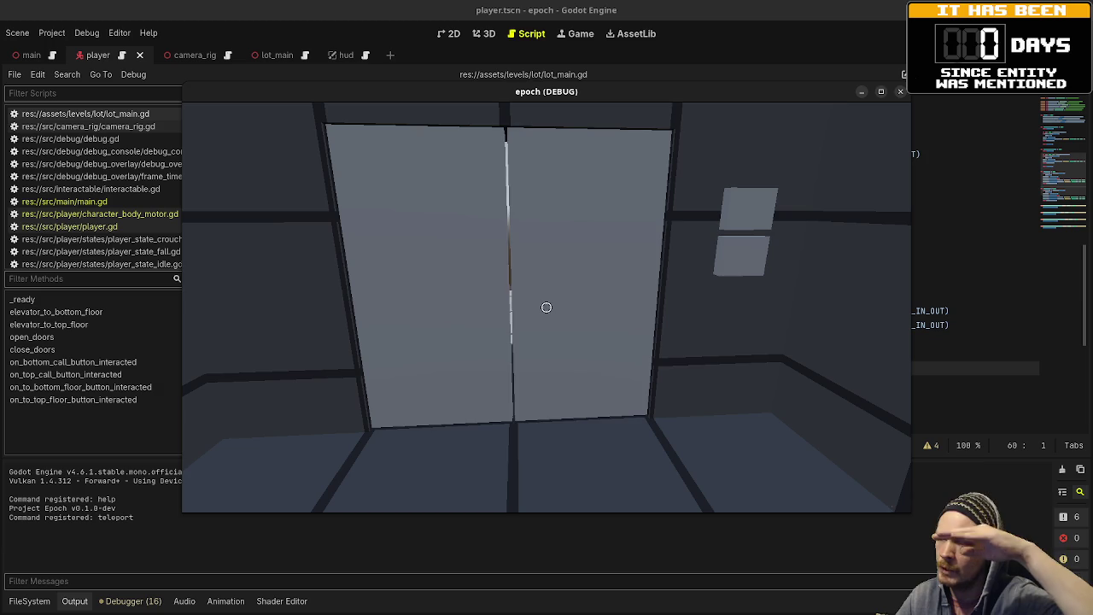
key("w")
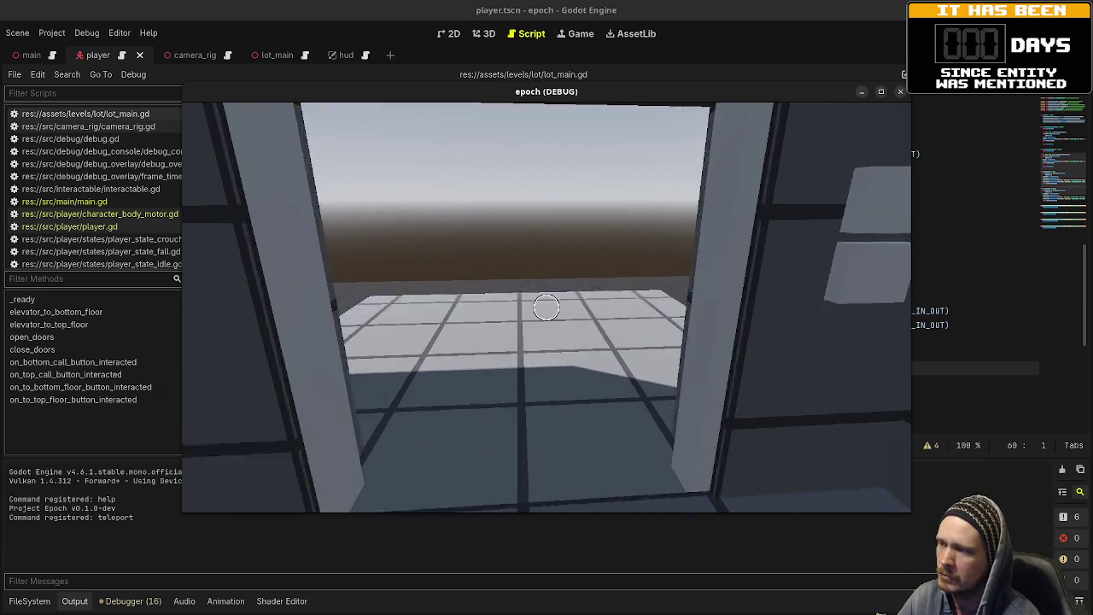
key("w")
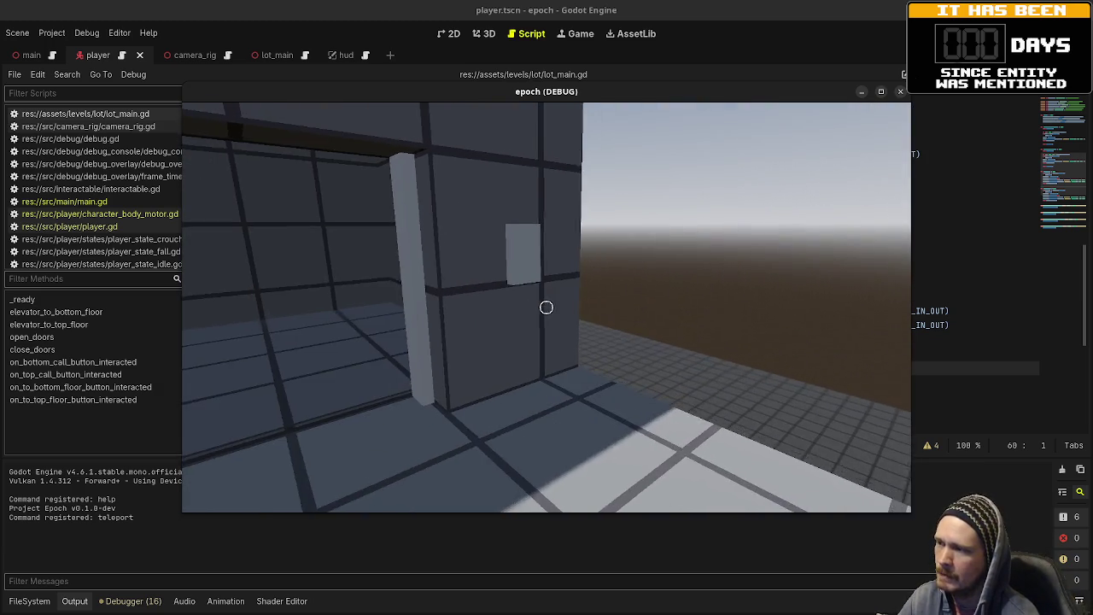
key("w")
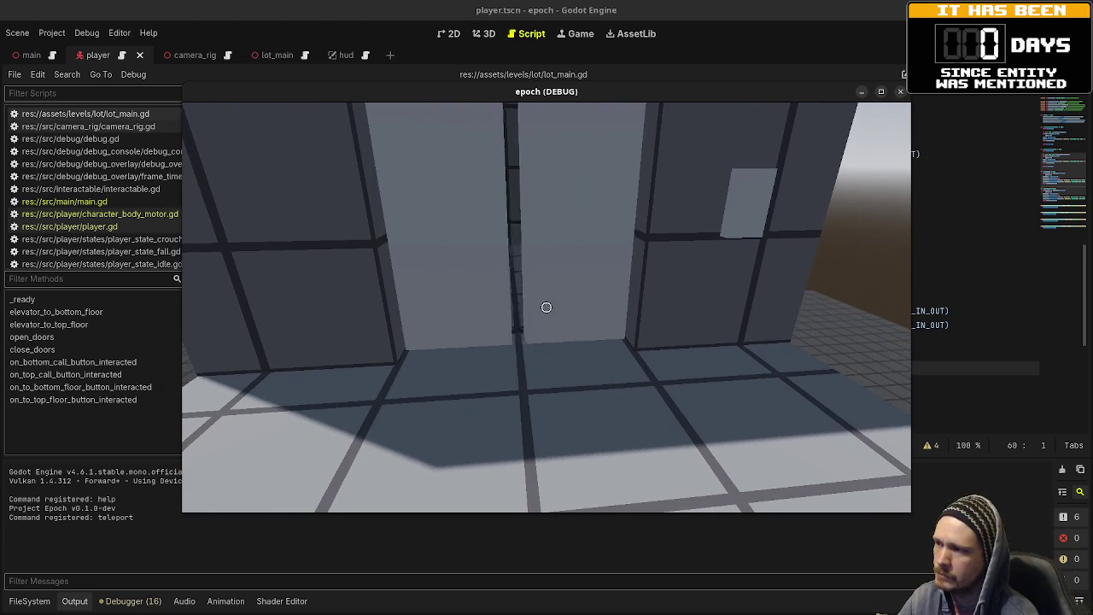
key("w")
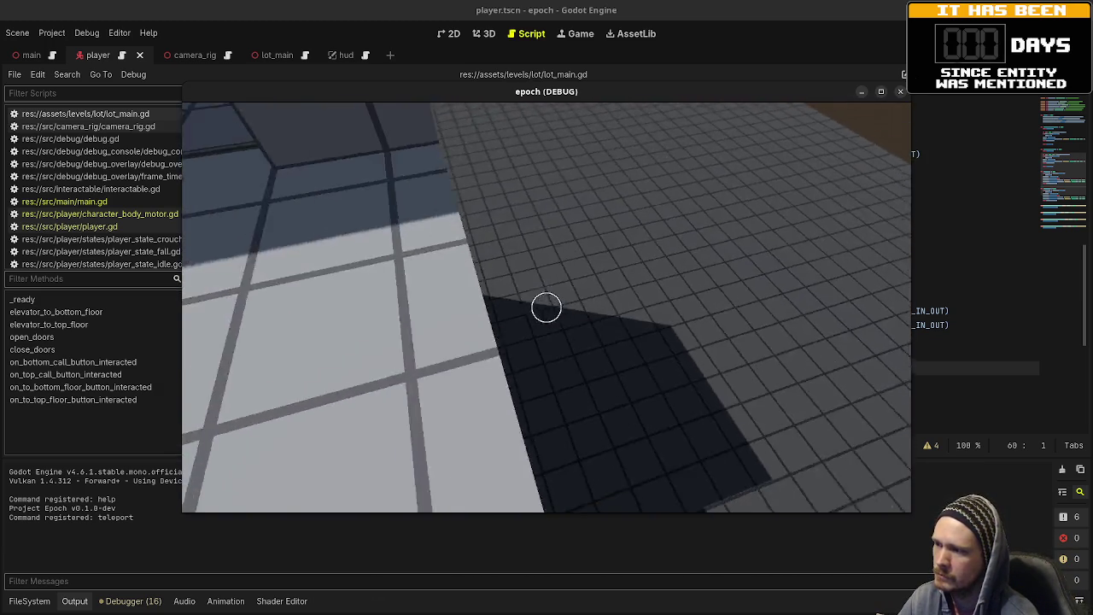
key("w")
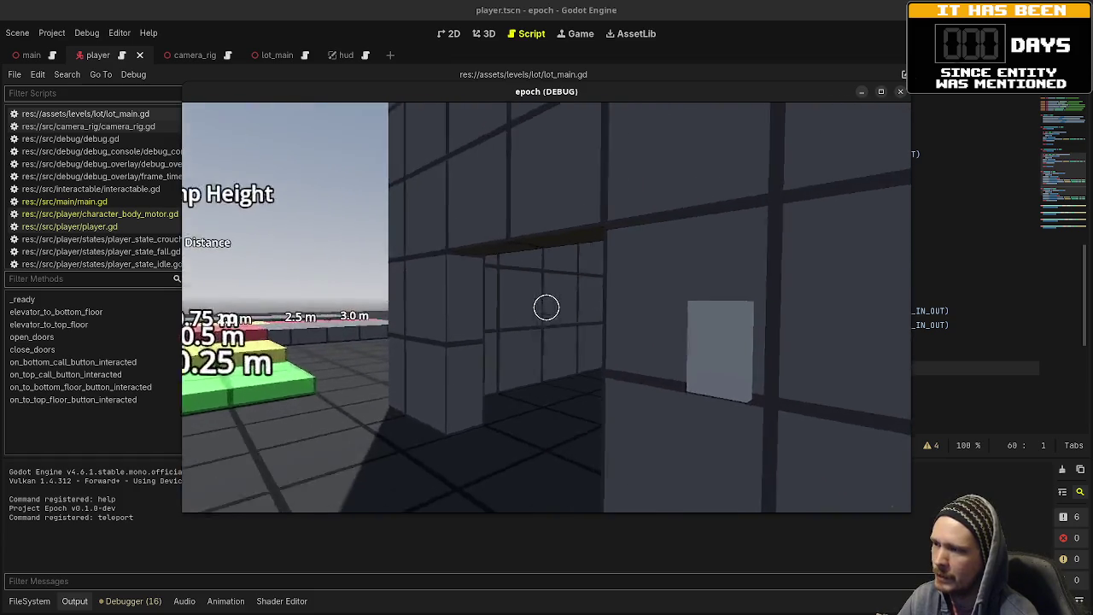
key("w")
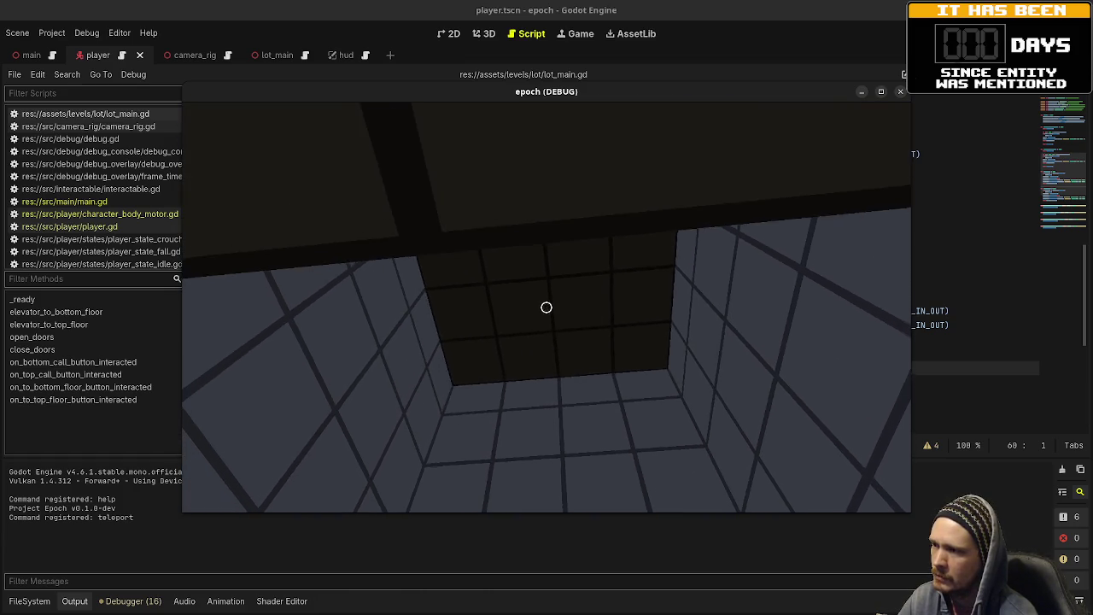
key("s")
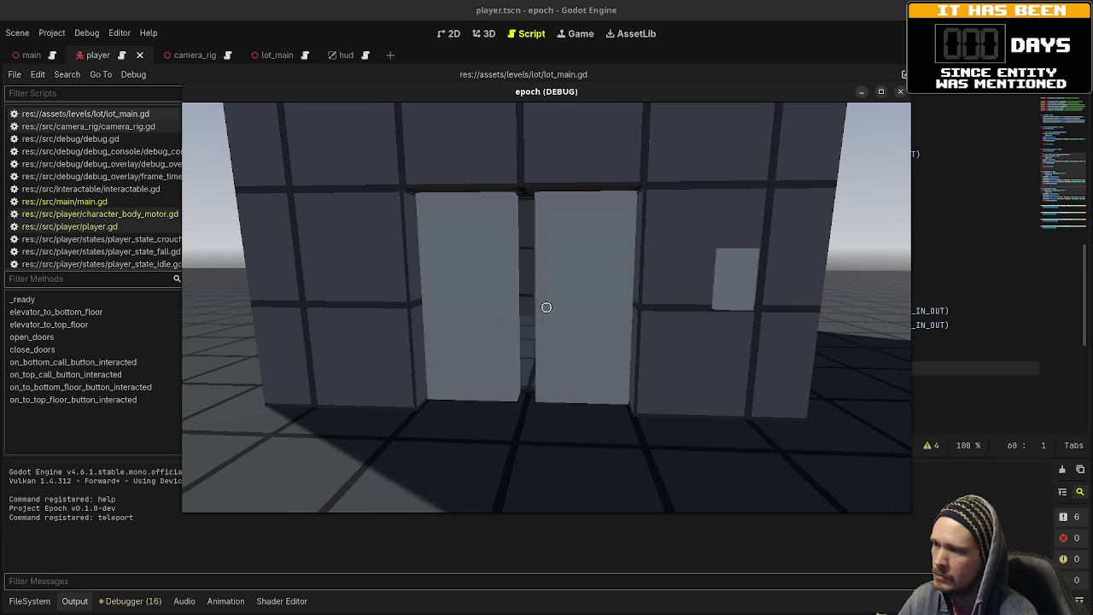
key("w")
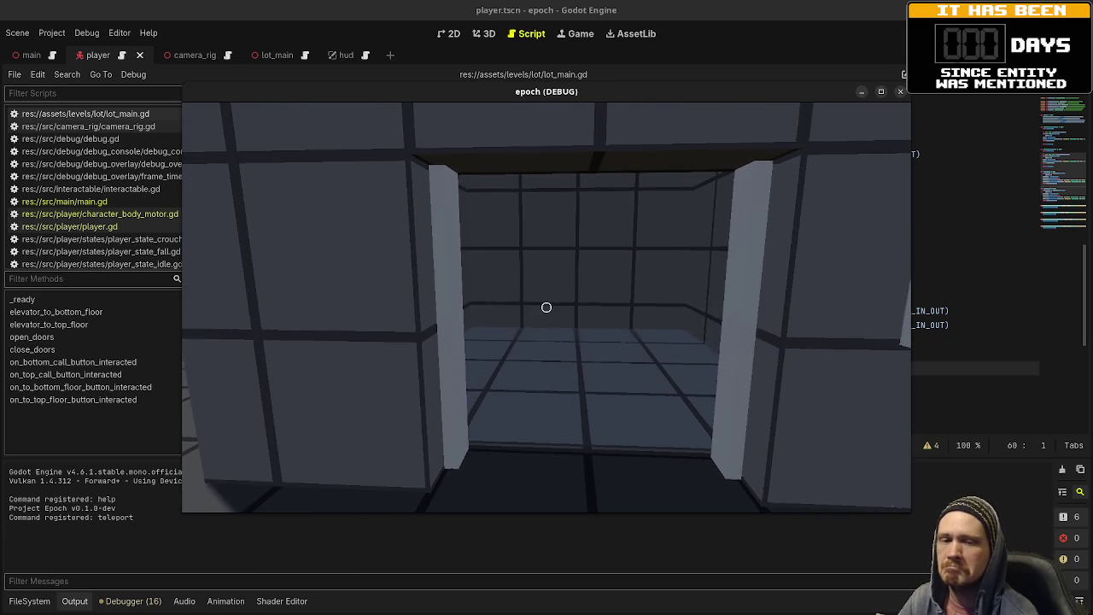
key("w")
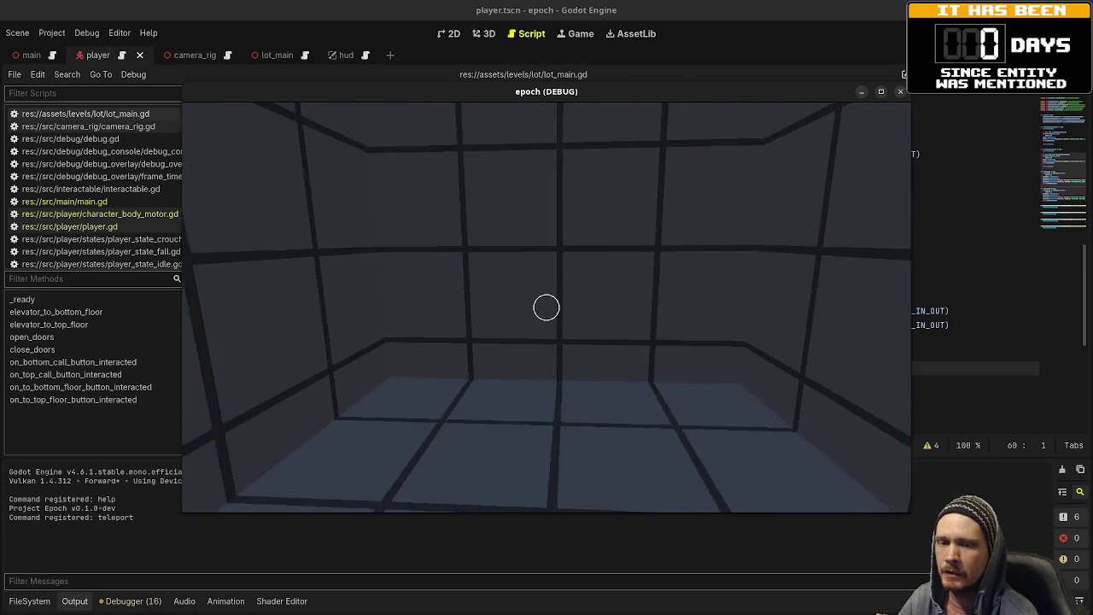
mouse_move(546, 307)
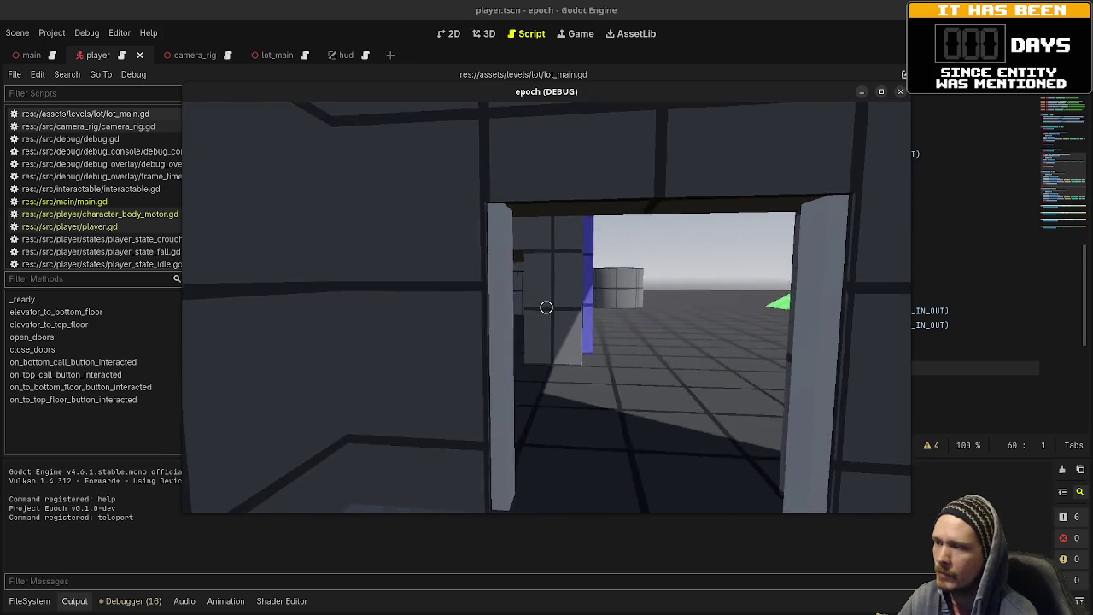
- Cross the Jump Height, Jump Distance, Vault and Crouch Height course, then switch to Obsidian's task board
key("w")
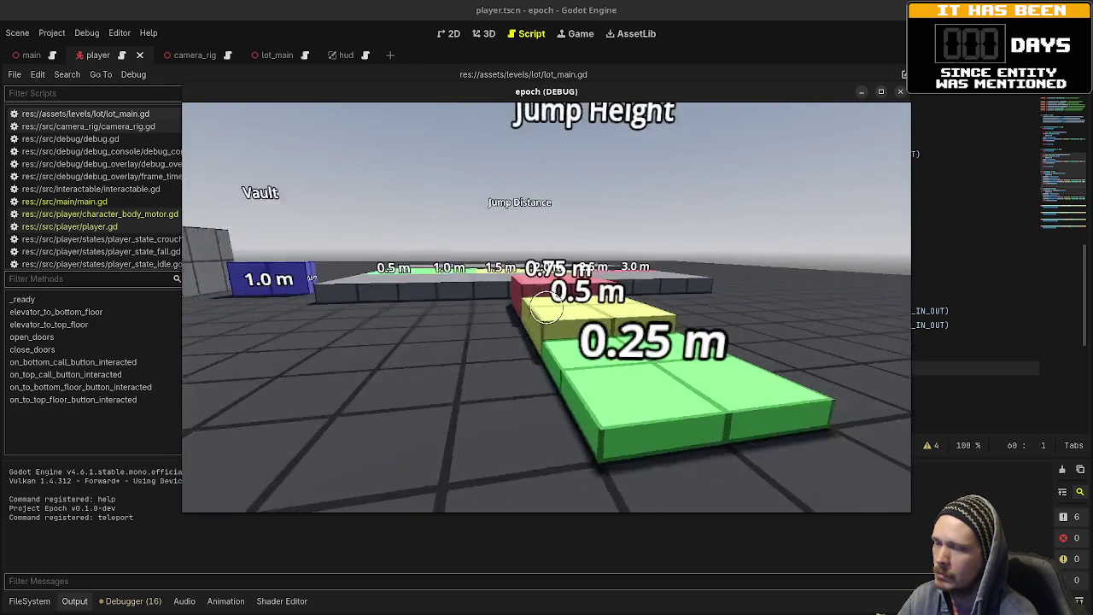
key("w")
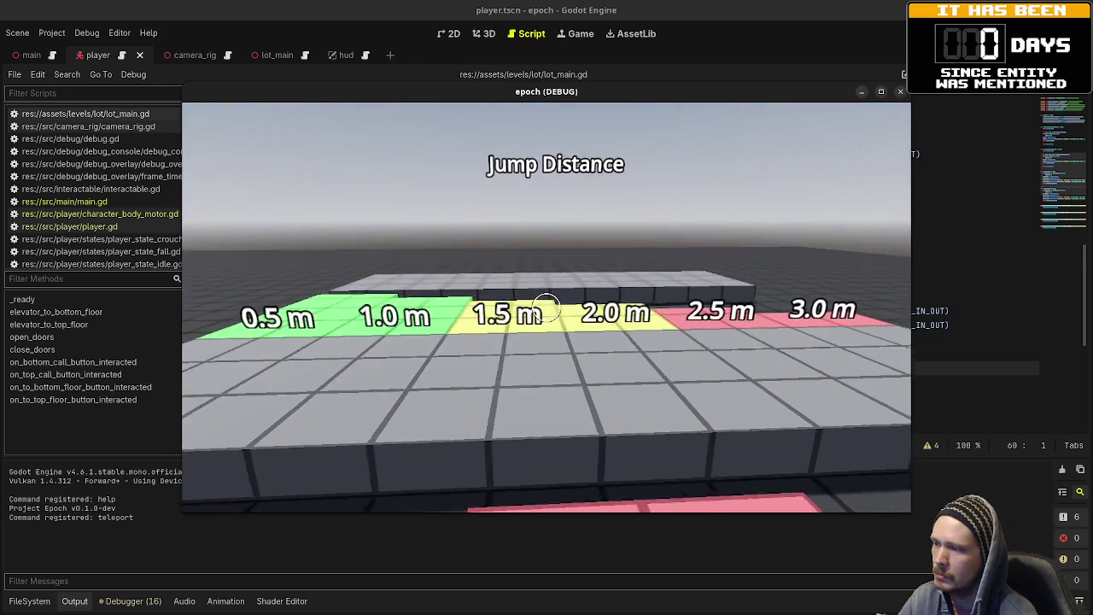
key("w")
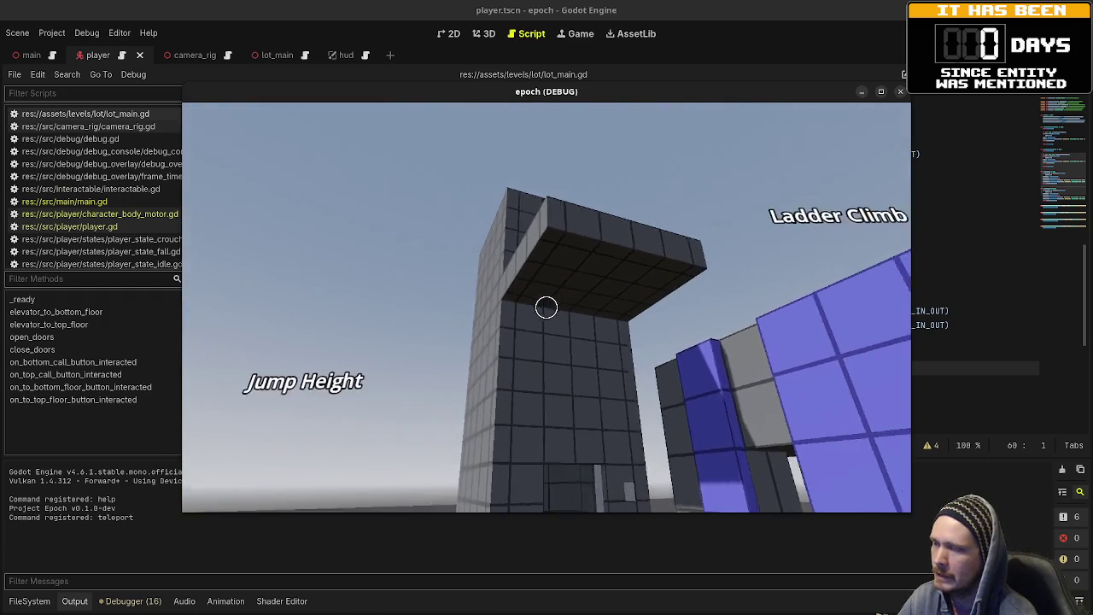
key("w")
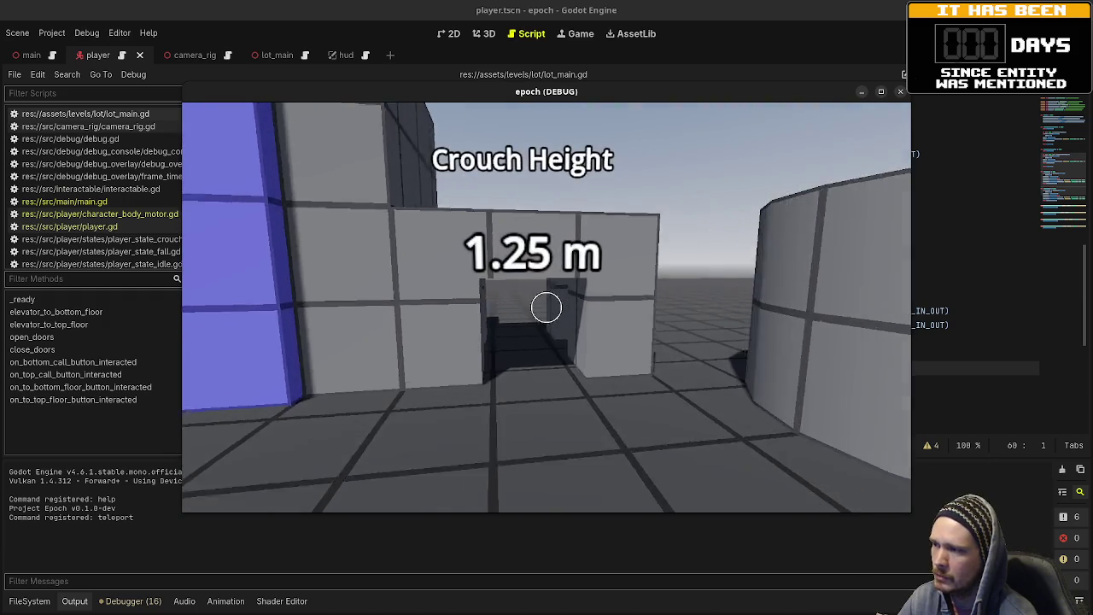
key("ctrl")
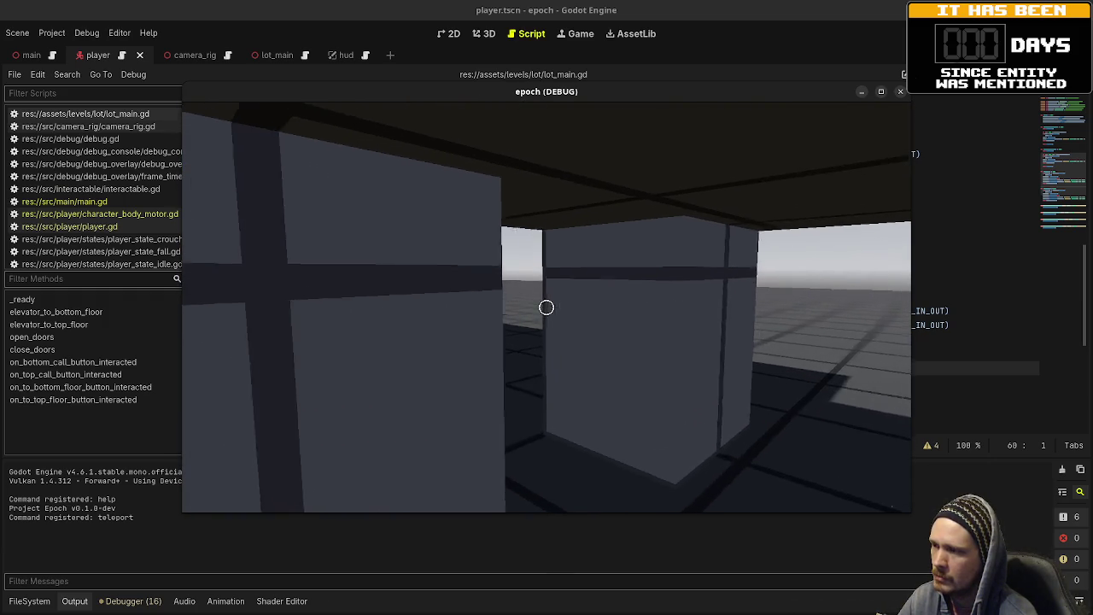
key("w")
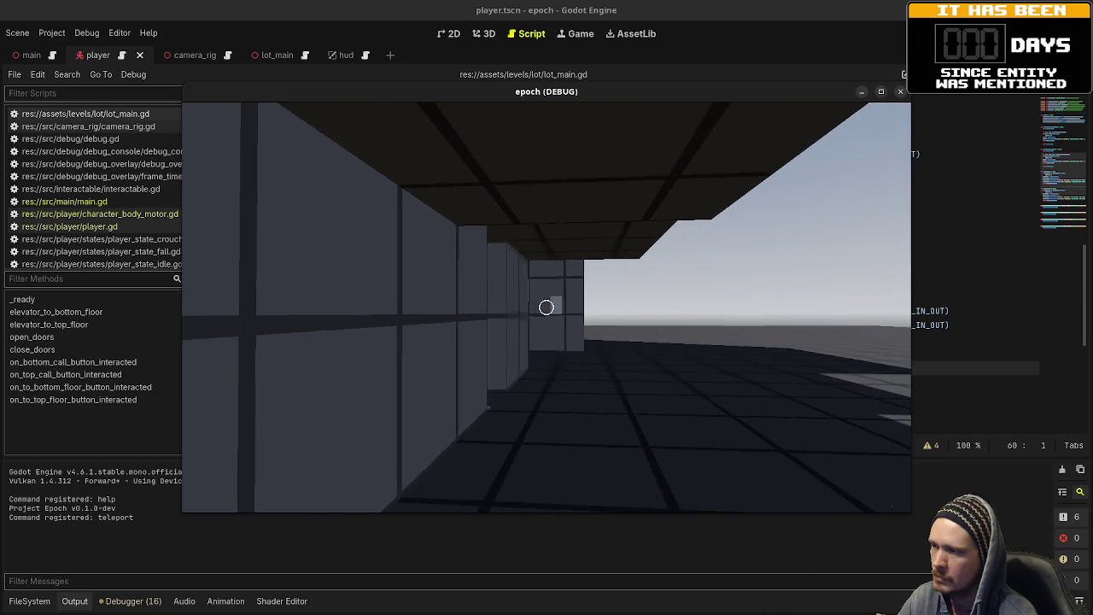
key("w")
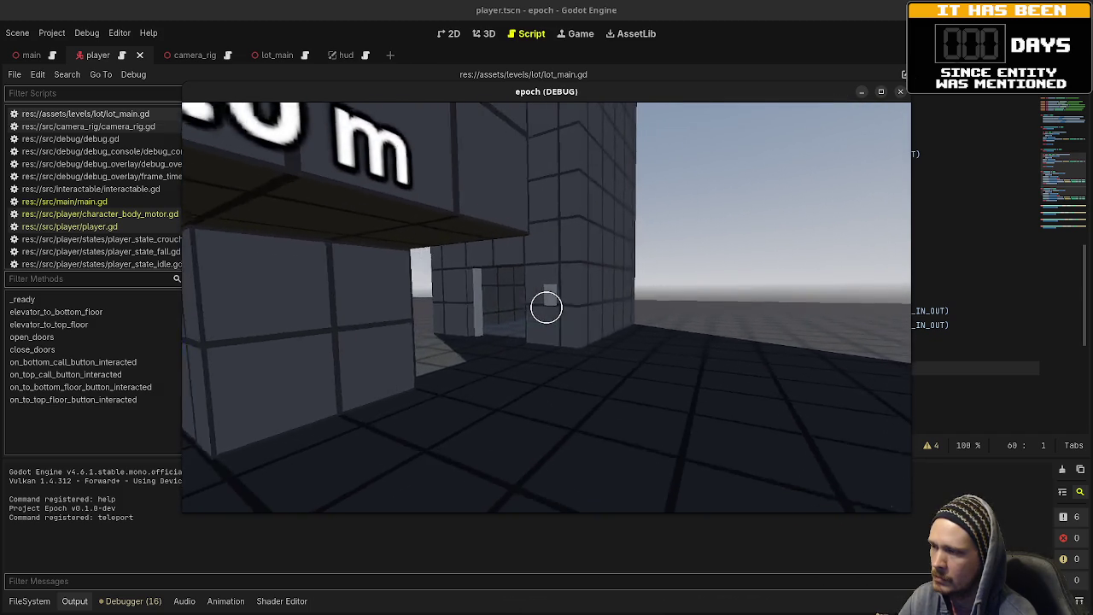
key("w")
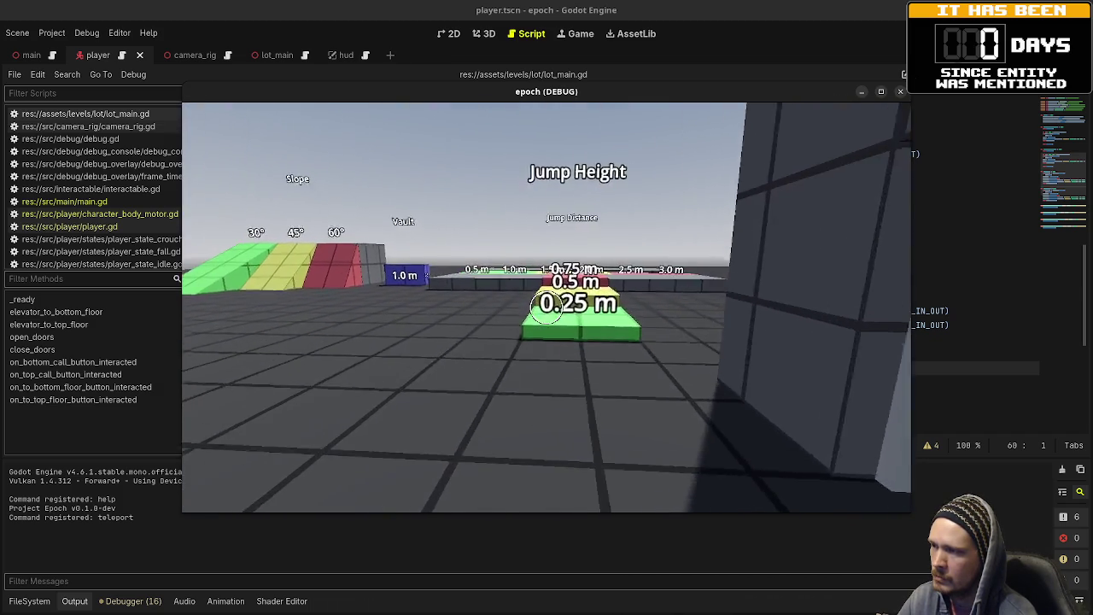
key("w")
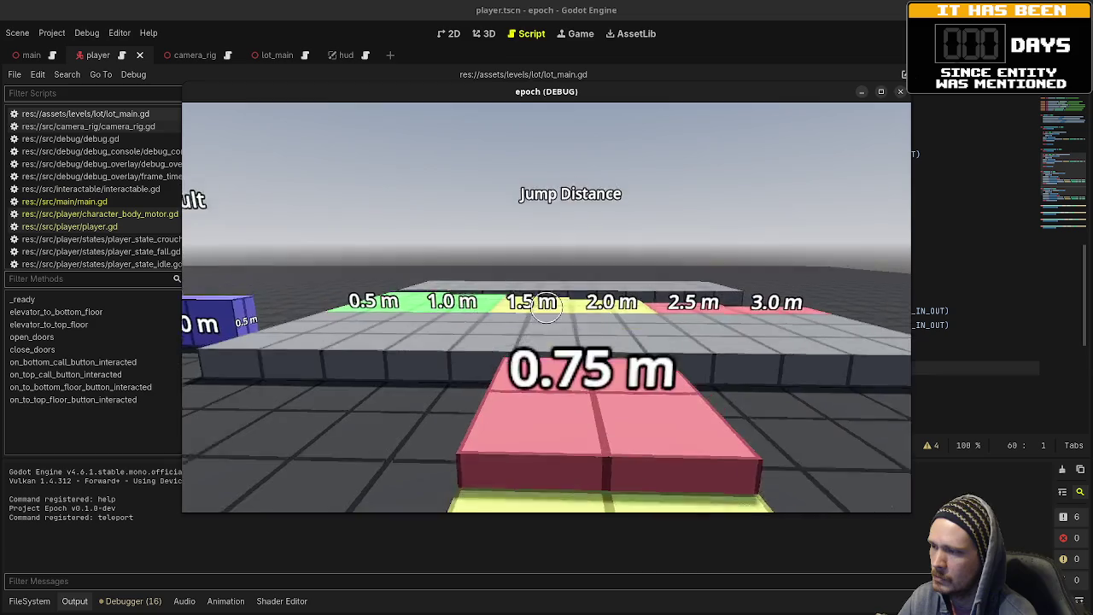
key("w")
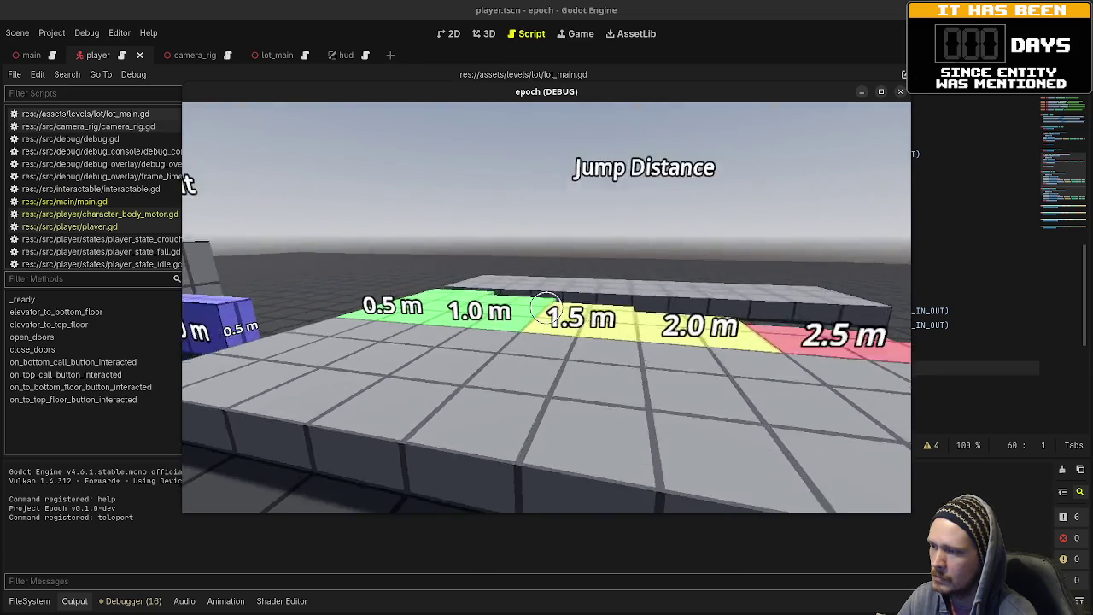
key("w")
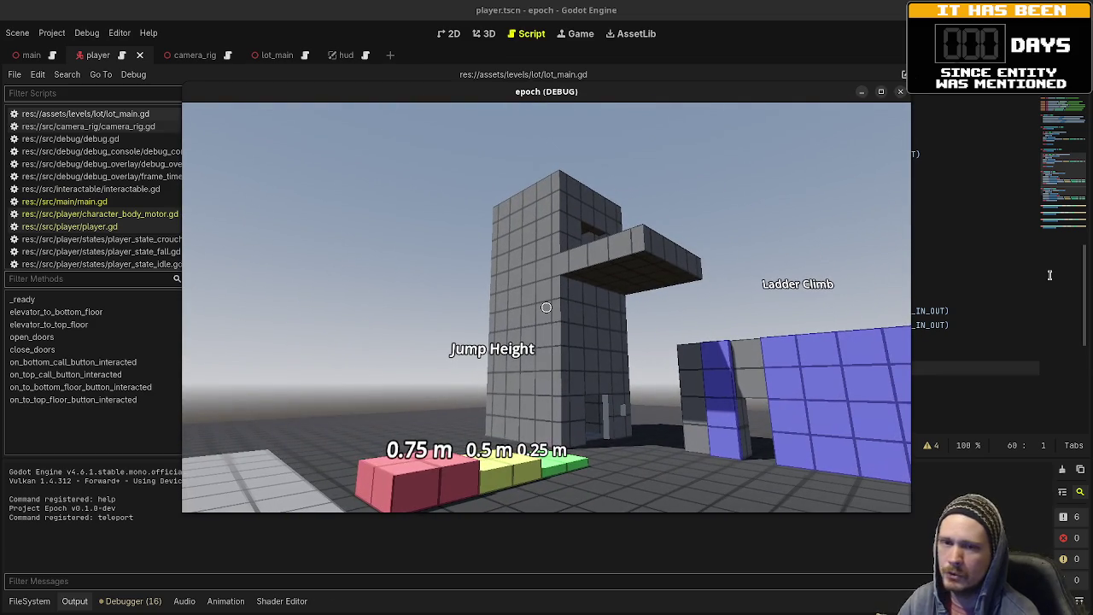
key("alt+Tab")
mouse_move(677, 97)
left_mouse_down()
mouse_move(692, 345)
mouse_move(667, 382)
left_mouse_up()
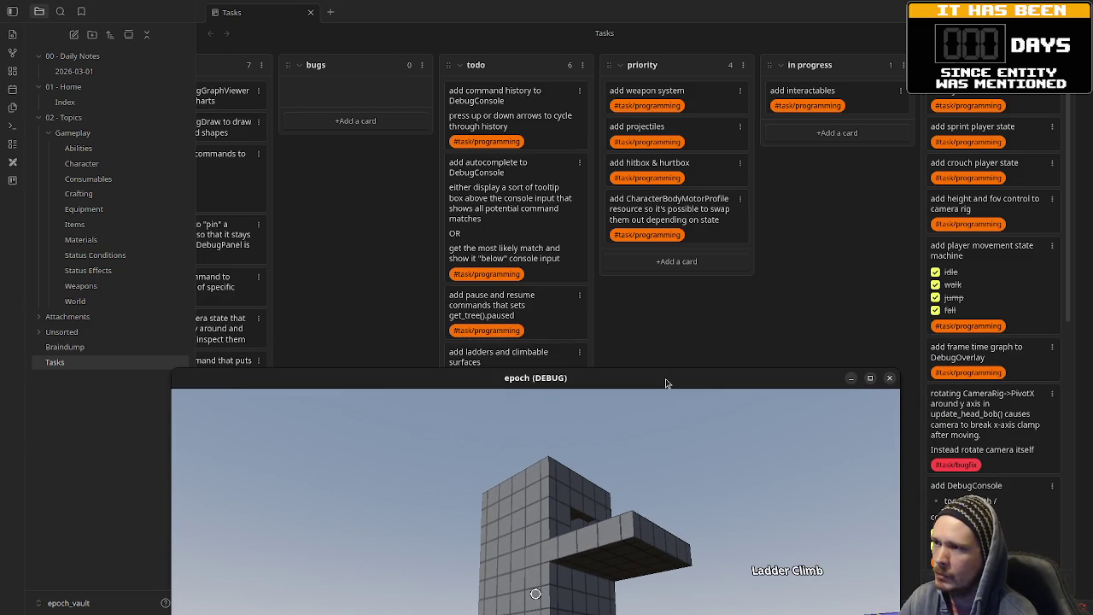
- Move the 'add interactables' card from In Progress to the rightmost column, with the game window moved aside and back
left_click_drag(667, 383, 690, 376)
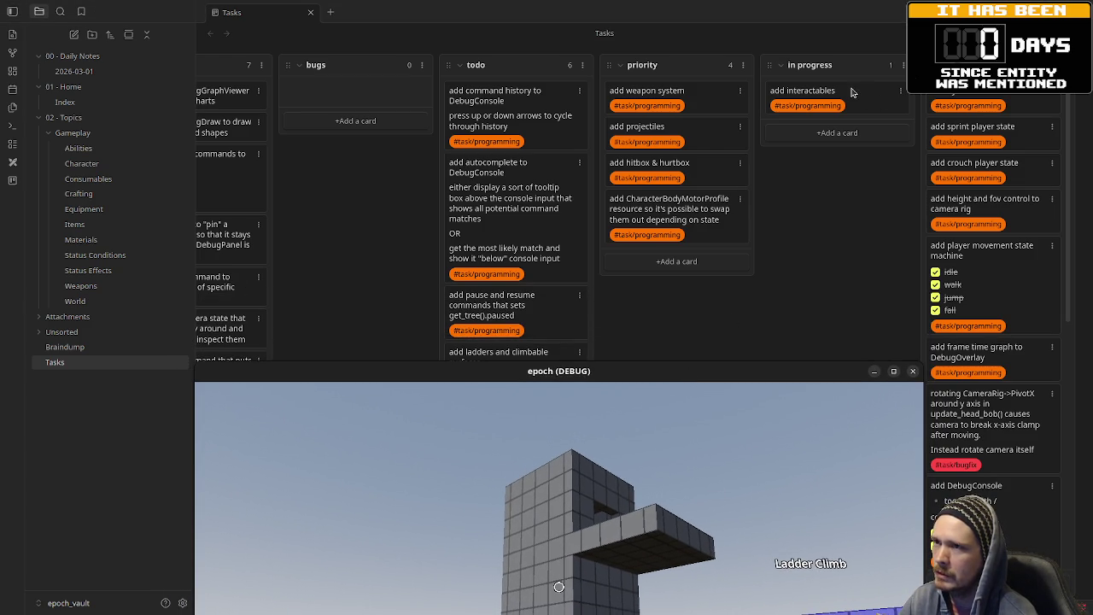
left_click(878, 98)
left_click_drag(880, 100, 948, 101)
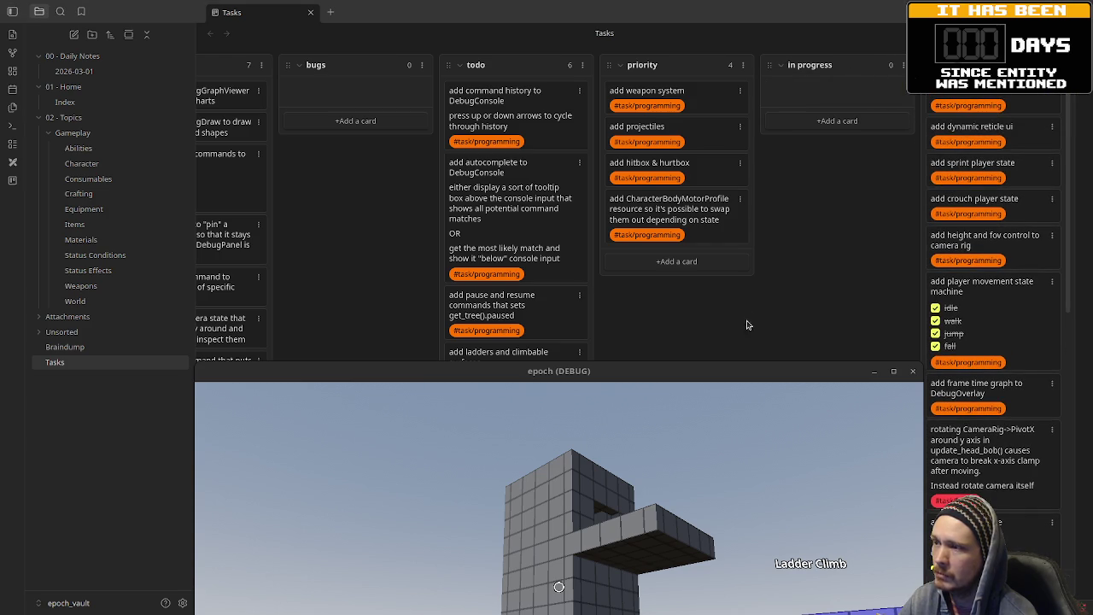
mouse_move(692, 380)
left_mouse_down()
mouse_move(679, 423)
mouse_move(677, 520)
mouse_move(694, 484)
mouse_move(692, 288)
mouse_move(665, 139)
mouse_move(683, 539)
left_mouse_up()
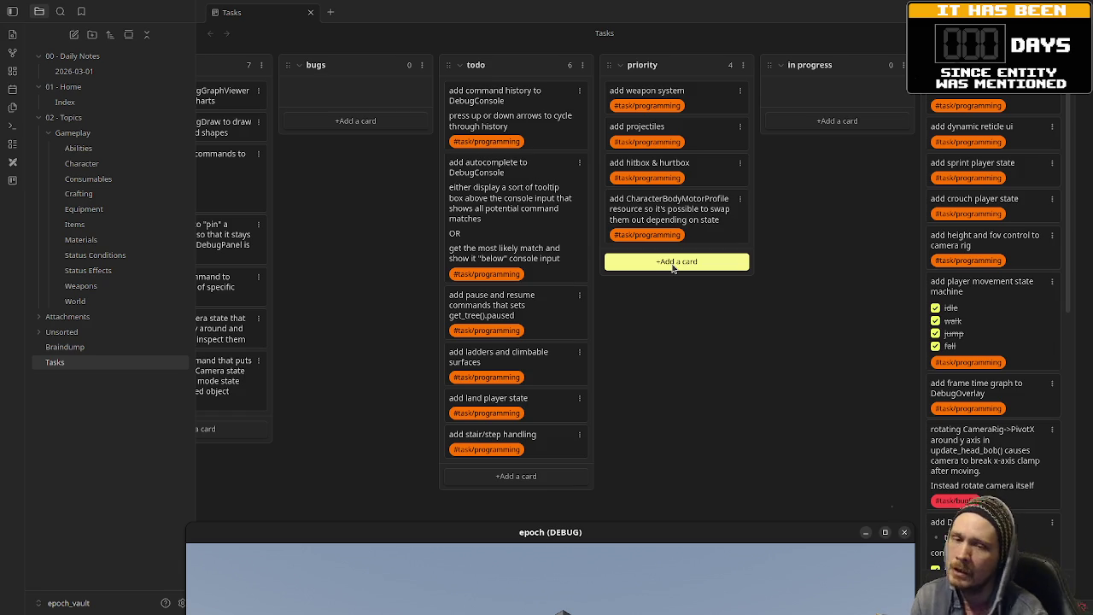
left_click_drag(641, 531, 631, 127)
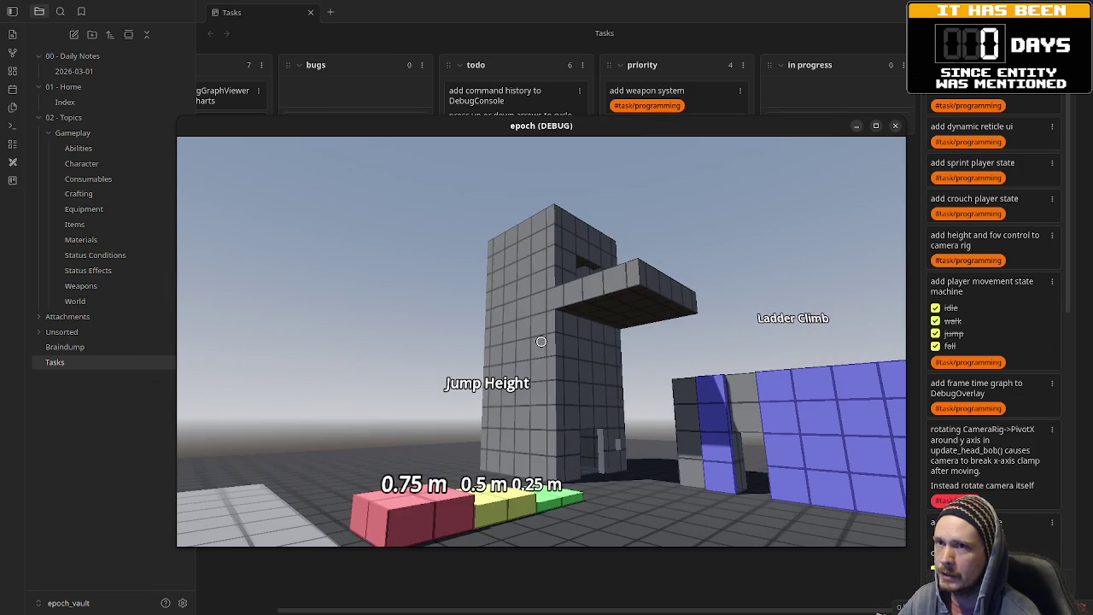
- Stop the game, exit distraction-free mode, and view camera_rig.tscn's Camera3D in the 3D editor
key("alt+Tab")
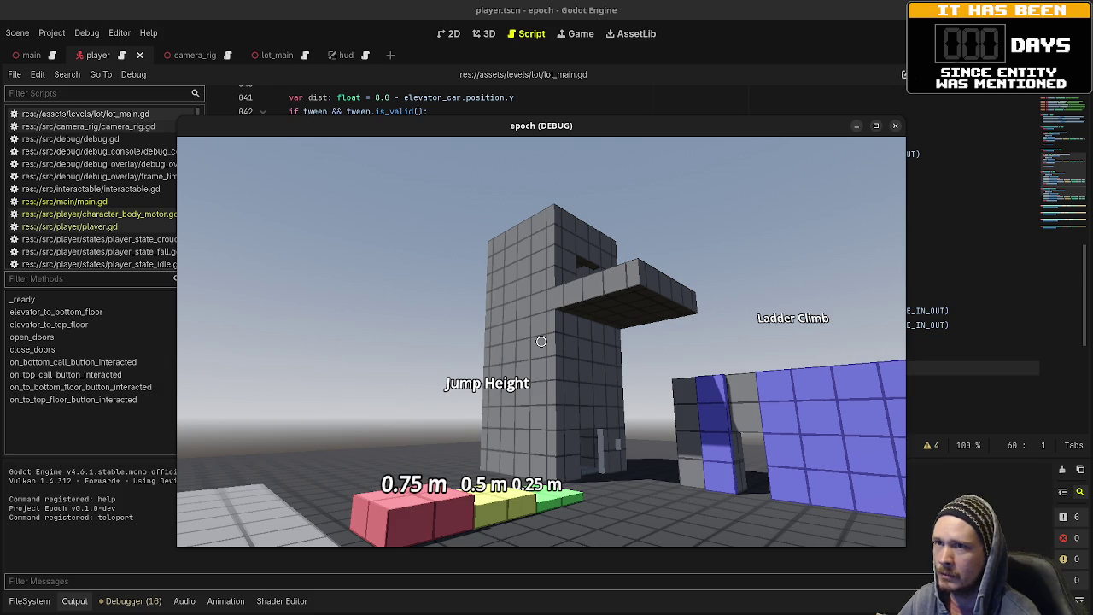
left_click(894, 125)
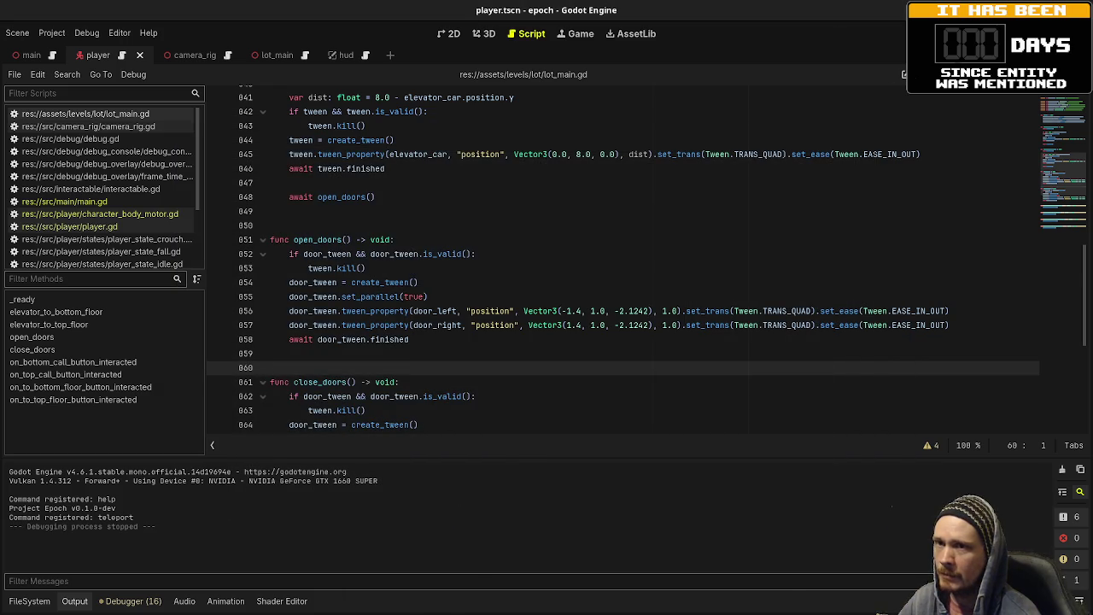
key("ctrl+shift+F11")
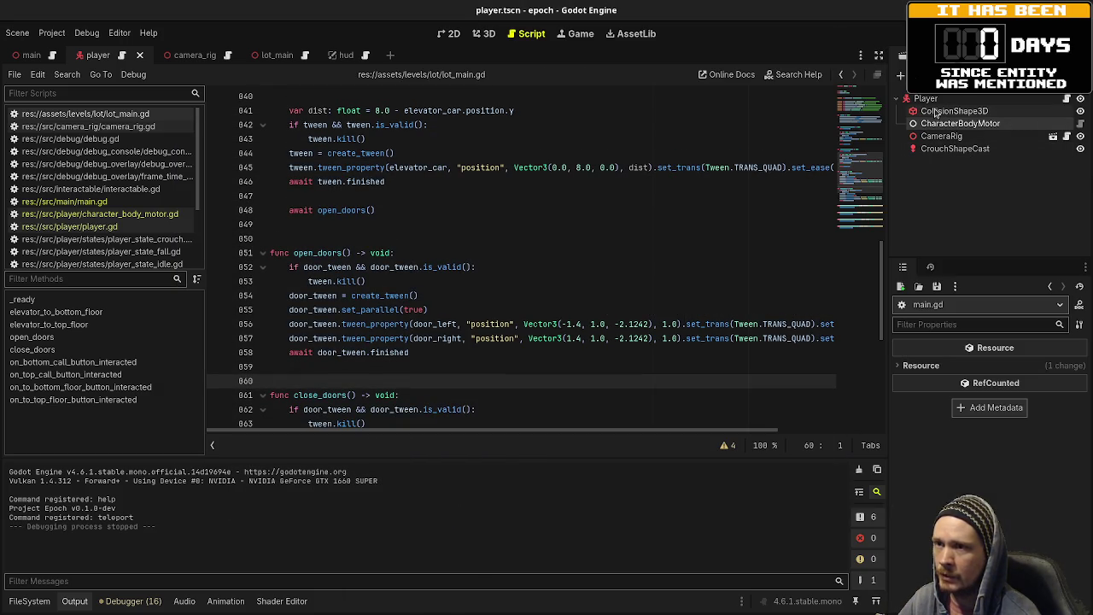
left_click(203, 54)
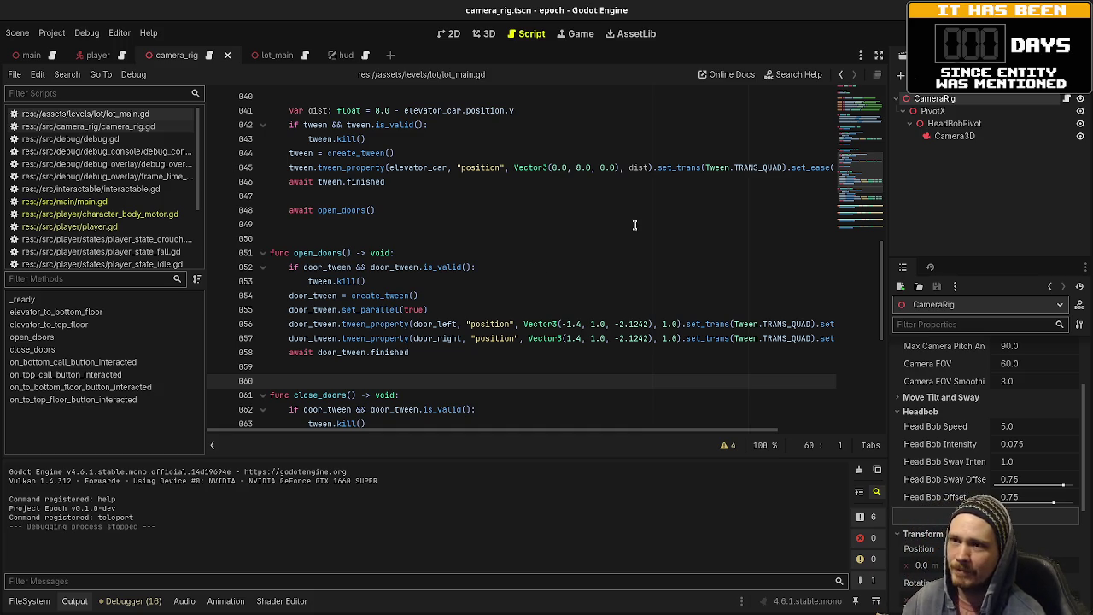
left_click(943, 139)
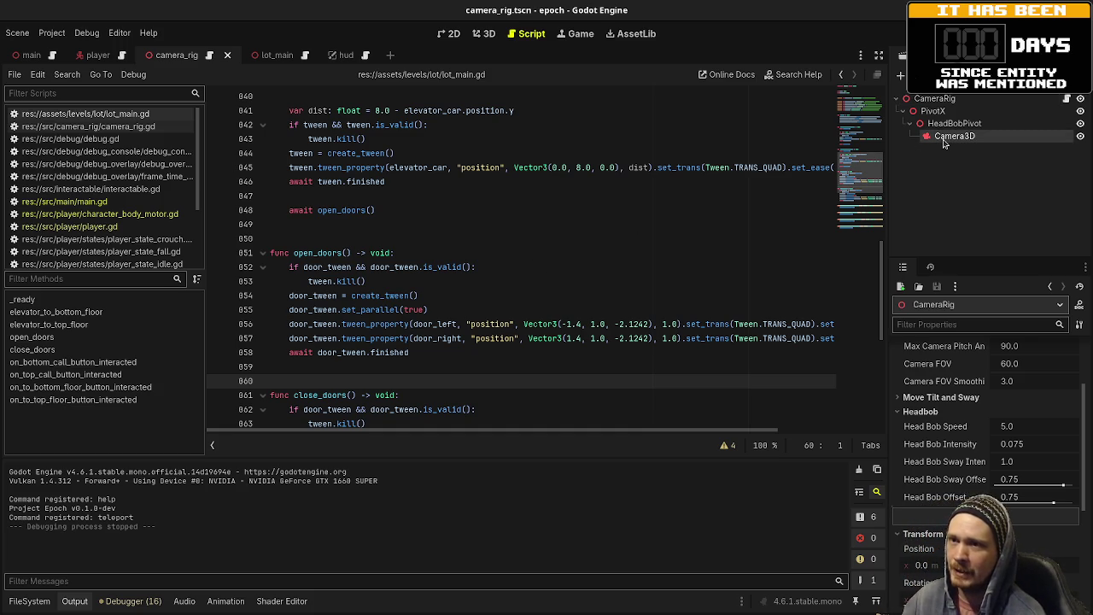
left_click(487, 34)
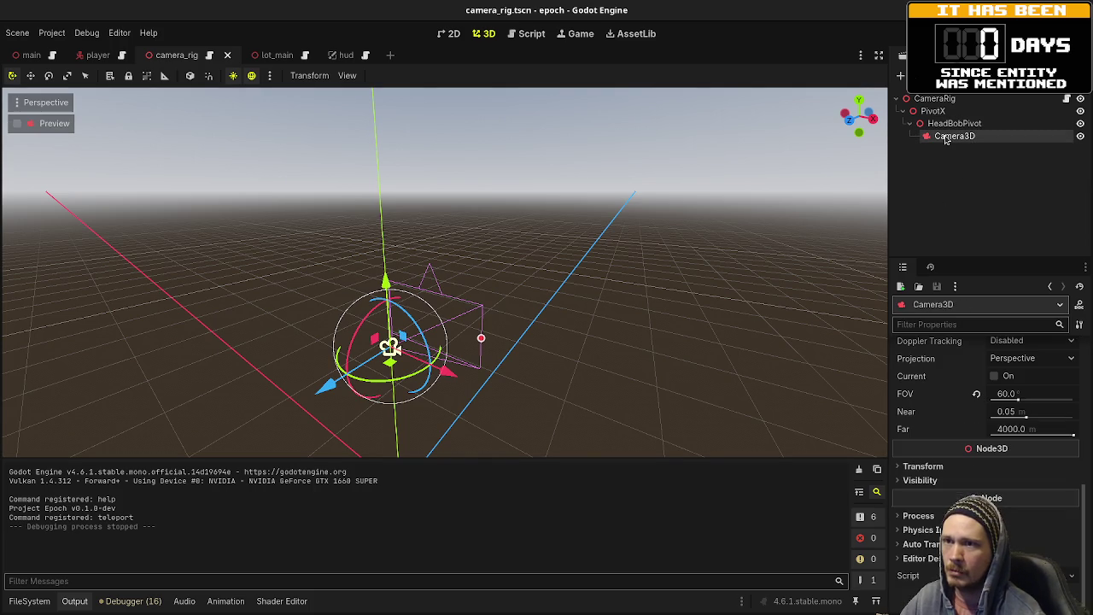
- Add a CSGBox3D under Camera3D, giving it an initial size of 0.25 × 0.5
key("ctrl+a")
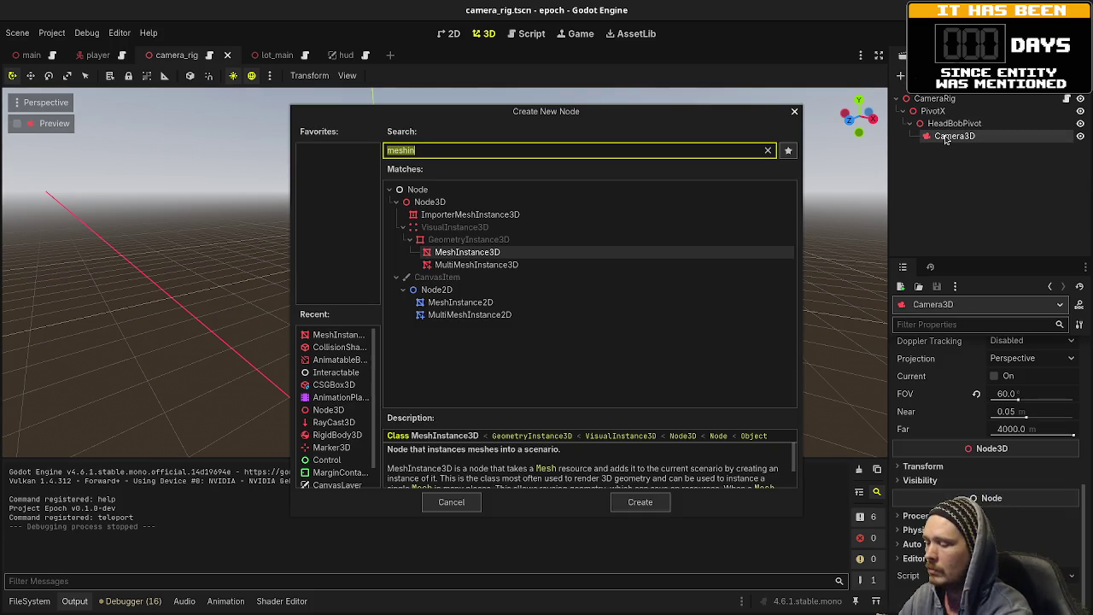
type("csgbox")
key("Return")
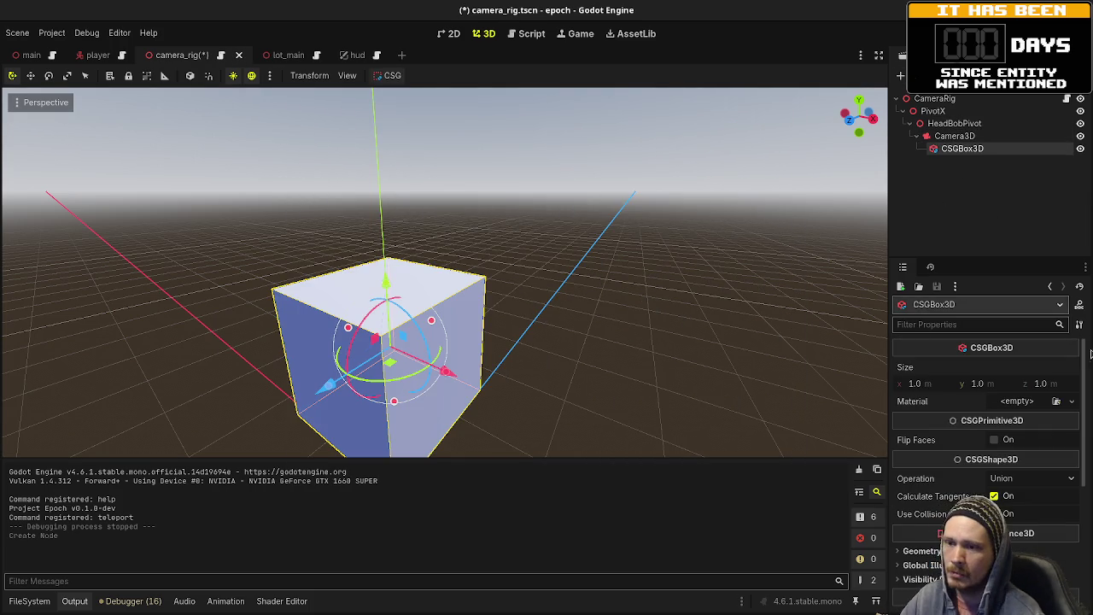
left_click(930, 387)
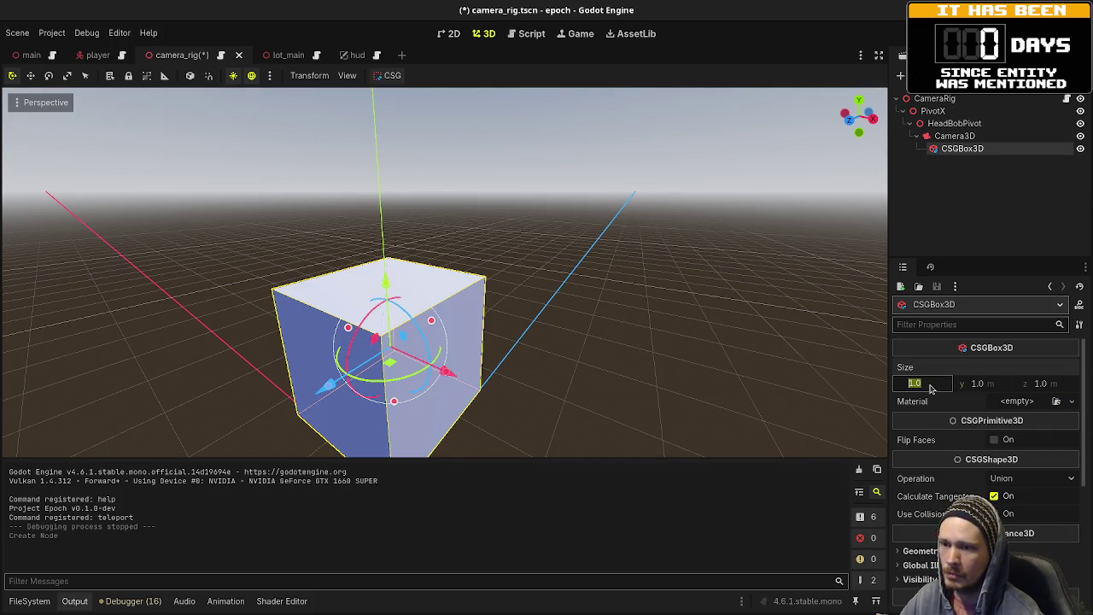
type("0.25")
key("Tab")
type("0.5")
key("Return")
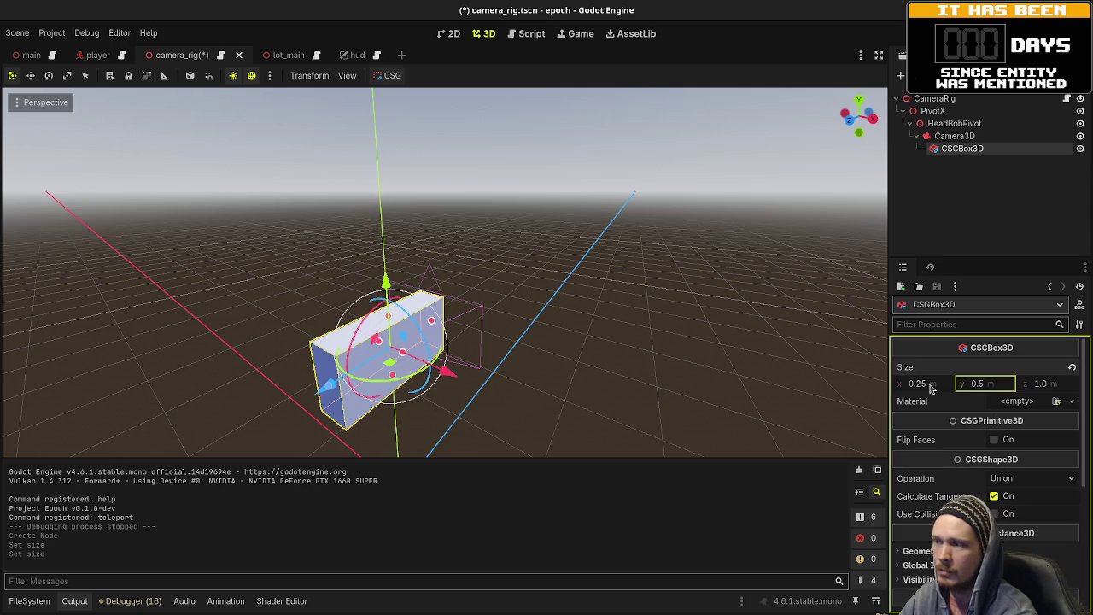
key("Return")
- Resize the box to 0.125 × 0.25 × 1.0 m
left_click_drag(445, 372, 486, 391)
left_click(1007, 390)
type("0.")
key("Return")
left_click(942, 384)
type("0.125")
key("Return")
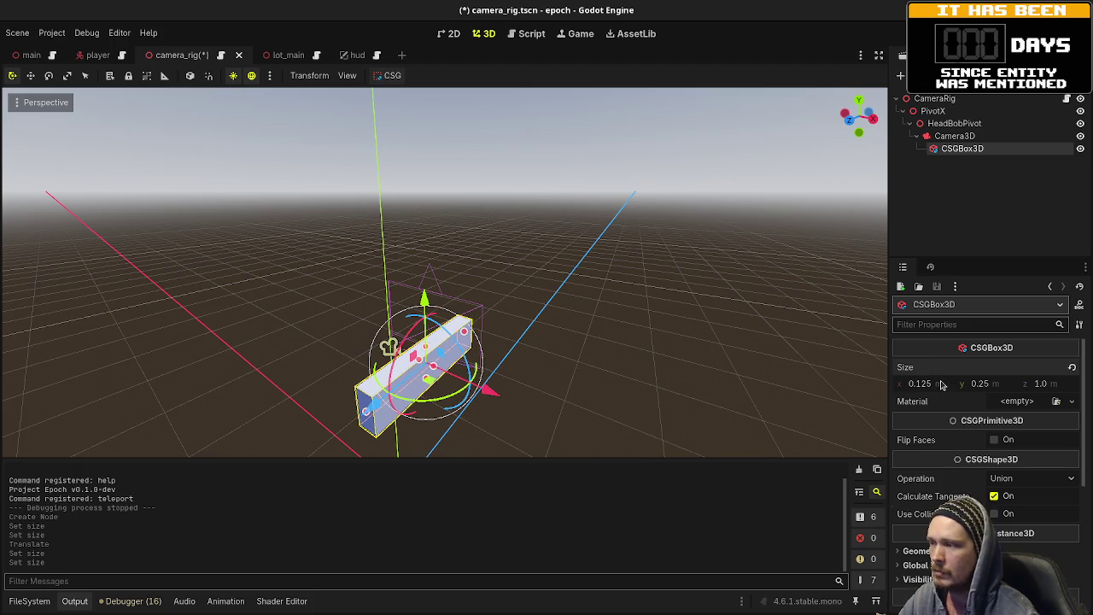
left_click(347, 75)
- Split into 2 viewports with a camera preview and move the box low in front of the camera
left_click(393, 108)
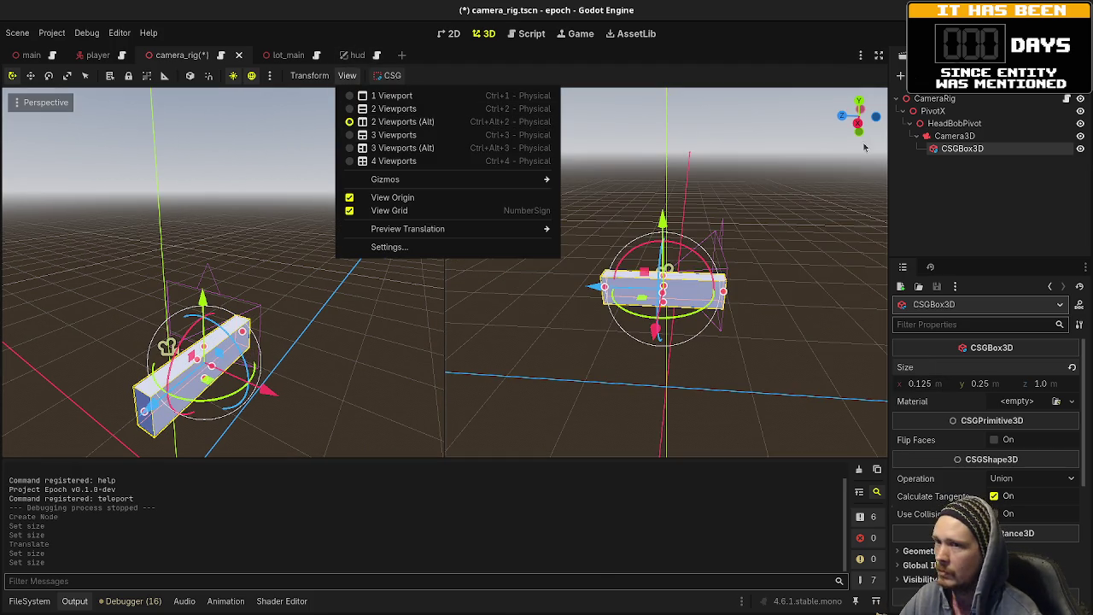
left_click(152, 223)
left_click(31, 125)
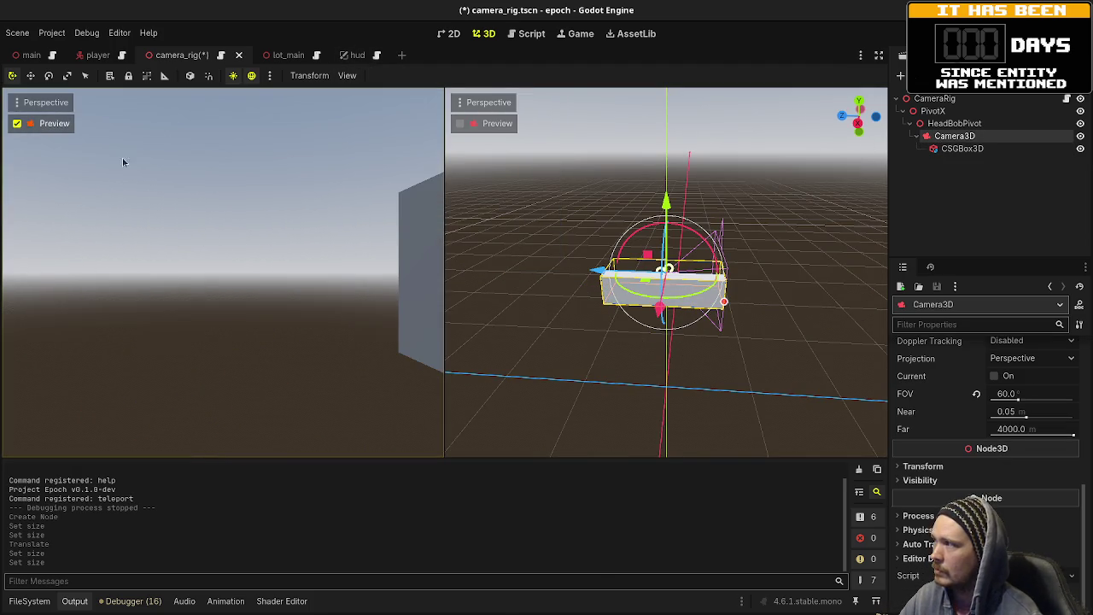
left_click(969, 150)
mouse_move(641, 307)
left_mouse_down()
mouse_move(641, 333)
mouse_move(743, 387)
left_mouse_up()
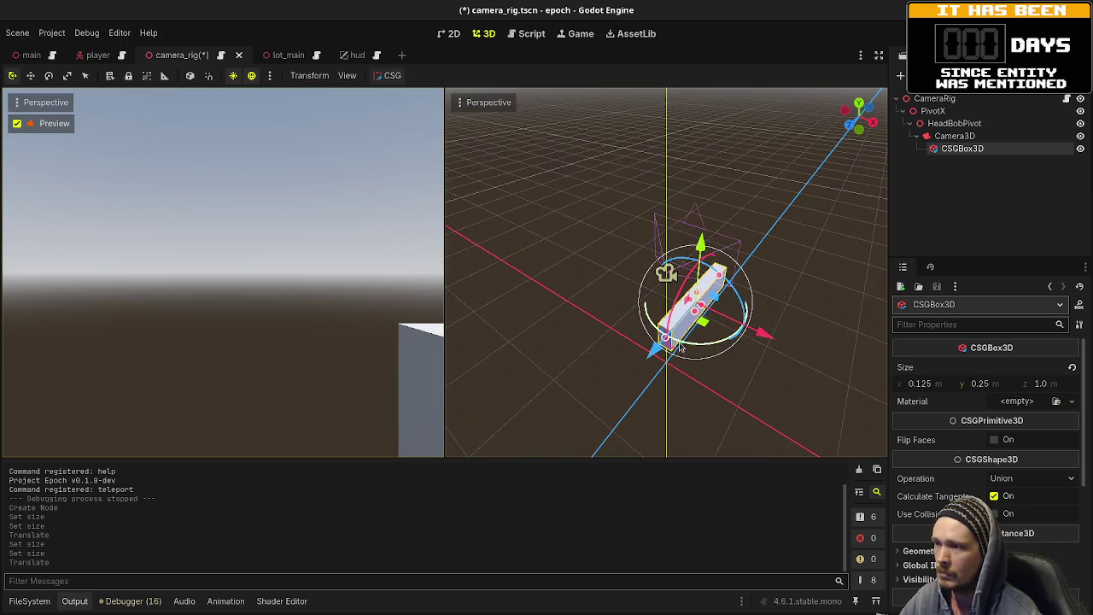
left_click_drag(772, 335, 736, 335)
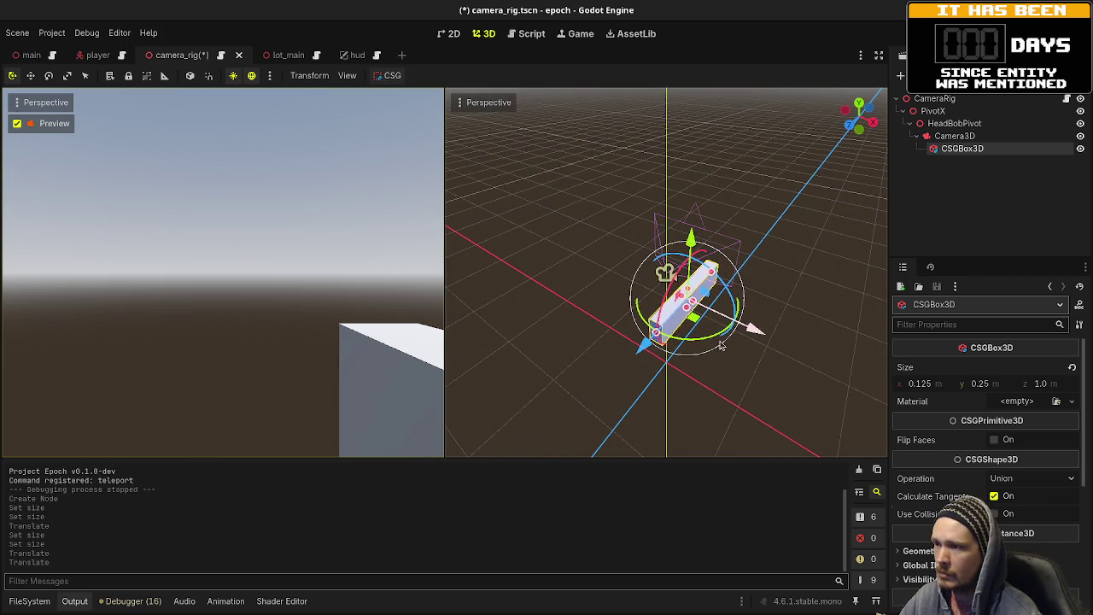
left_click_drag(646, 352, 693, 328)
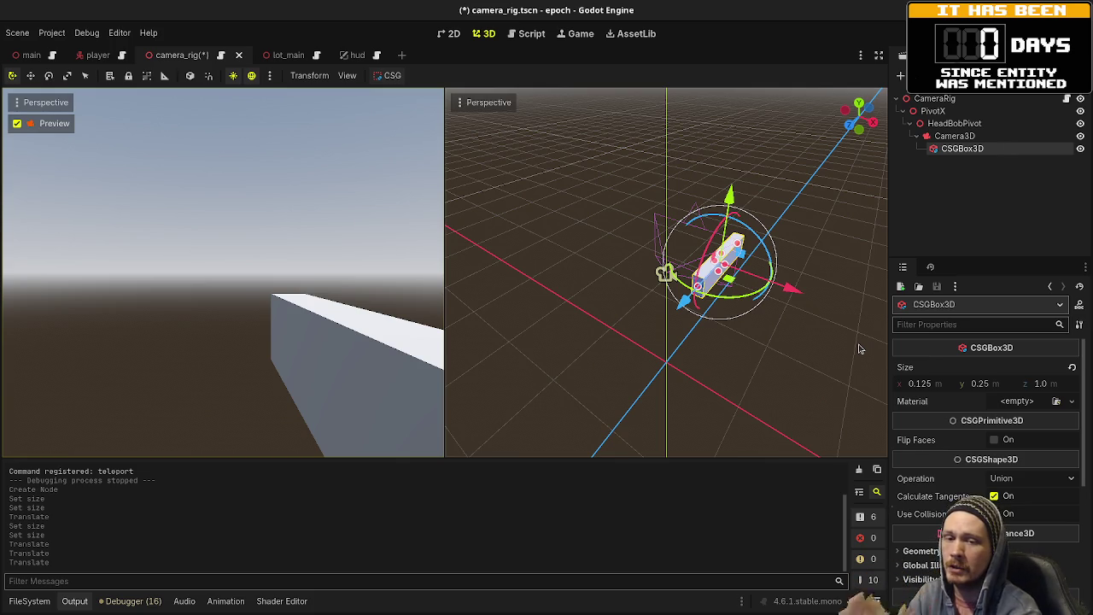
- Give the CSGBox3D a new StandardMaterial3D as its Geometry material override
left_click(955, 136)
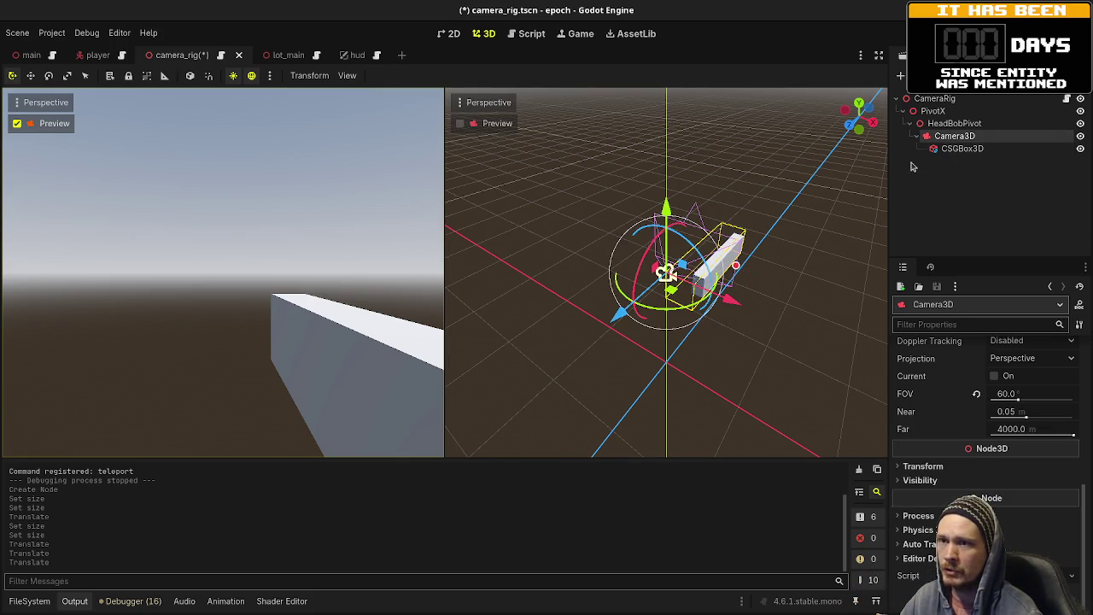
left_click(961, 148)
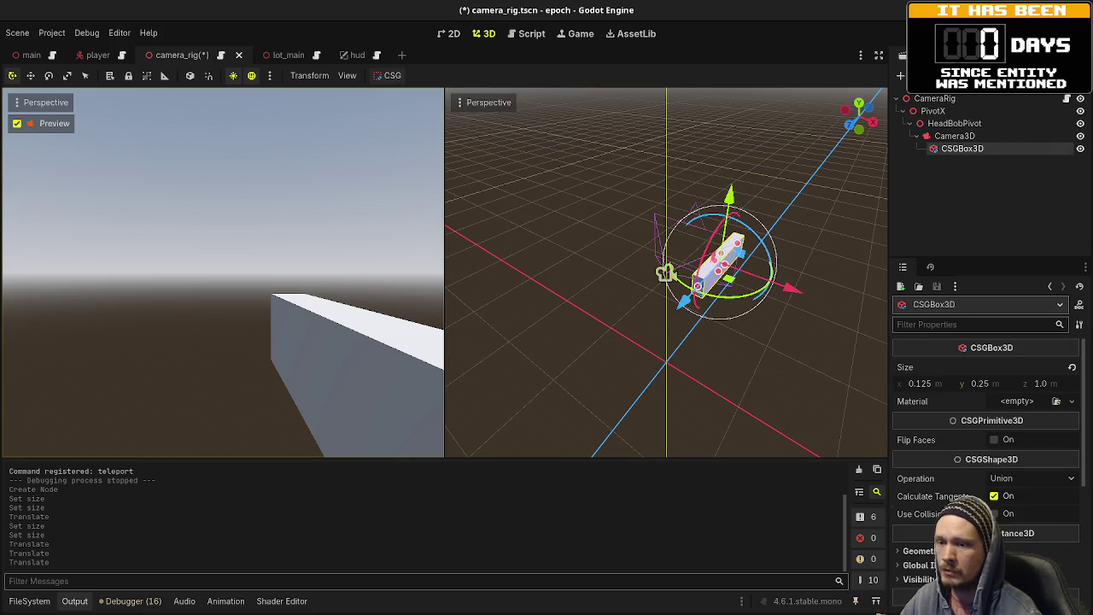
scroll(939, 478, "down", 3)
left_click(922, 449)
left_click(1015, 464)
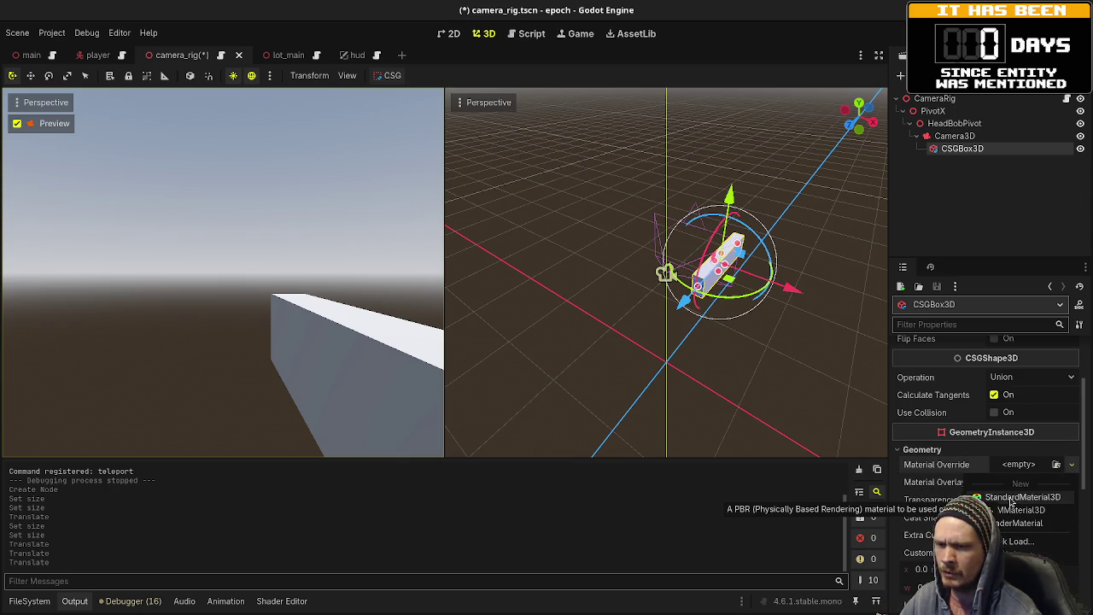
left_click(1016, 496)
left_click(1040, 483)
scroll(999, 472, "down", 5)
scroll(999, 472, "down", 3)
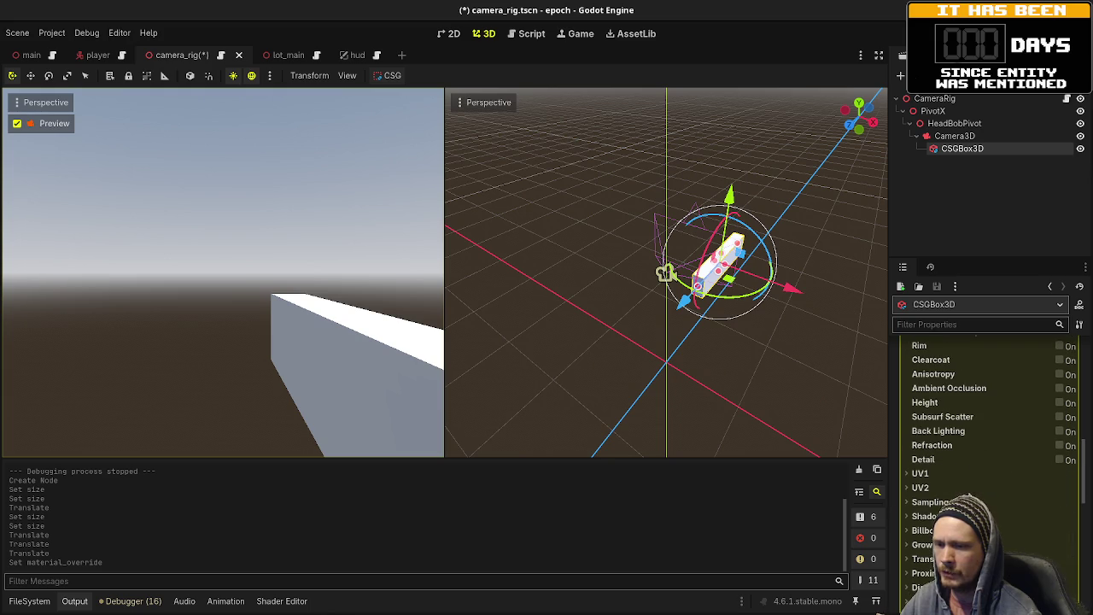
- Save the scene, test near a wall in the game, and enable Use Z Clip Scale on the material
key("ctrl+s")
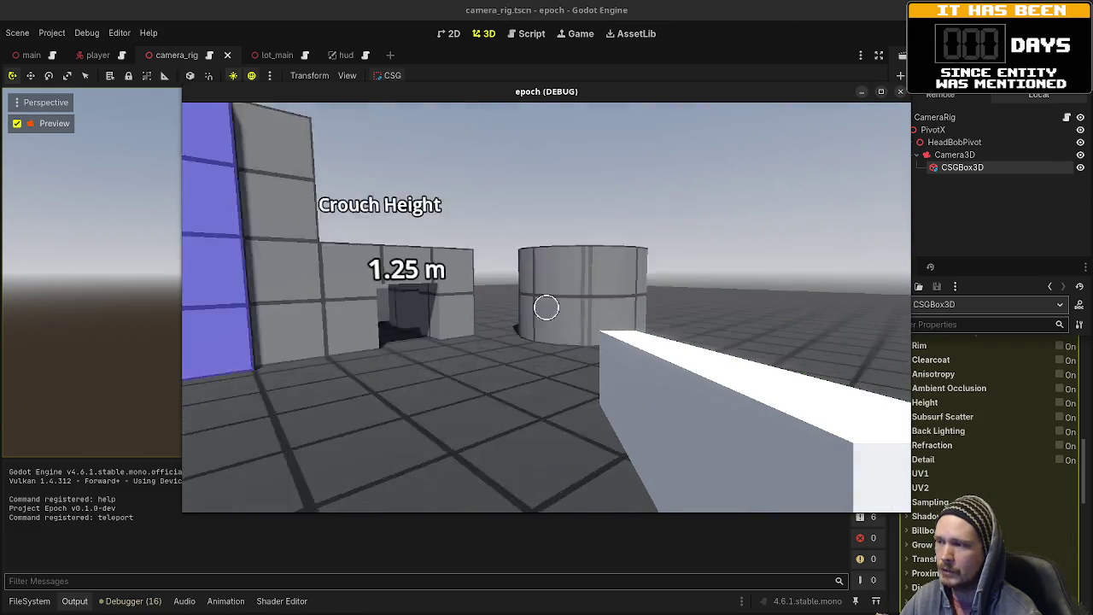
key("w")
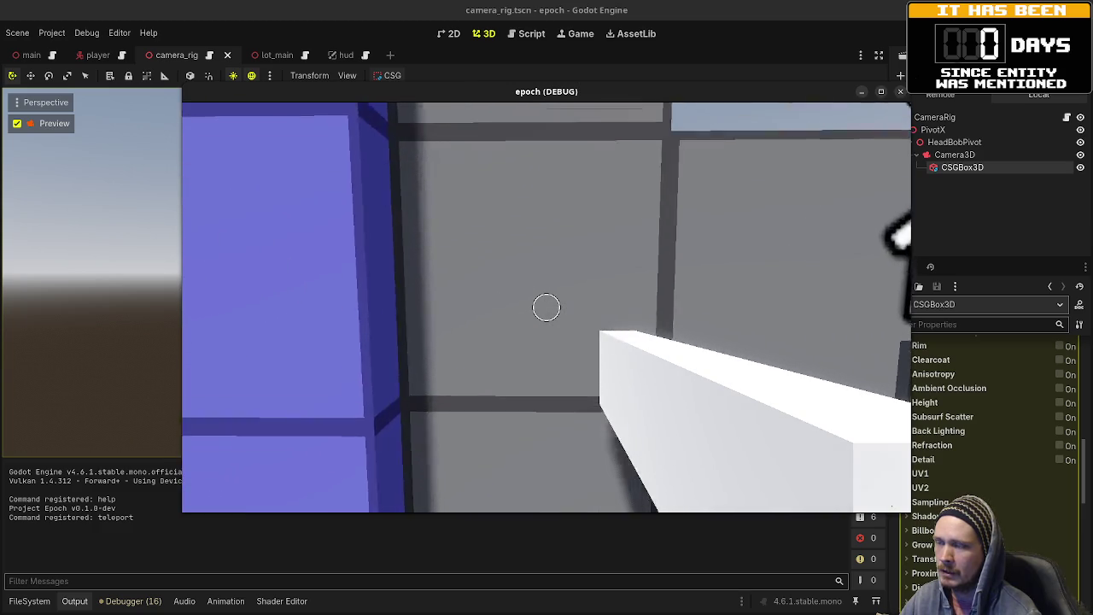
key("s")
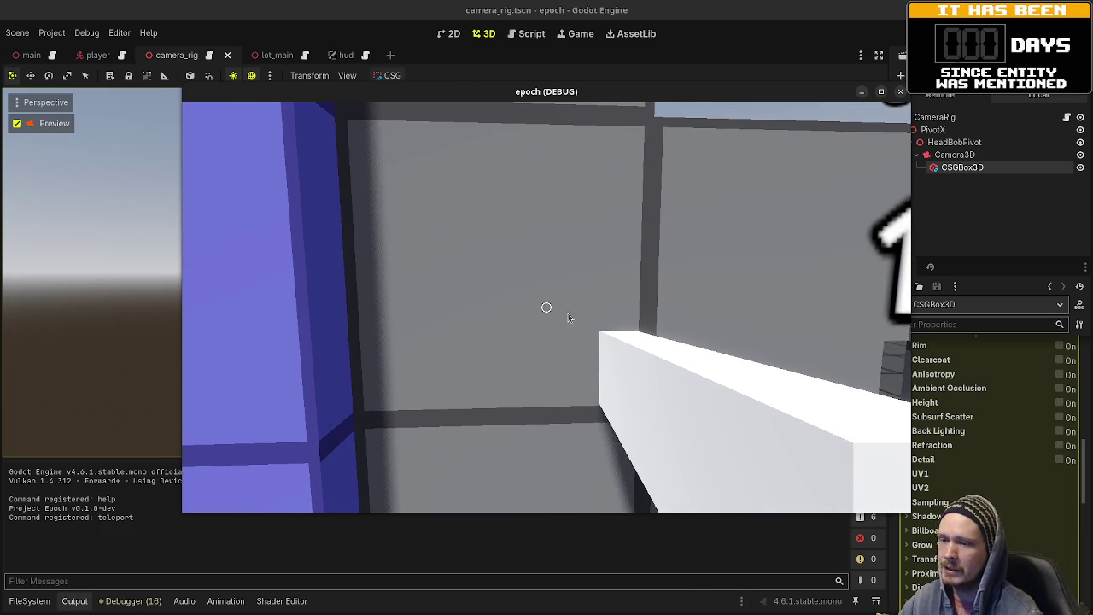
scroll(1019, 506, "down", 3)
left_click(932, 492)
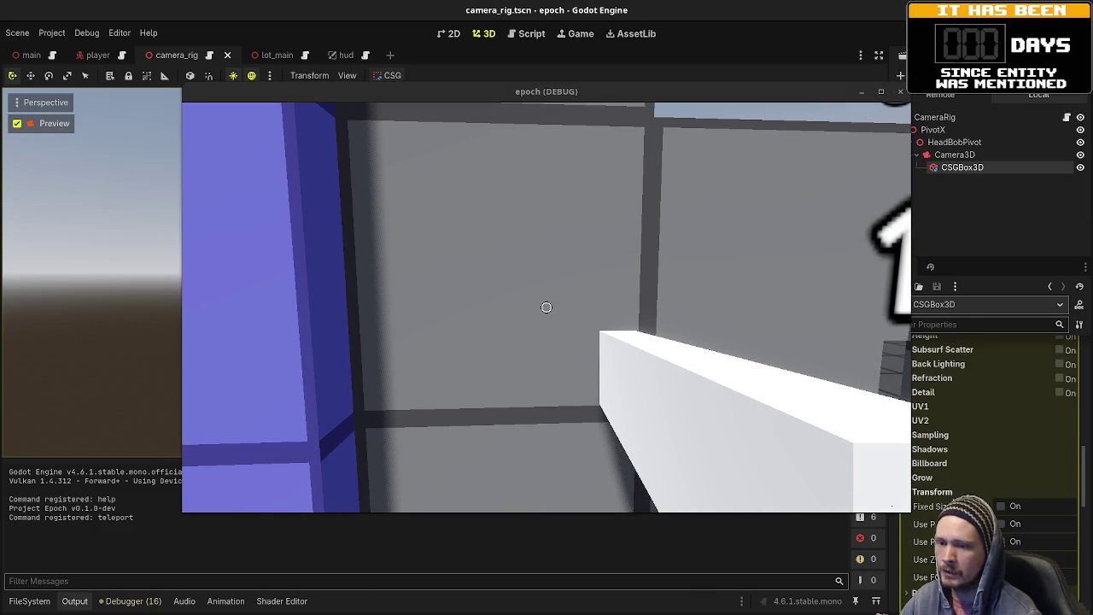
left_click(1015, 559)
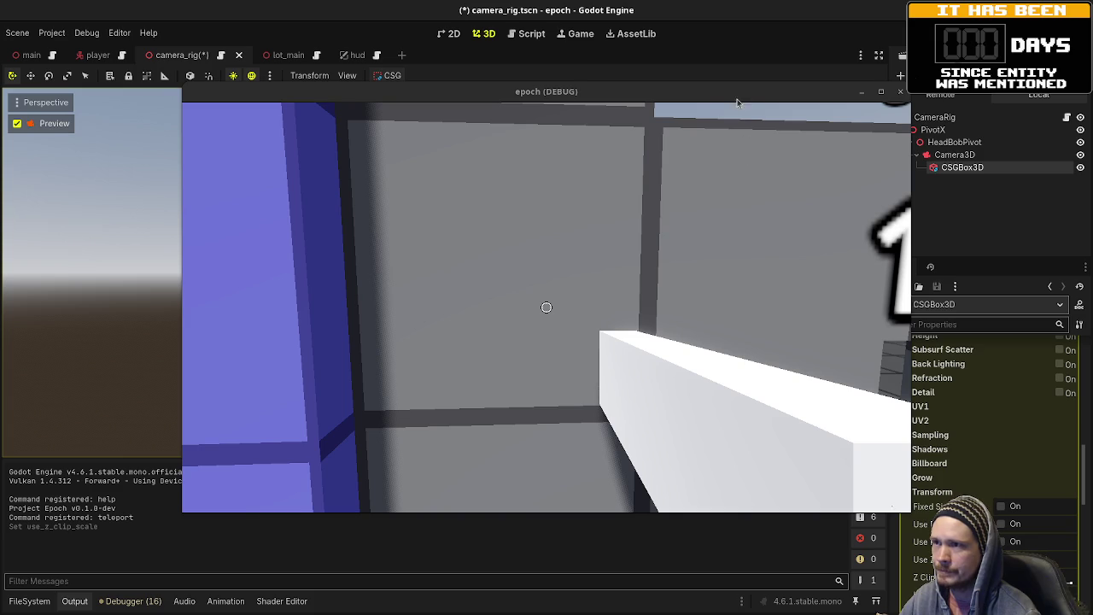
- Set Z Clip Scale to 0.8 and check the held box in the running game
left_click_drag(737, 99, 692, 89)
left_click(661, 329)
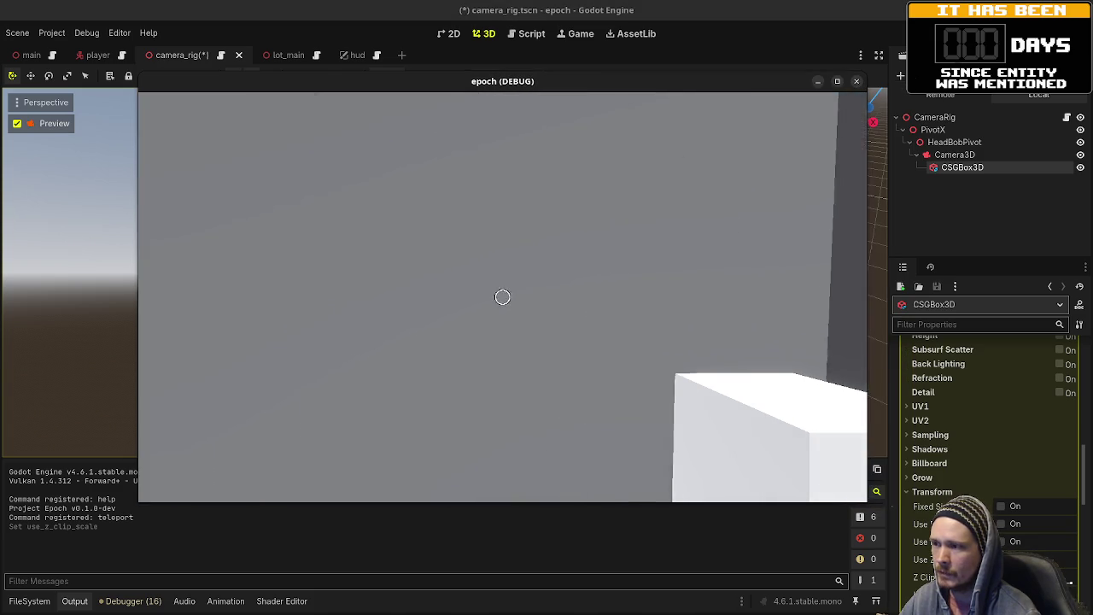
mouse_move(502, 297)
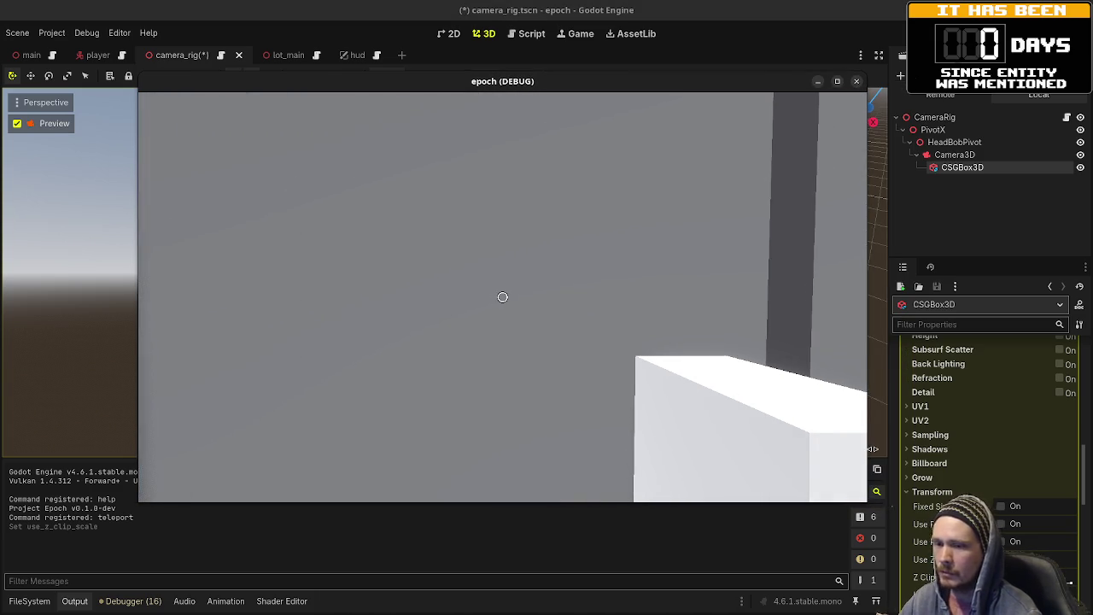
scroll(982, 427, "down", 2)
left_click(1059, 515)
type(".8")
key("Return")
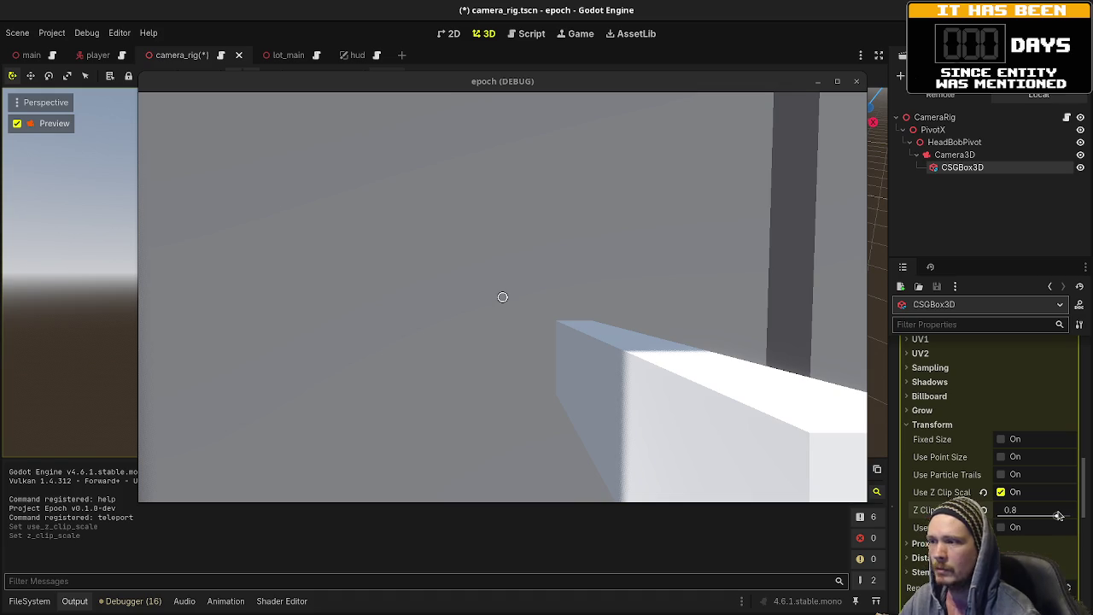
left_click(614, 438)
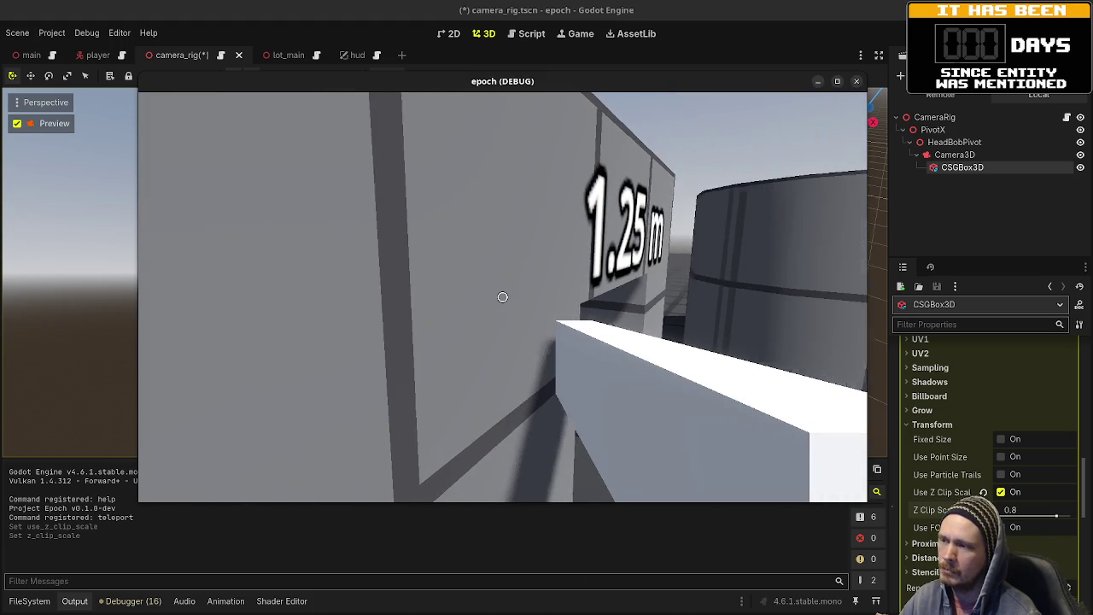
key("Escape")
mouse_move(619, 83)
left_mouse_down()
mouse_move(492, 104)
mouse_move(231, 109)
left_mouse_up()
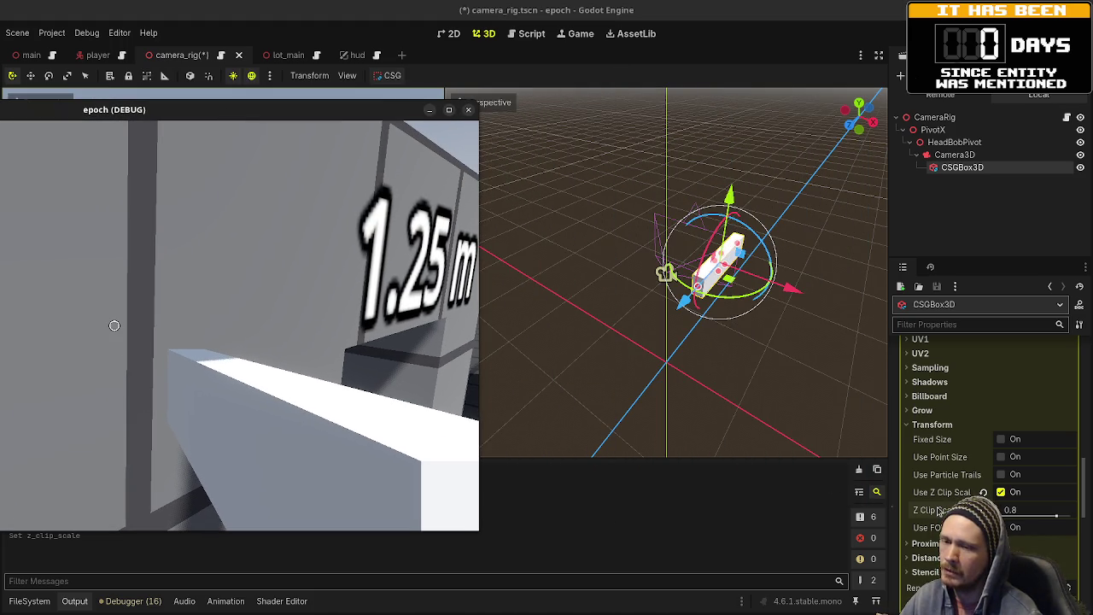
mouse_move(937, 509)
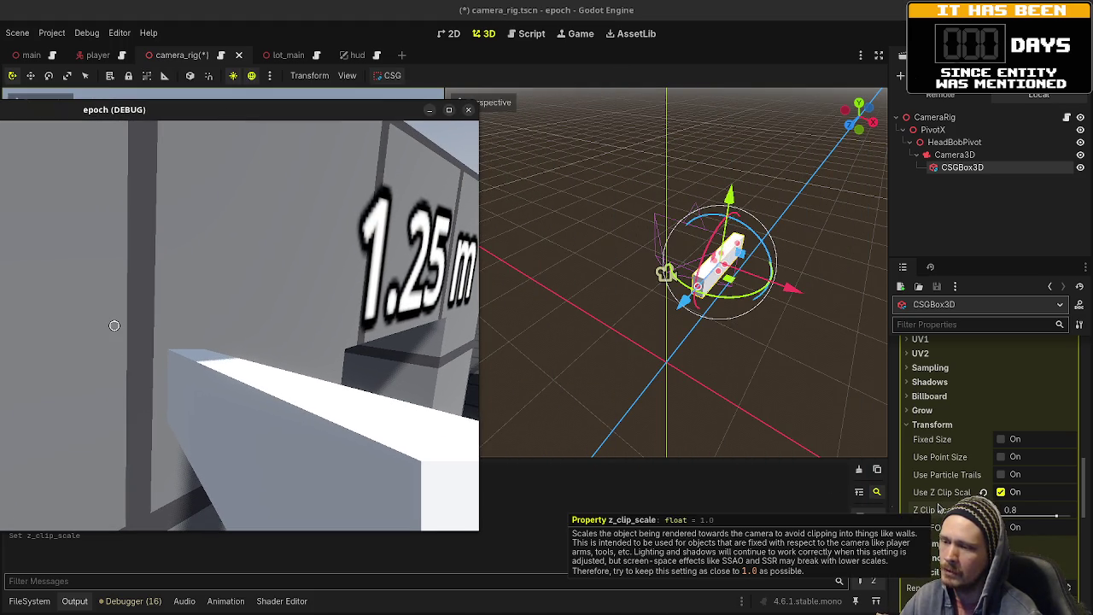
mouse_move(967, 500)
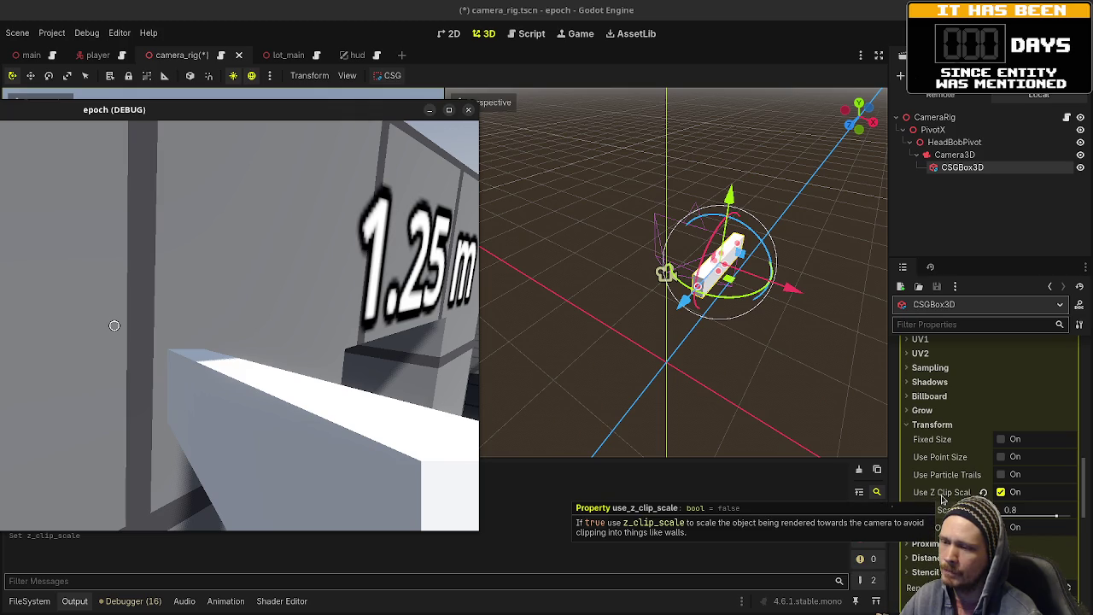
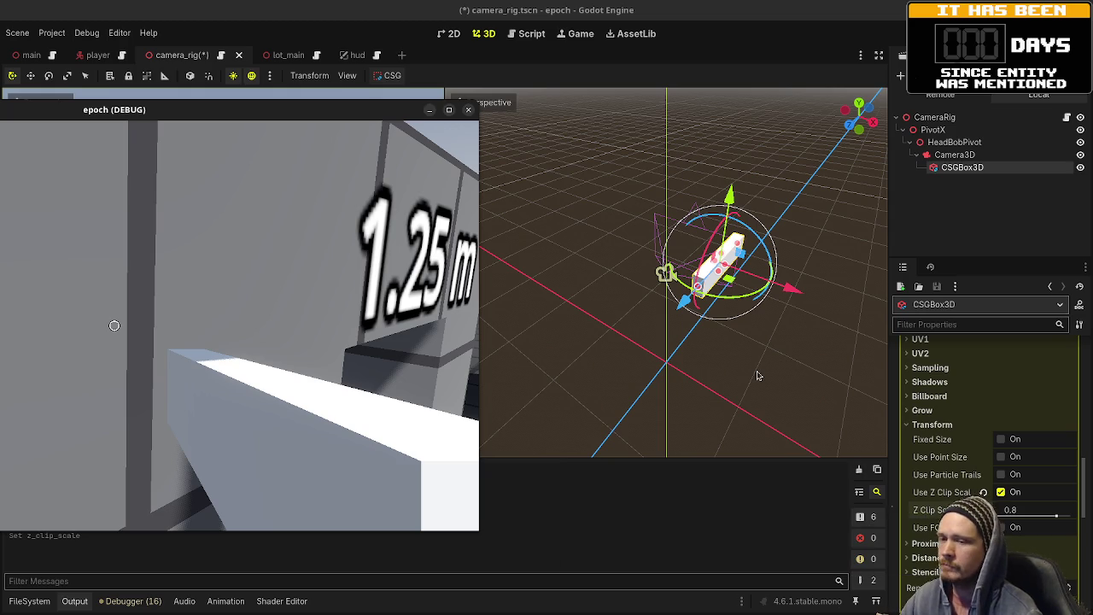
- Walk the player up to the blue wall to check the box doesn't clip, then stop the game
key("w")
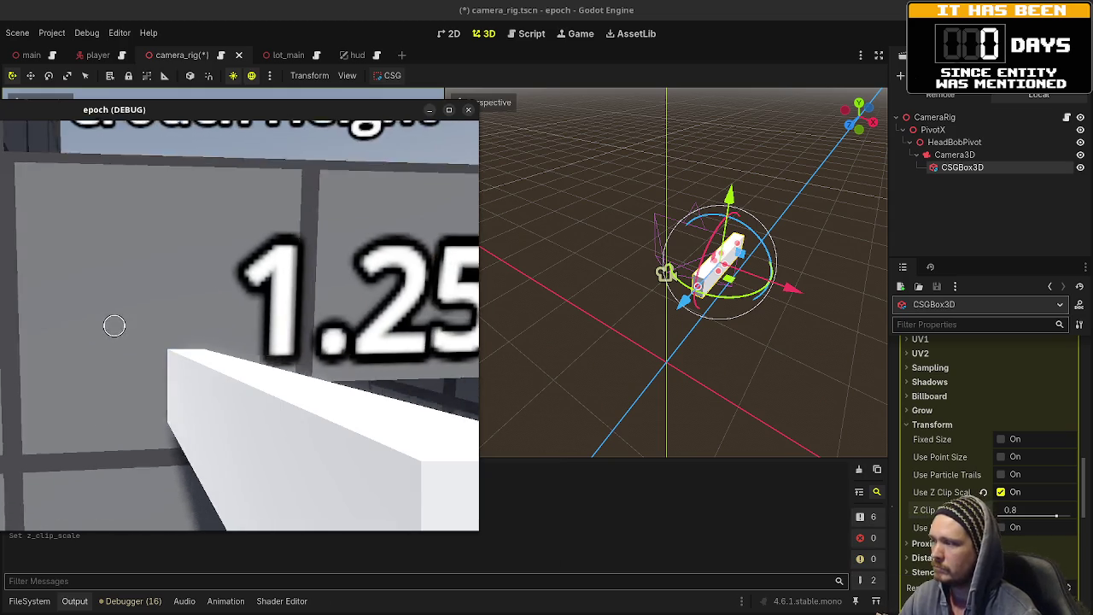
left_click_drag(276, 116, 678, 103)
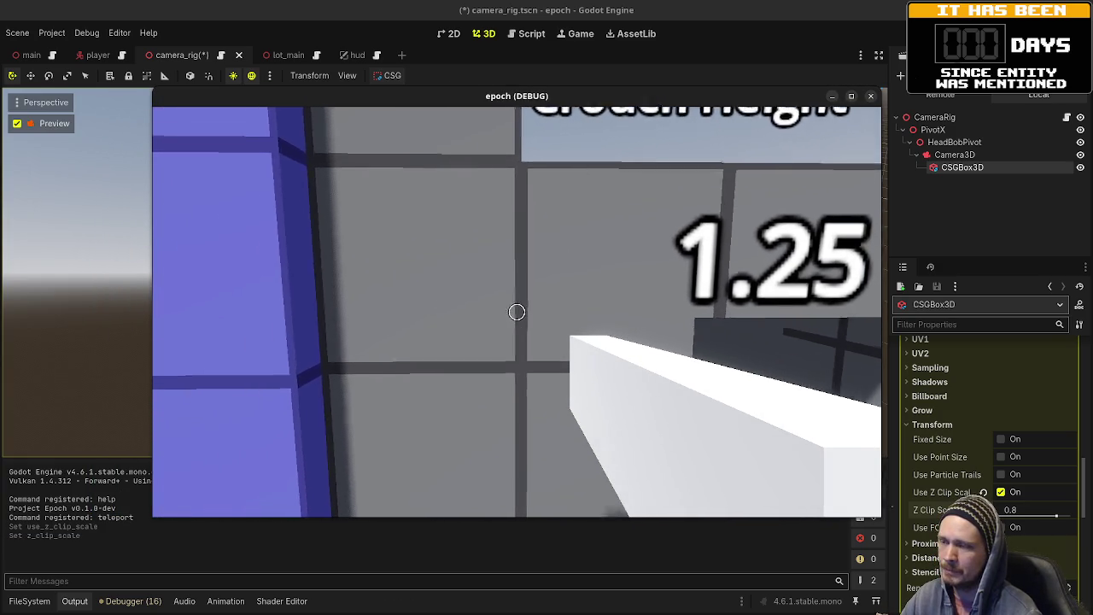
key("w")
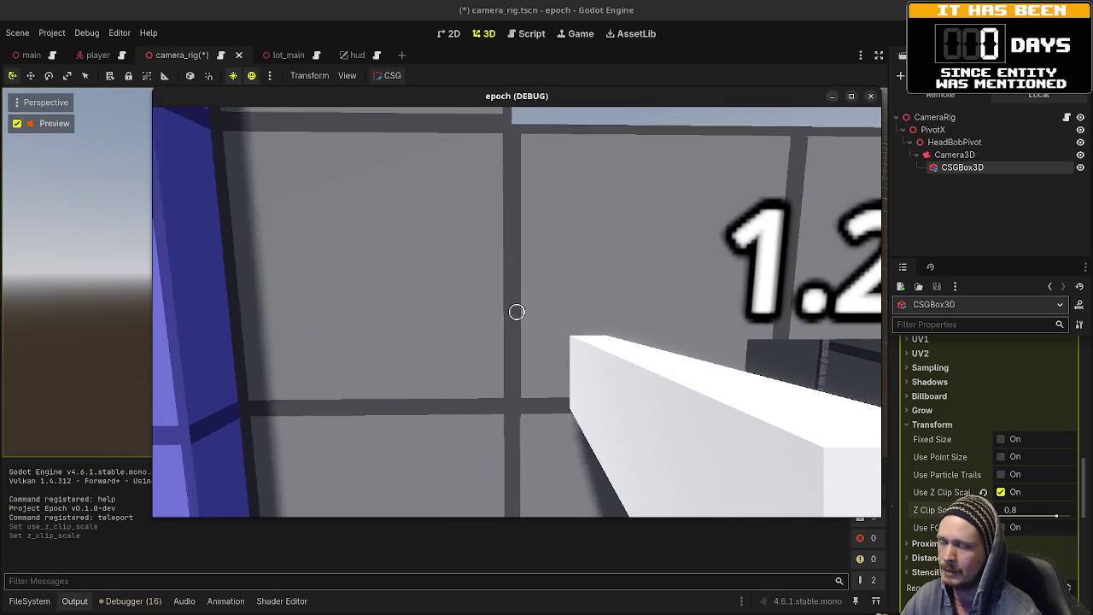
key("F8")
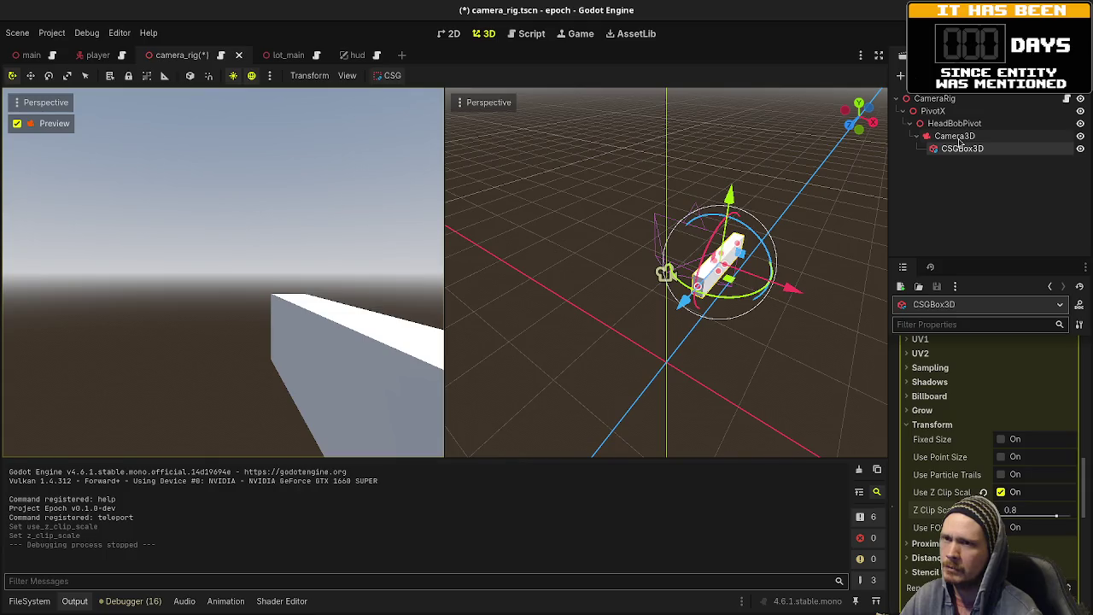
- Hide the CSGBox3D weapon box and select the rig's Camera3D
left_click(955, 136)
left_click(1079, 149)
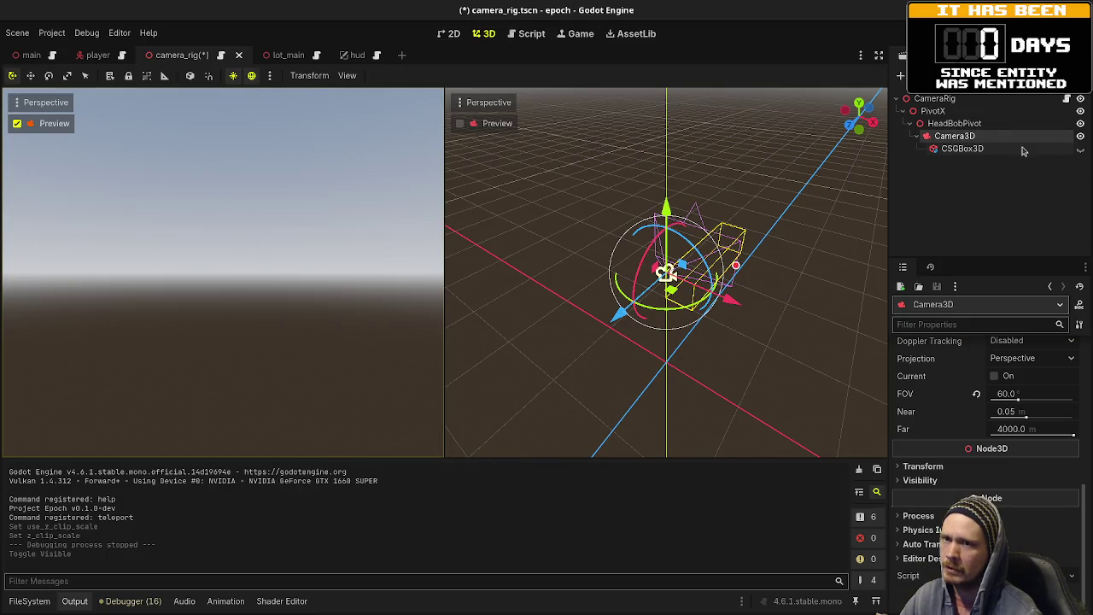
left_click(973, 138)
left_click(965, 174)
left_click(947, 137)
- Add a SubViewportContainer as a child of the Camera3D
key("ctrl+a")
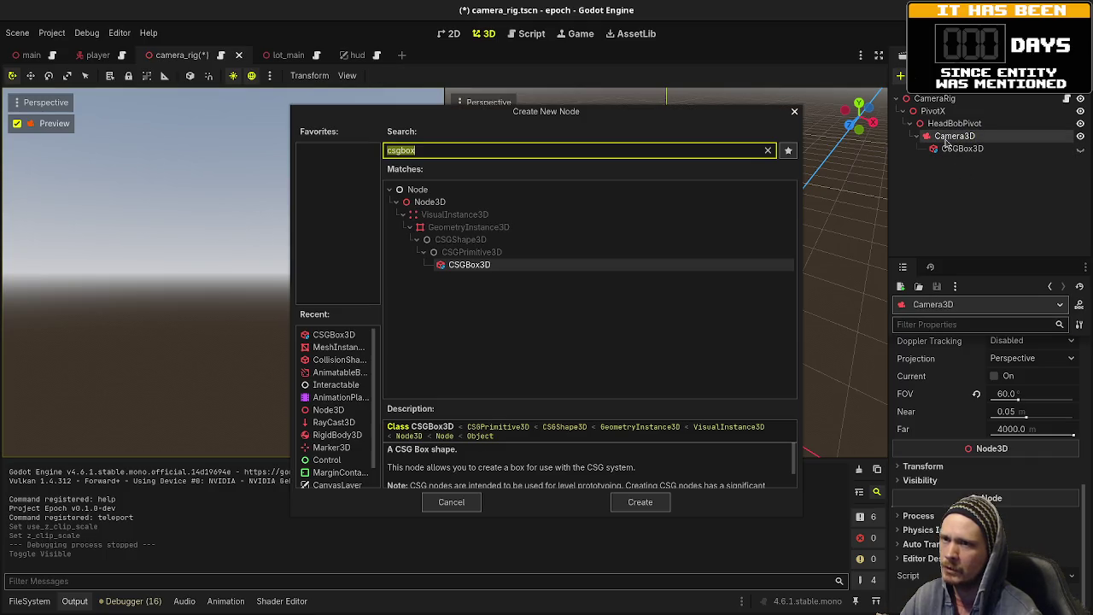
type("subvrt")
key("Down")
key("Down")
key("Down")
key("Return")
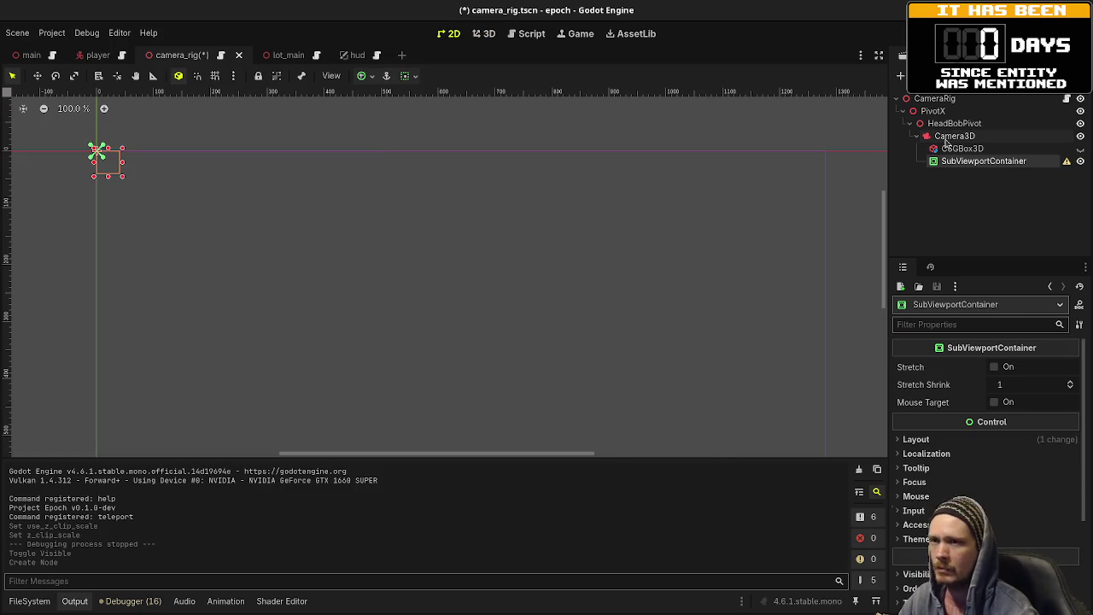
- Nest a SubViewport inside the container and a Camera3D inside the SubViewport
key("ctrl+a")
type("viewport")
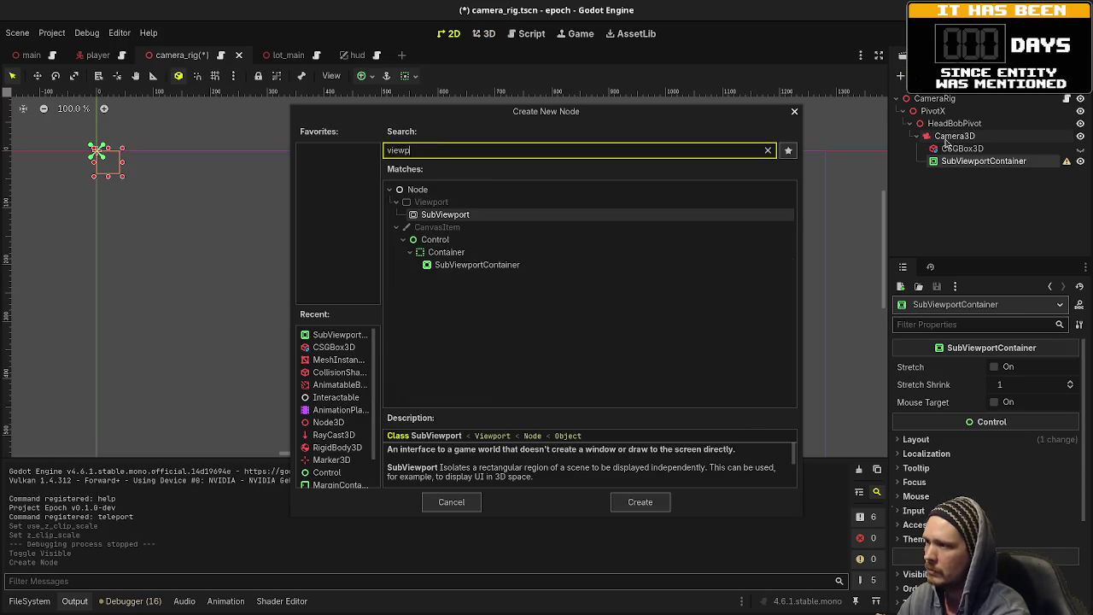
key("Return")
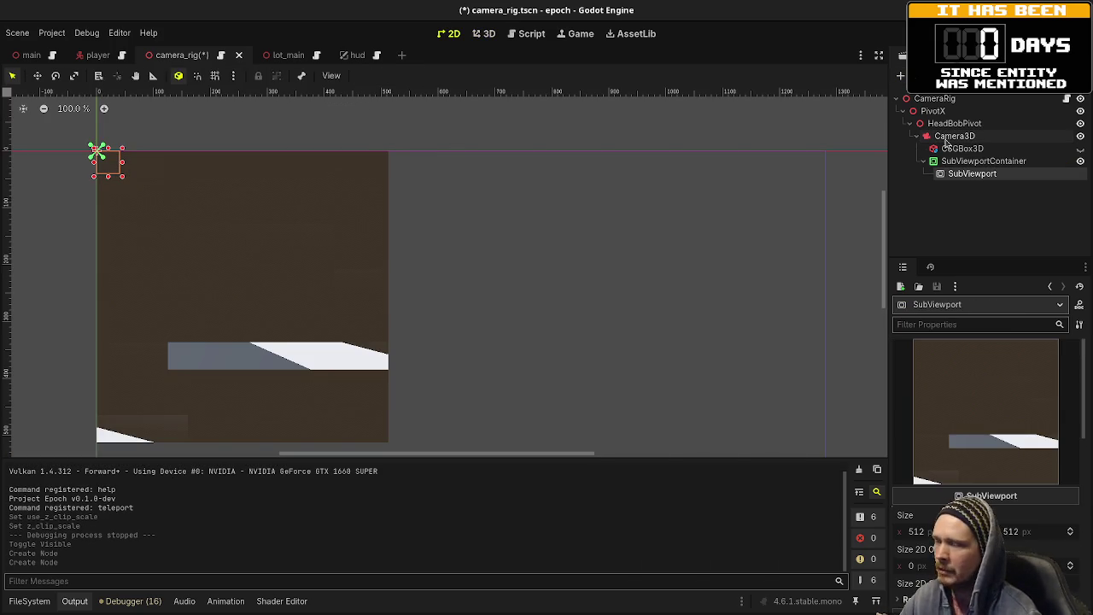
key("ctrl+a")
type("camera3")
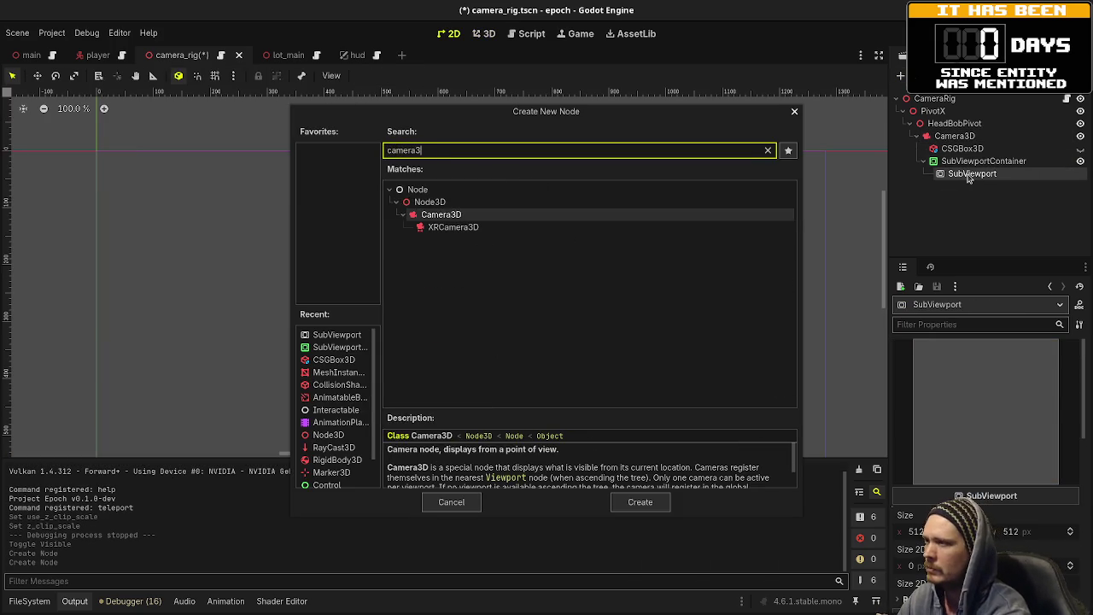
key("Return")
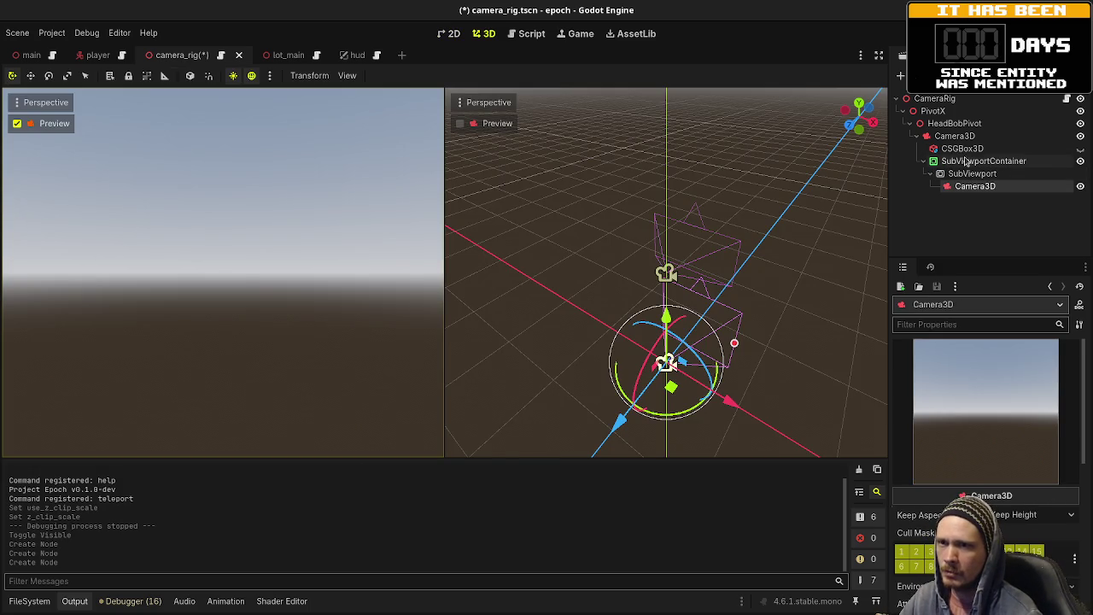
left_click(969, 148)
- Duplicate the weapon box, make the copy visible, and put it on render layer 20 only
key("ctrl+d")
left_click(1080, 160)
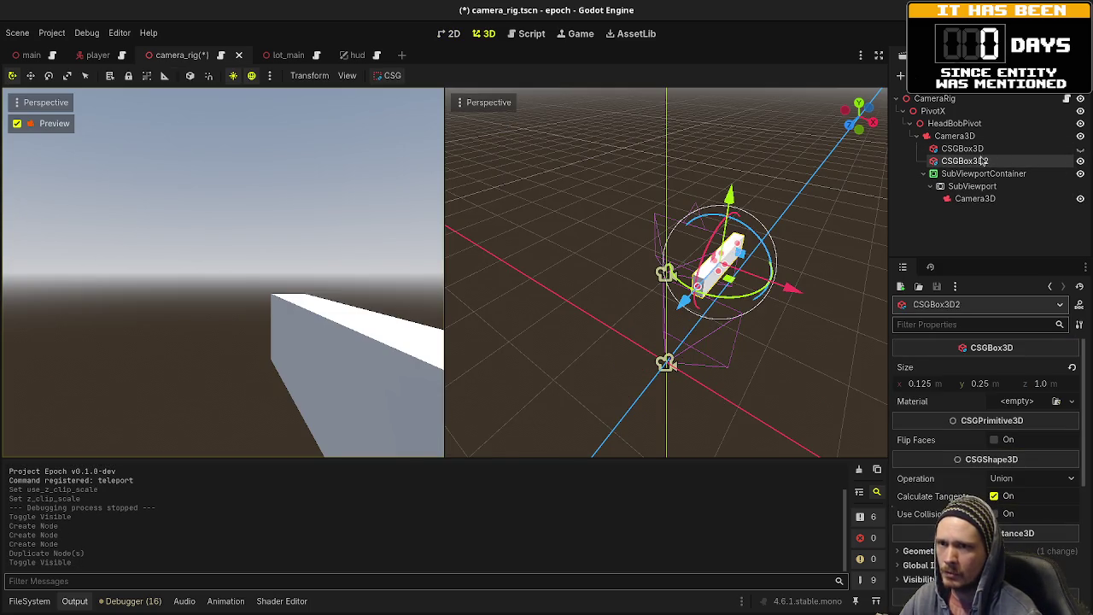
scroll(943, 481, "down", 2)
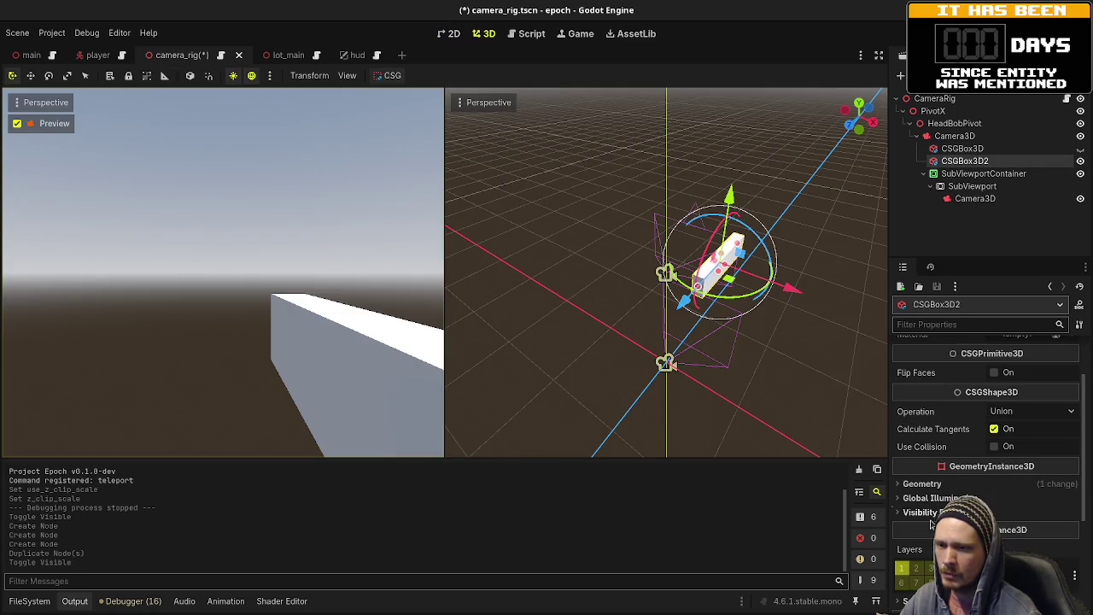
scroll(933, 522, "down", 2)
left_click(920, 501)
left_click(919, 501)
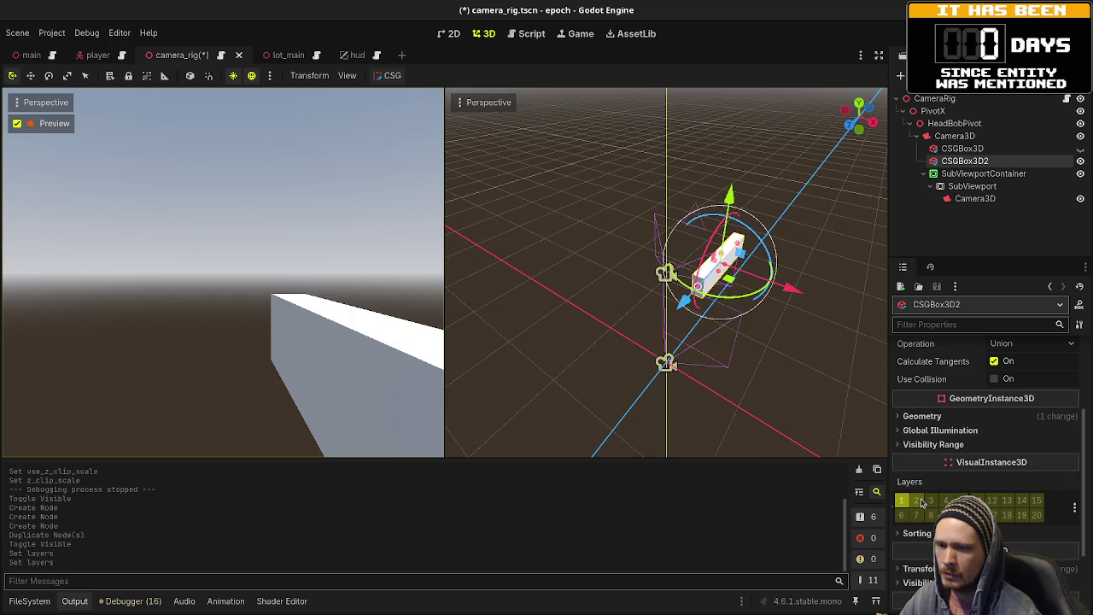
left_click(1036, 514)
left_click(900, 500)
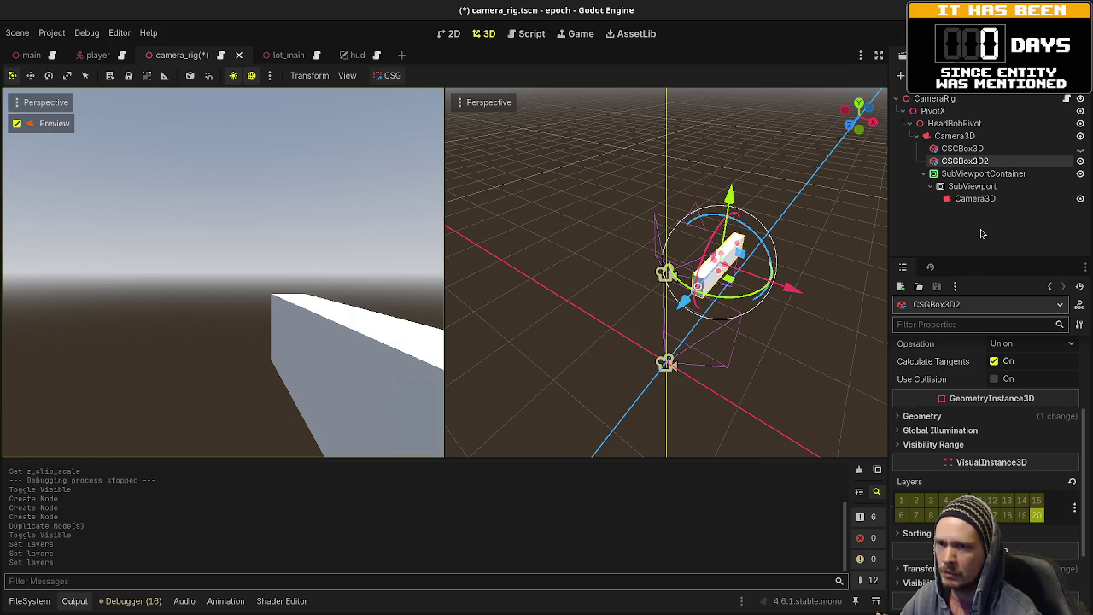
- Set the SubViewport Camera3D's field of view to 60
left_click(975, 198)
scroll(981, 456, "down", 8)
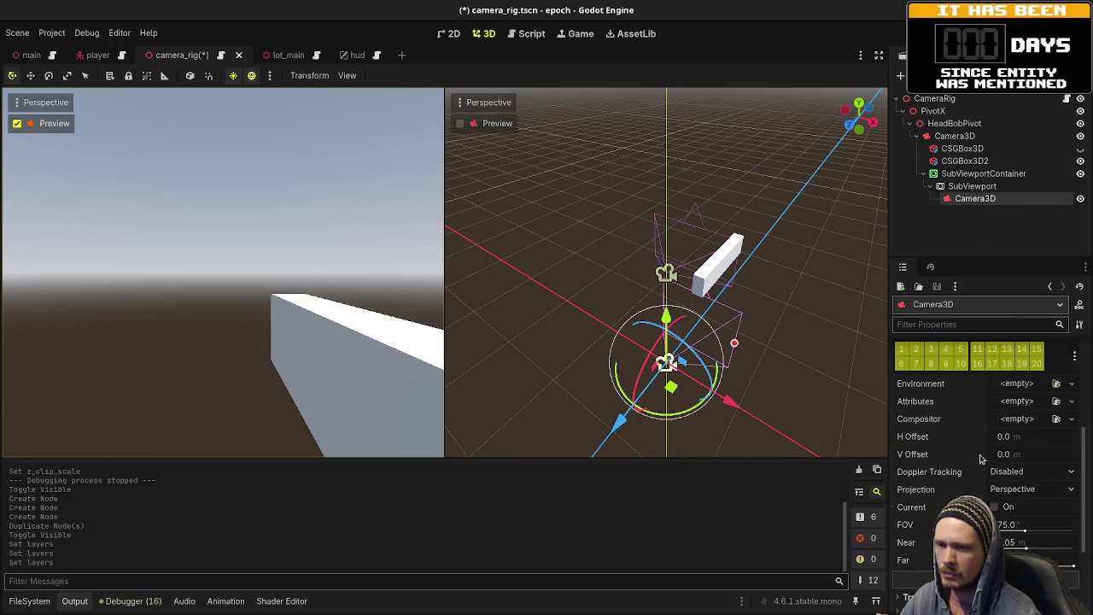
left_click(1004, 423)
type("60")
key("Return")
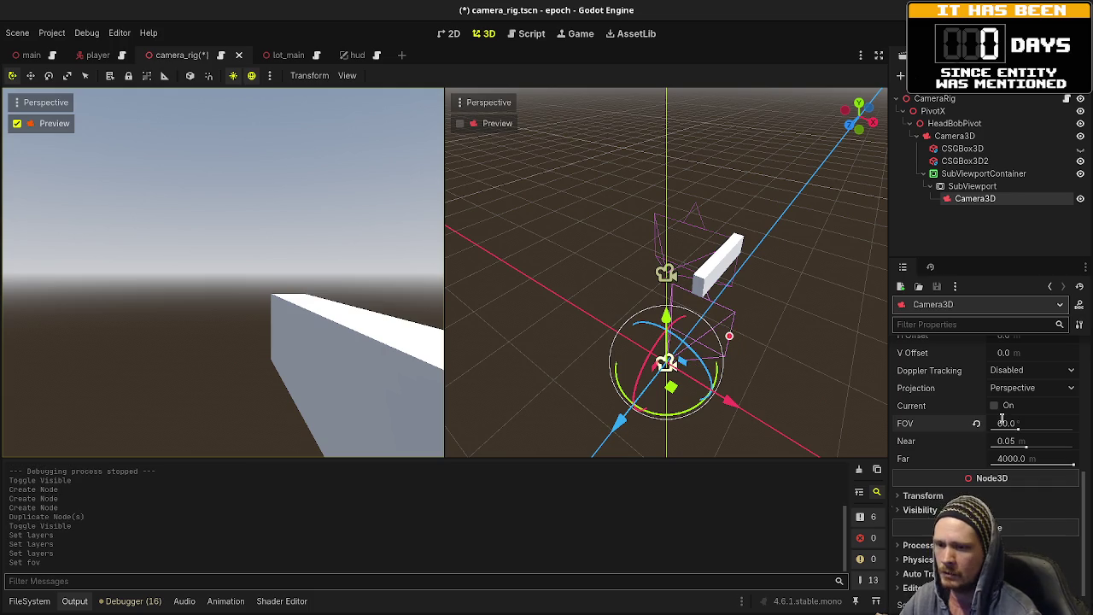
- Limit that inner camera's cull mask to layer 20 only
scroll(935, 469, "up", 5)
mouse_move(901, 464)
left_mouse_down()
mouse_move(902, 451)
mouse_move(904, 461)
mouse_move(927, 450)
mouse_move(954, 461)
mouse_move(956, 451)
mouse_move(966, 470)
mouse_move(1007, 451)
mouse_move(977, 450)
mouse_move(1037, 459)
mouse_move(915, 466)
left_mouse_up()
left_click(1006, 465)
left_click_drag(915, 465, 1024, 469)
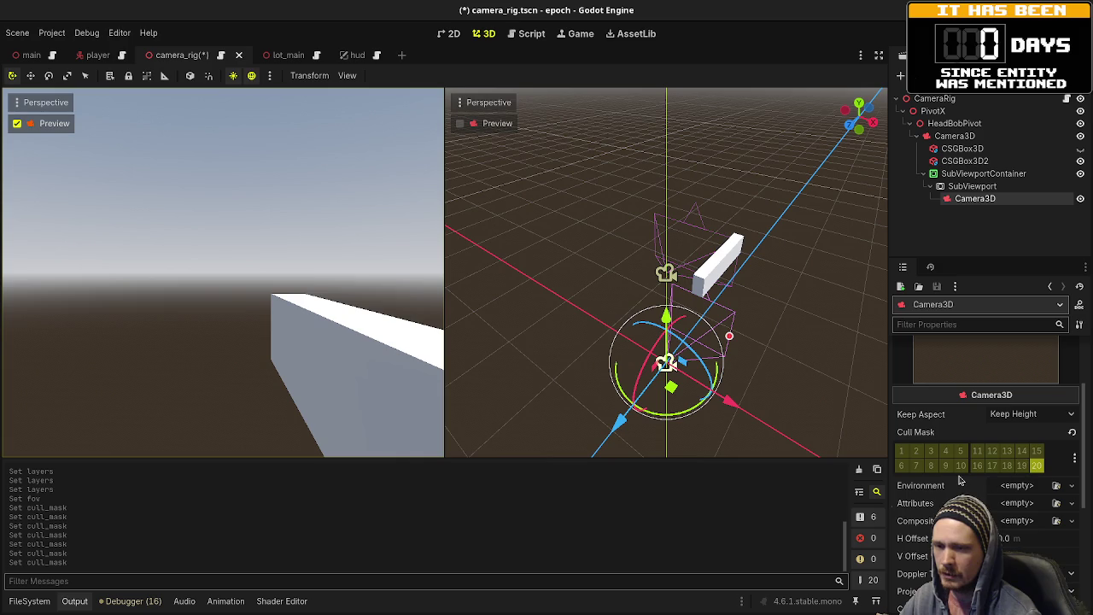
- Save the scene and set the SubViewport size to 1280×720
key("ctrl+s")
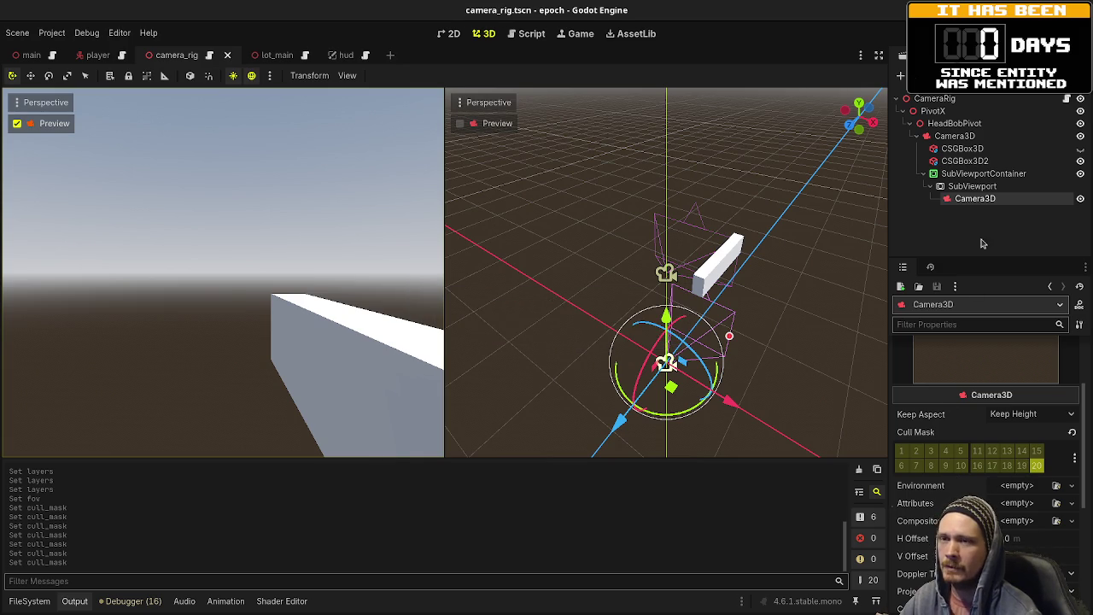
left_click(980, 188)
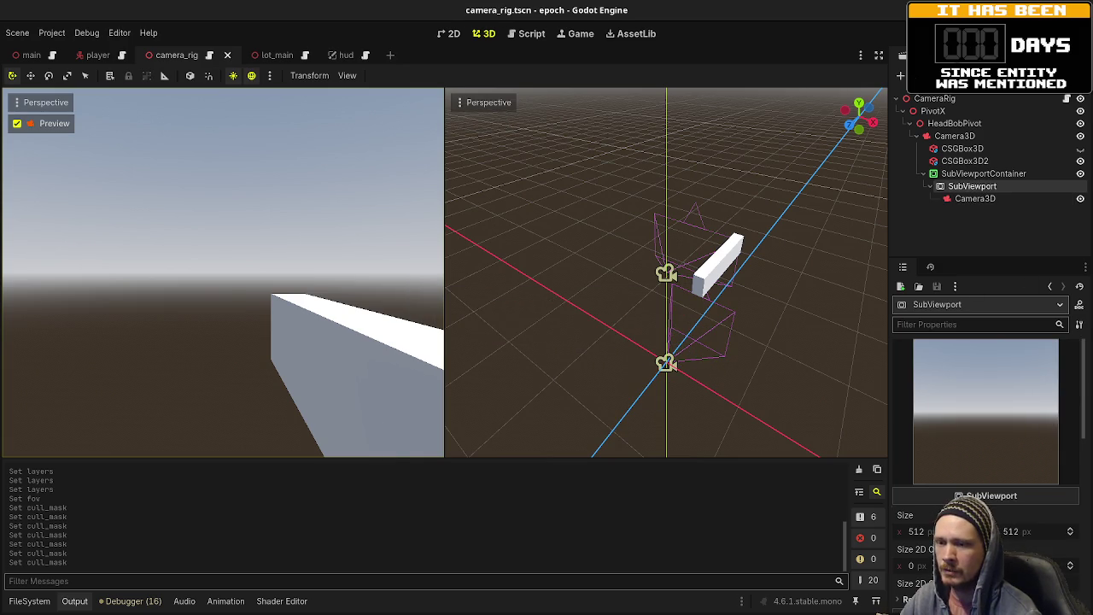
type("12")
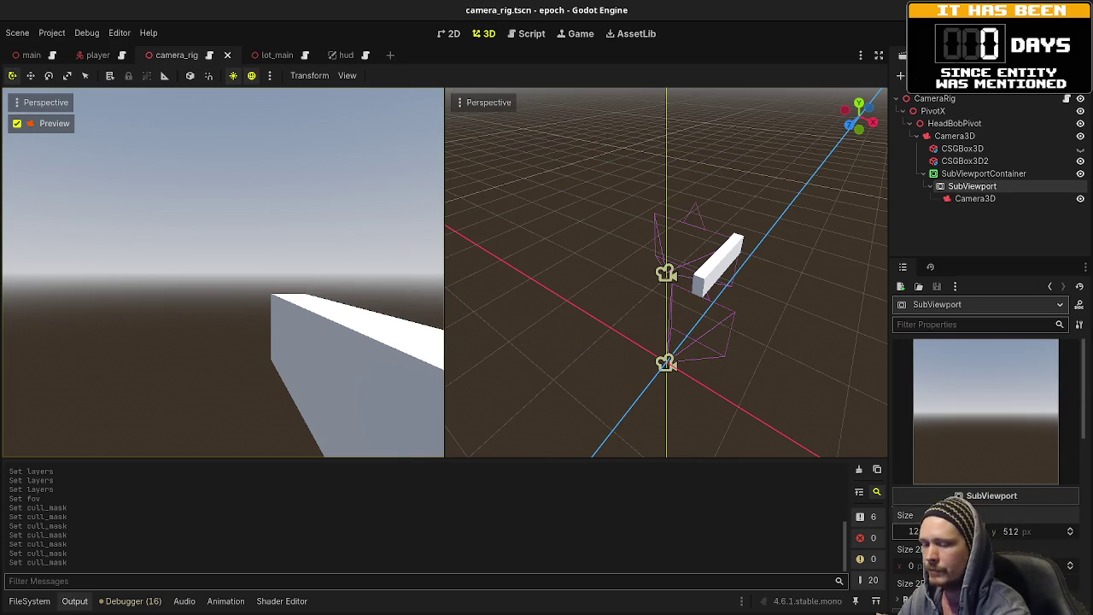
type("80")
key("Tab")
type("720")
key("Return")
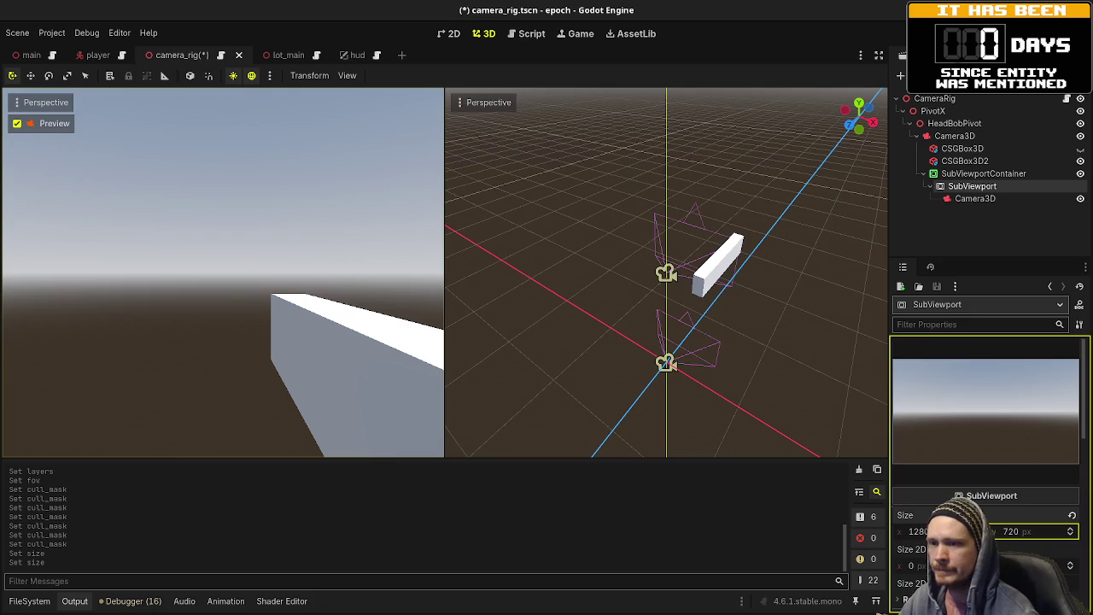
- Apply the Full Rect anchor preset to the SubViewportContainer
left_click(983, 173)
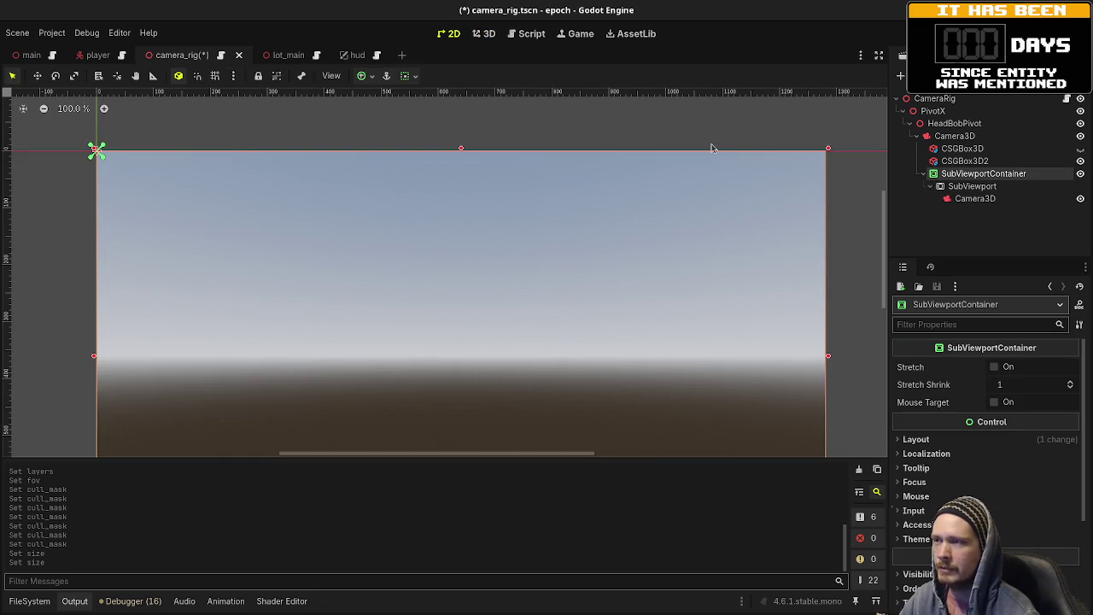
scroll(544, 236, "down", 5)
scroll(610, 288, "right", 2)
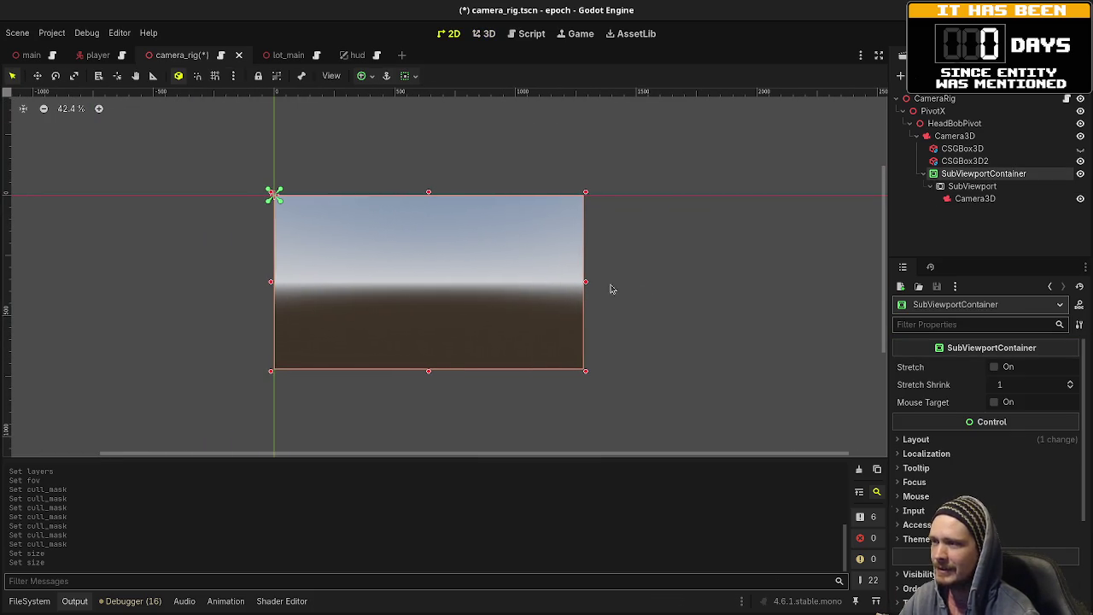
left_click(373, 78)
left_click(430, 180)
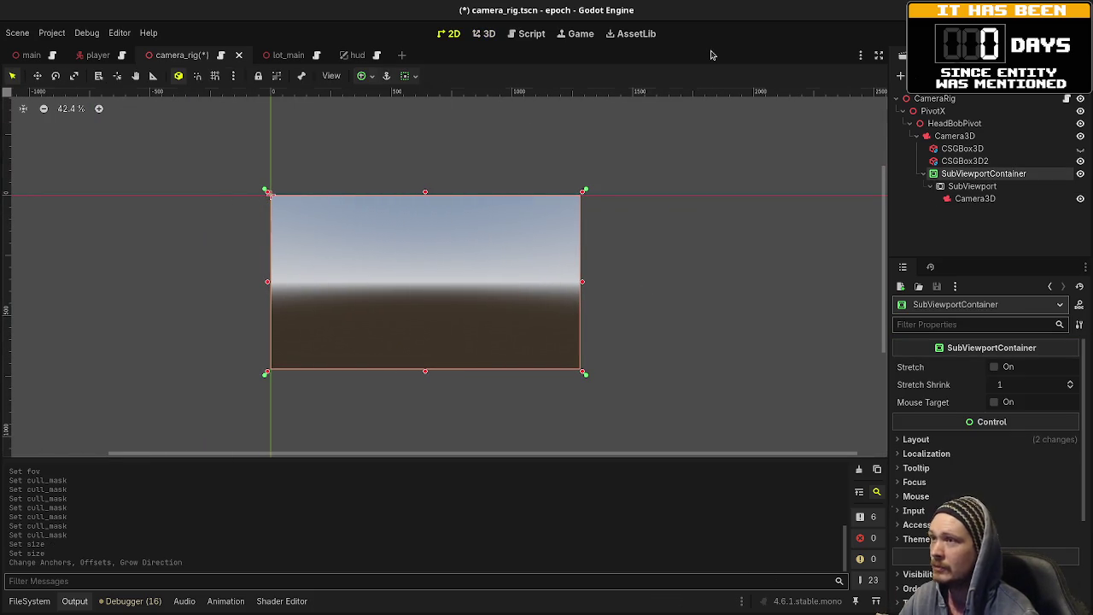
left_click(974, 198)
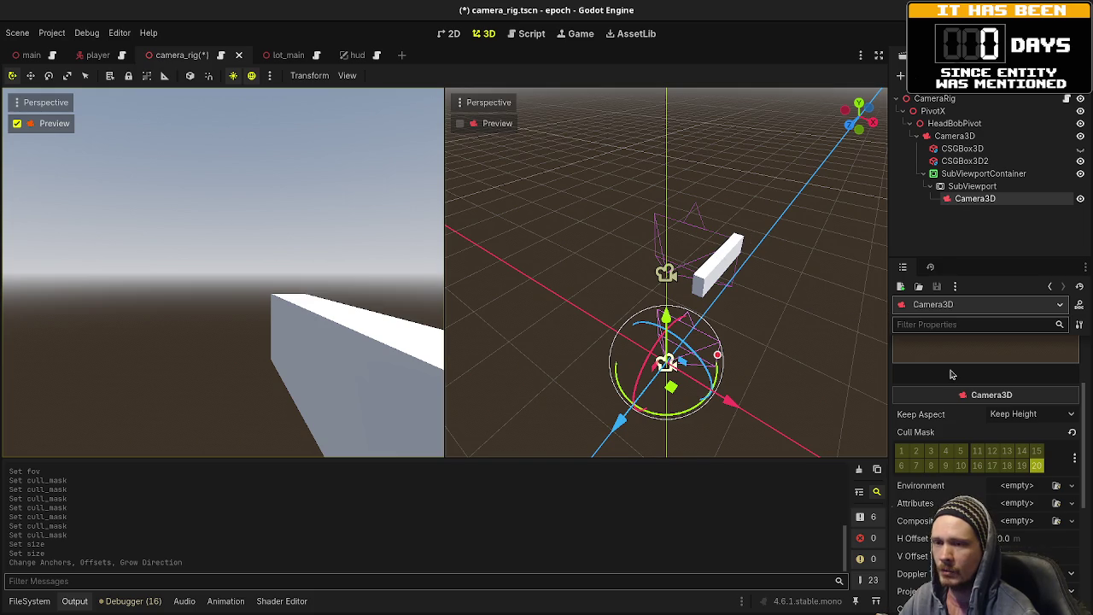
scroll(951, 373, "up", 3)
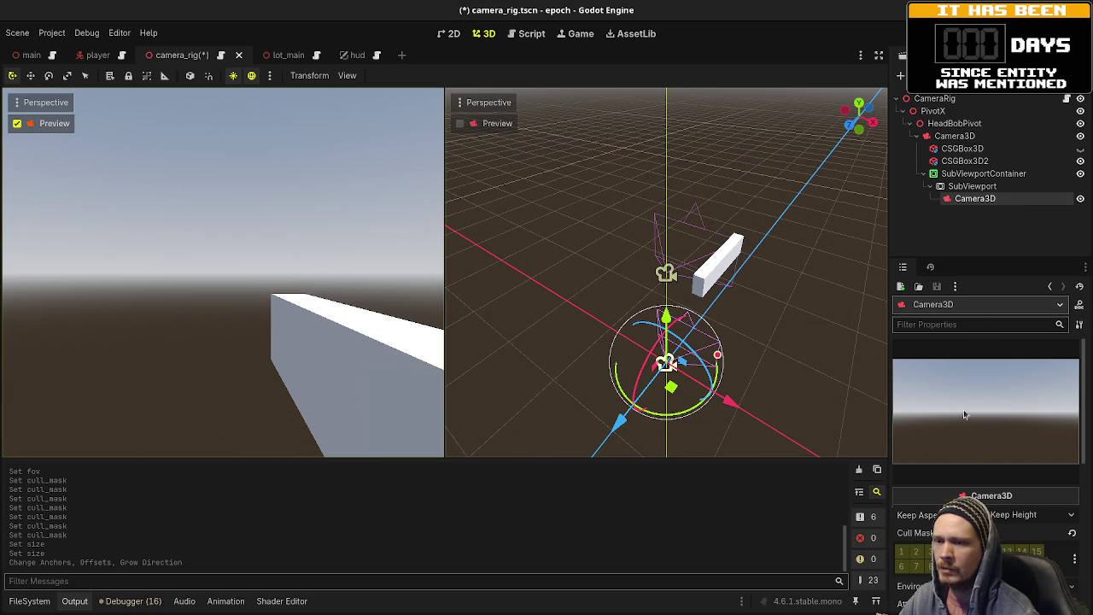
- Rename the Camera3D under SubViewport to 'WeaponCamera' and save camera_rig
scroll(965, 409, "down", 5)
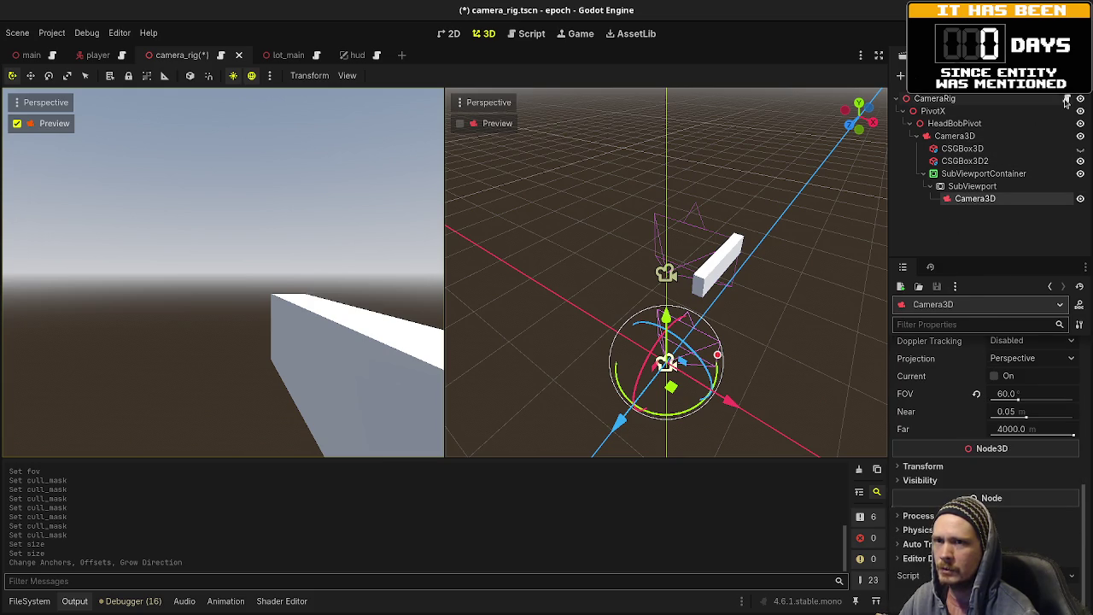
double_click(995, 205)
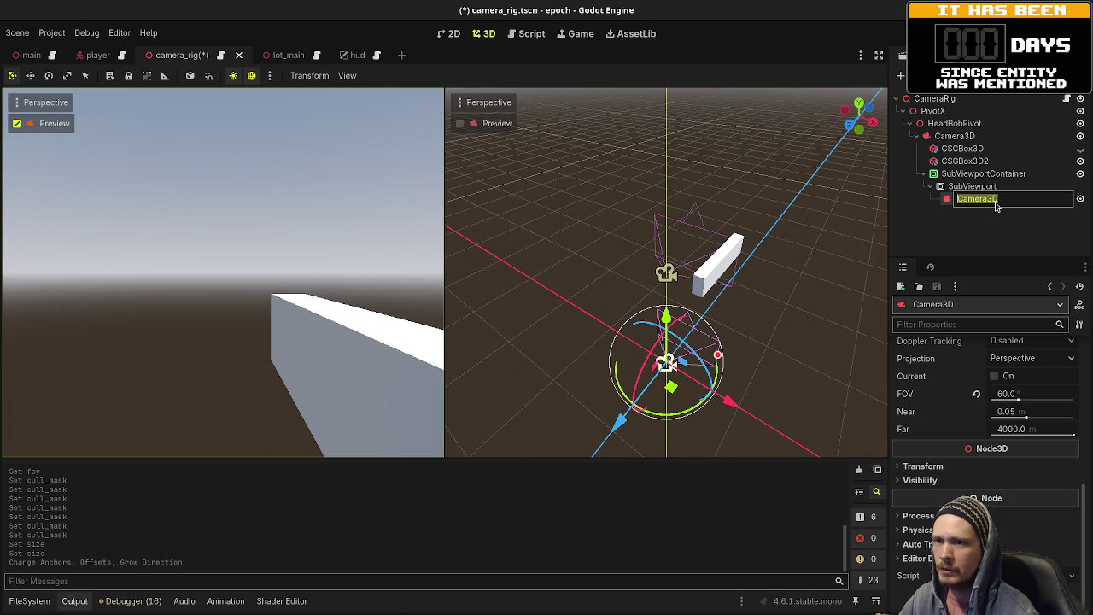
type("WeaponCamear")
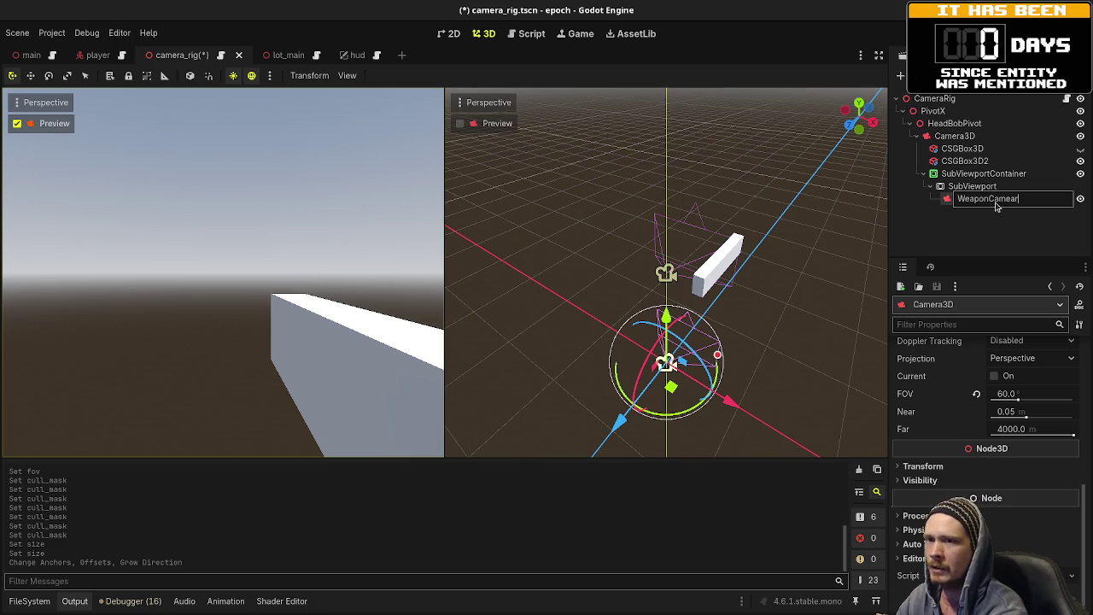
key("BackSpace")
key("BackSpace")
type("ra")
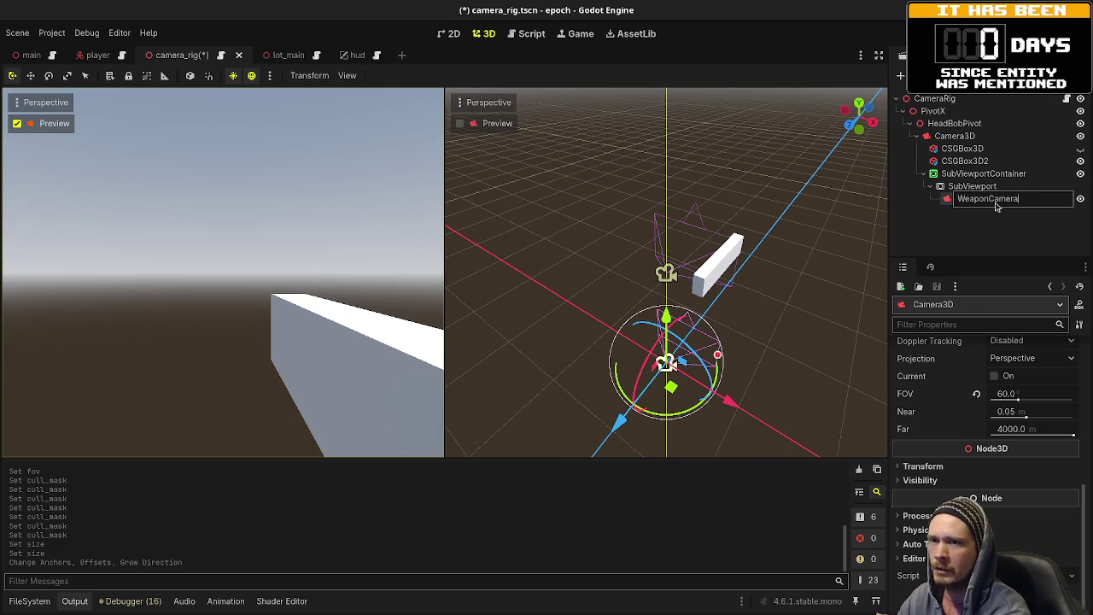
key("Return")
key("ctrl+s")
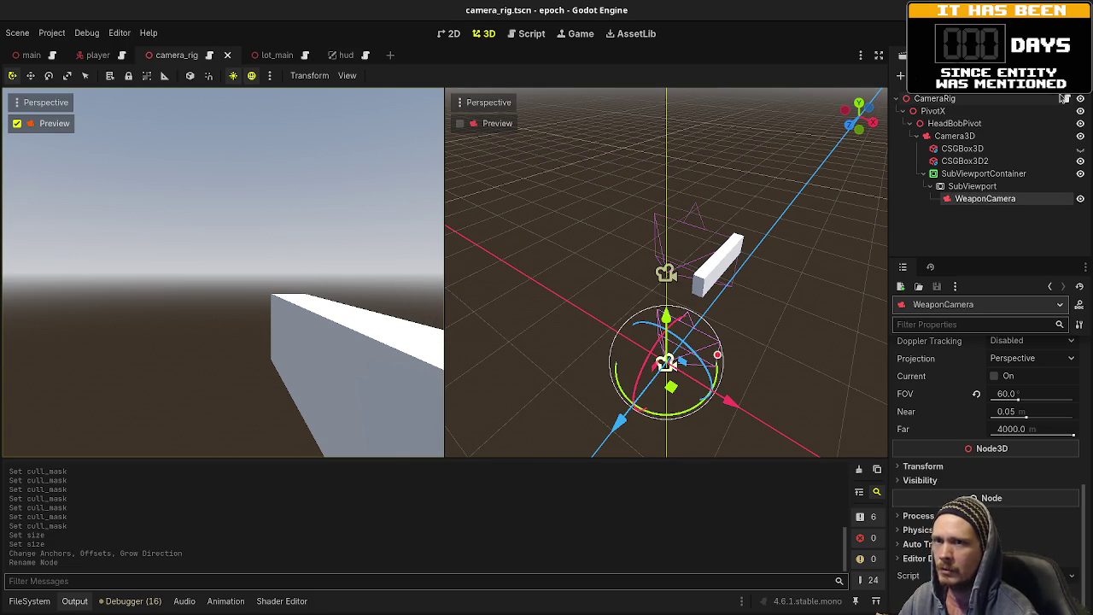
left_click(1065, 98)
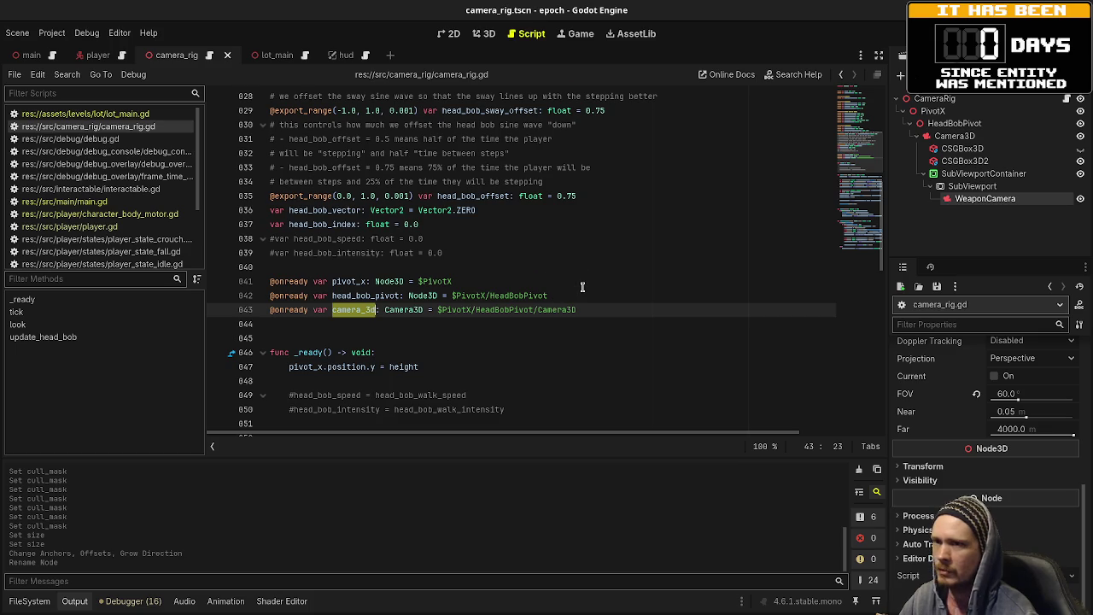
scroll(582, 287, "down", 3)
left_click_drag(952, 205, 463, 213)
key("ctrl+s")
double_click(346, 211)
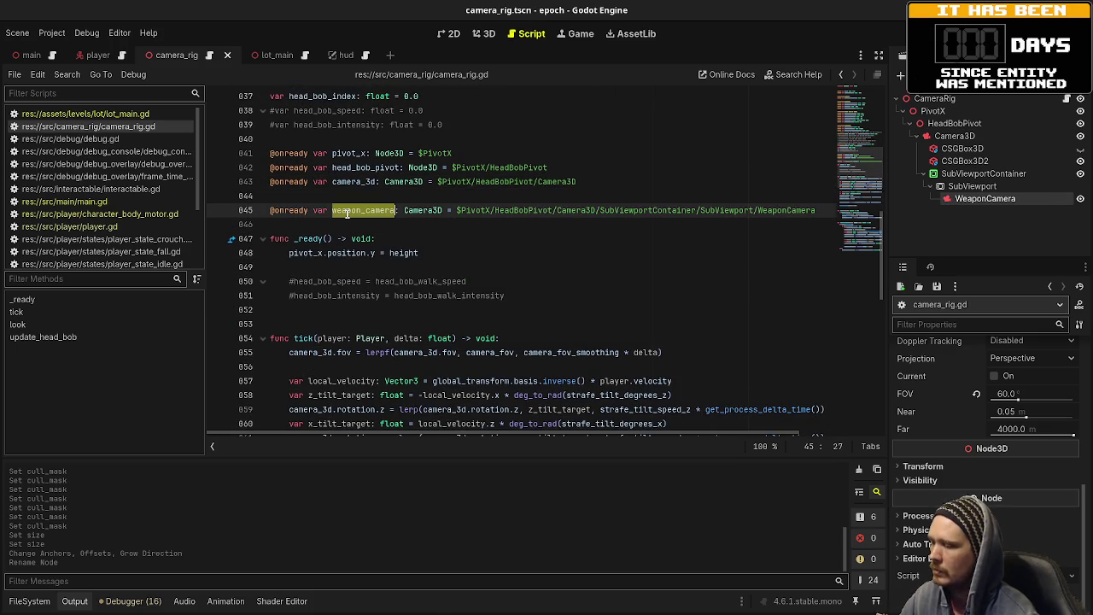
scroll(358, 316, "down", 10)
scroll(363, 309, "up", 9)
- Add a _process function setting weapon_camera.transform = camera_3d.transform, then test-run the project
left_click(349, 281)
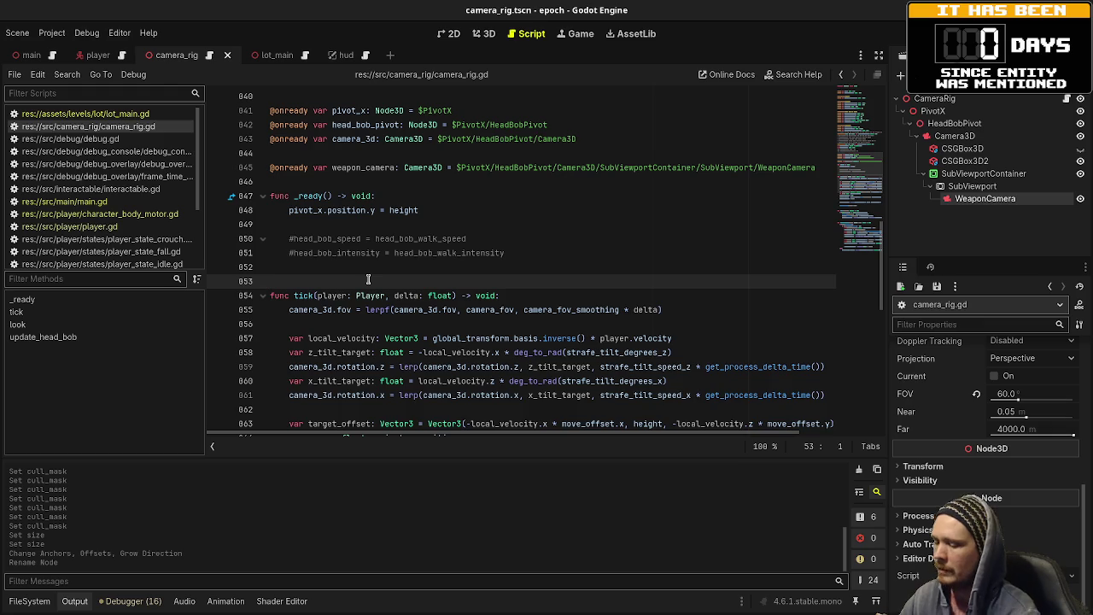
key("Return")
type("func _process(delta: float) -> void:")
key("Return")
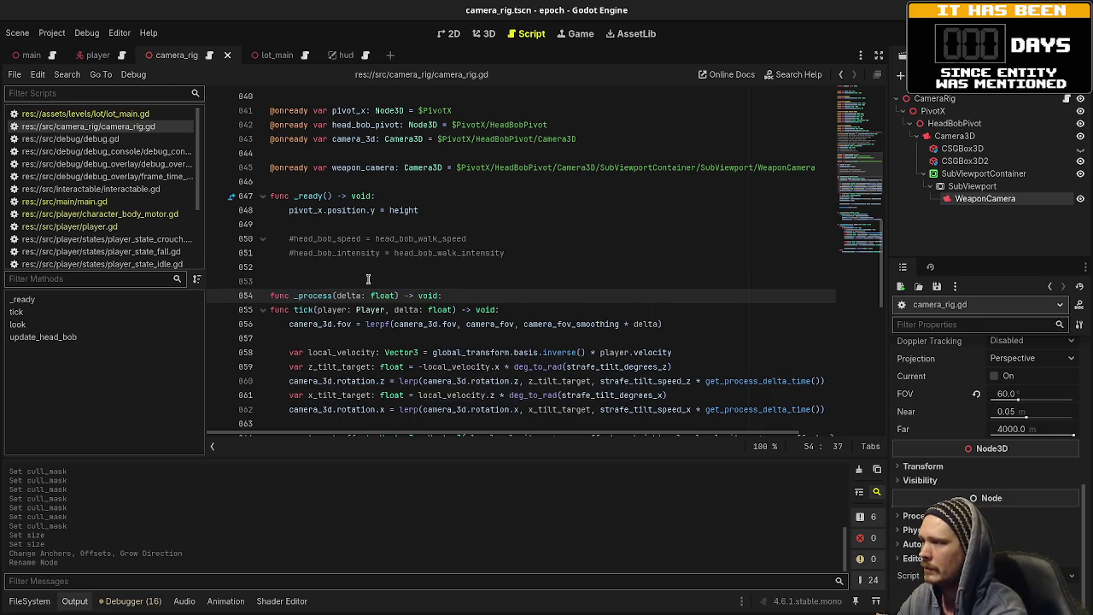
key("Return")
type("weapon_camera")
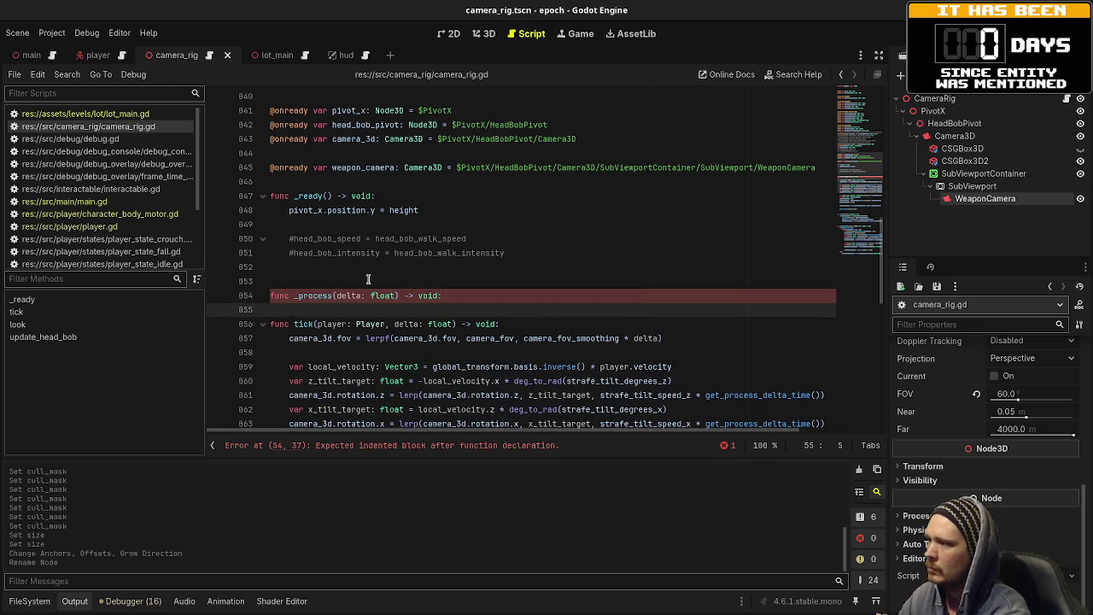
type(".global_")
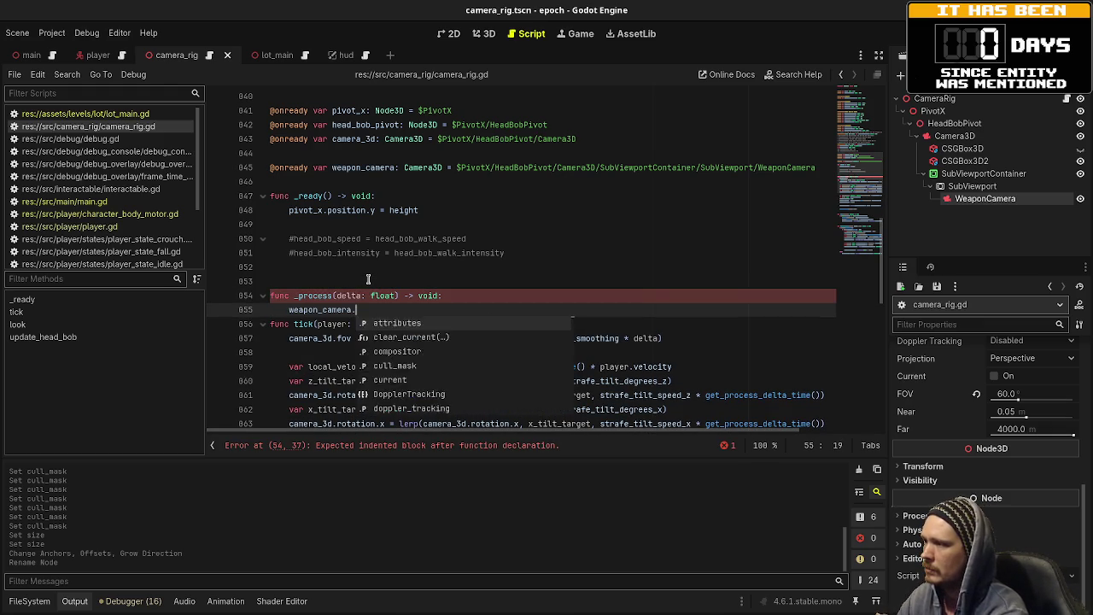
key("BackSpace")
key("BackSpace")
key("BackSpace")
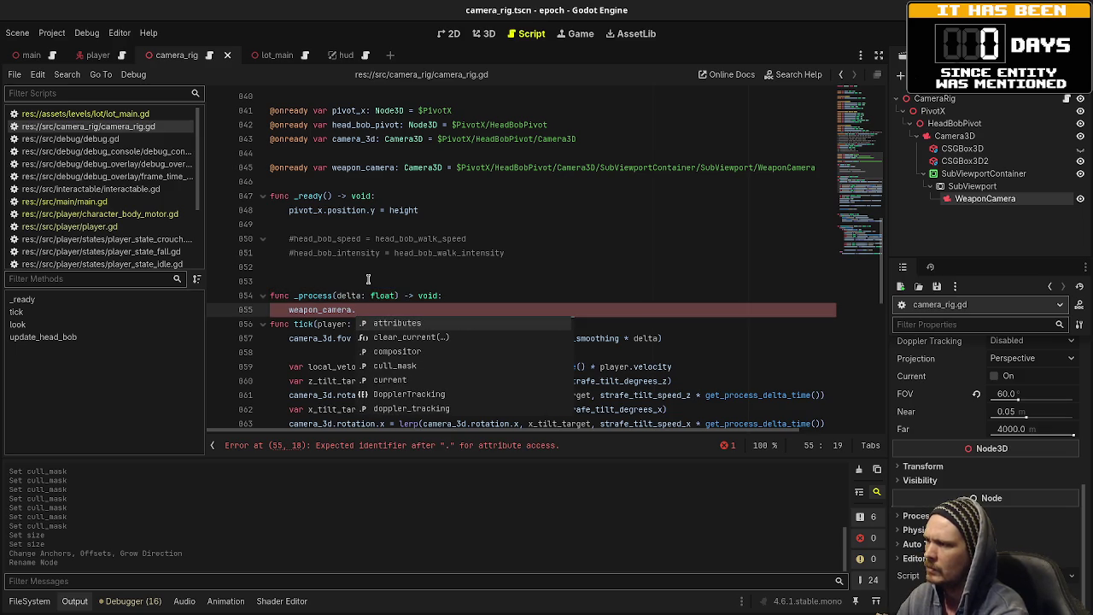
type("transform")
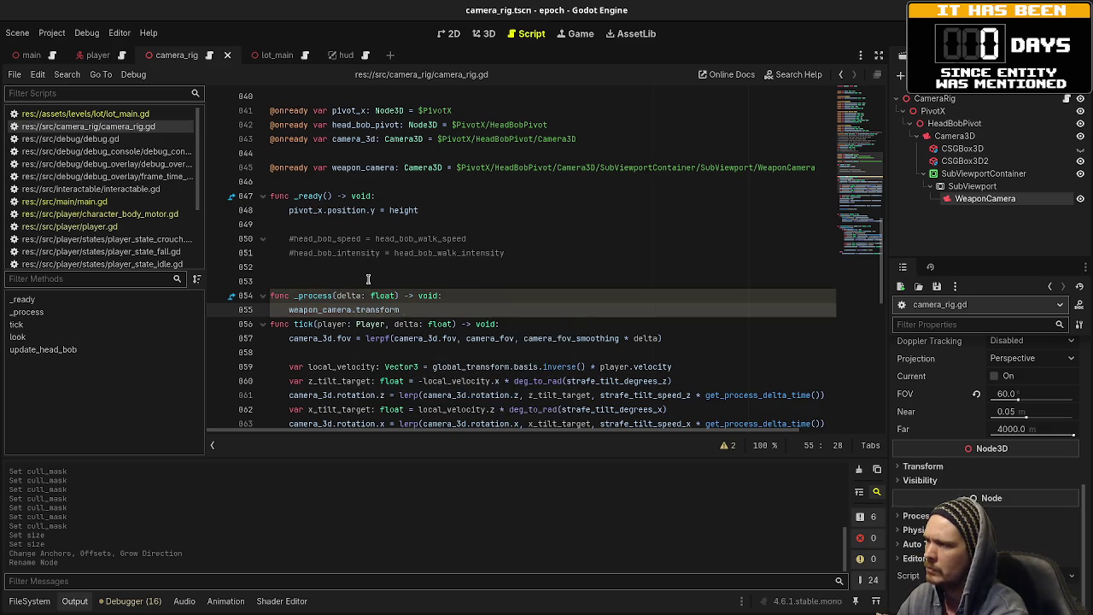
type(" = cam")
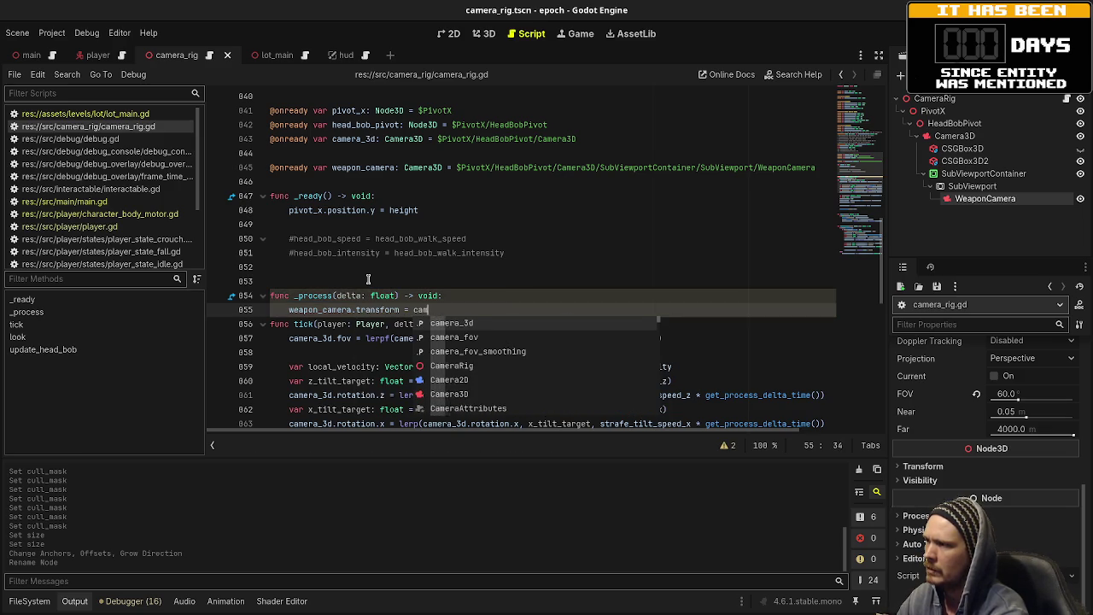
type("era")
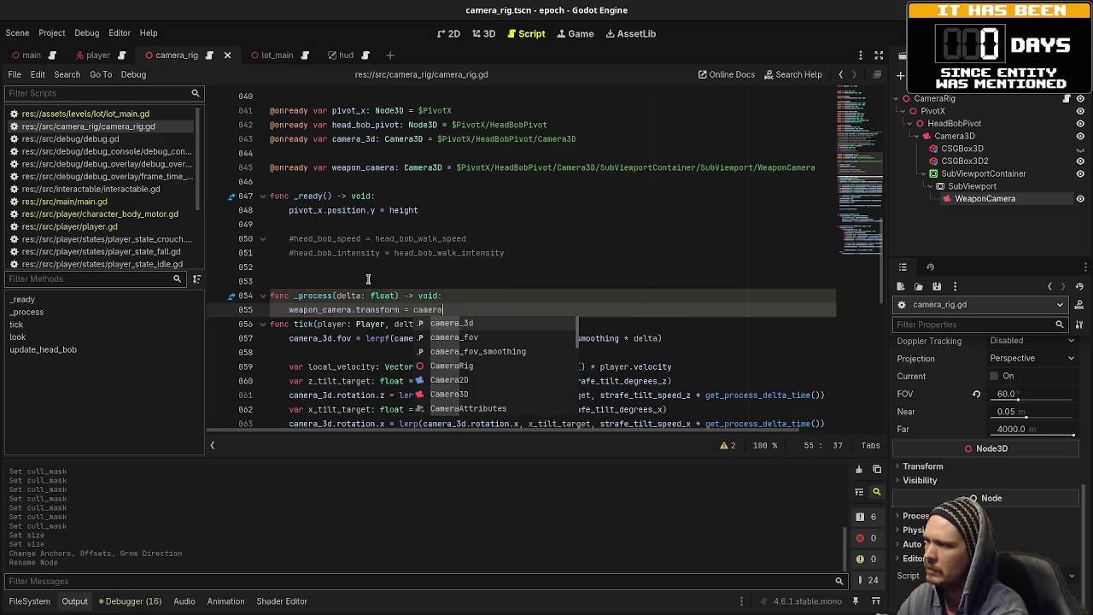
type("_3d.transf")
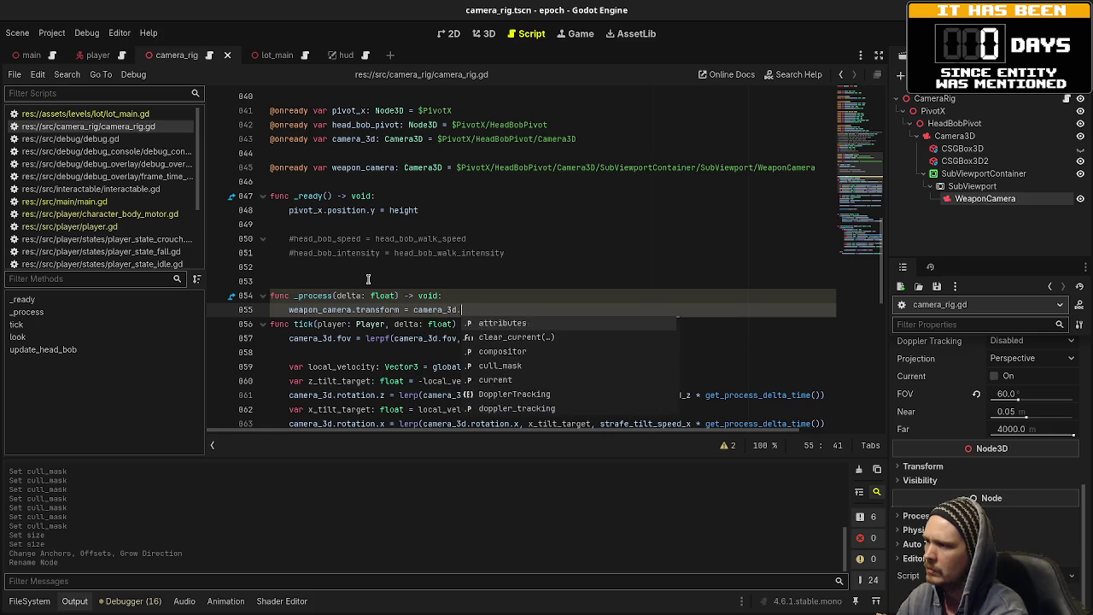
key("Return")
key("Return")
key("Return")
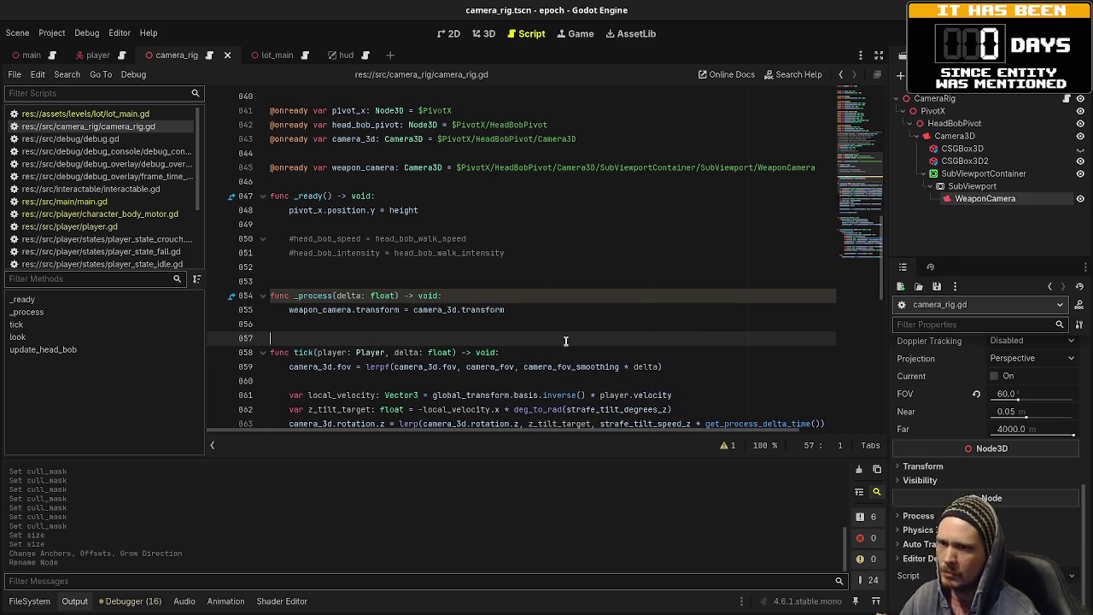
key("F5")
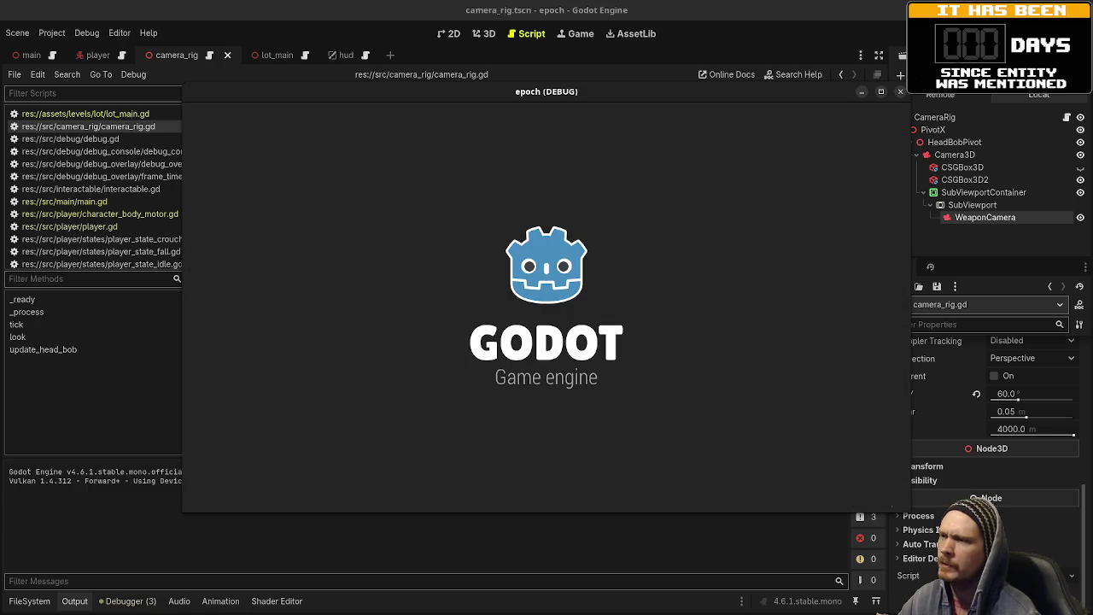
- Stop the game, untick cull mask layer 20 on the main Camera3D, save, and rerun the test
key("F8")
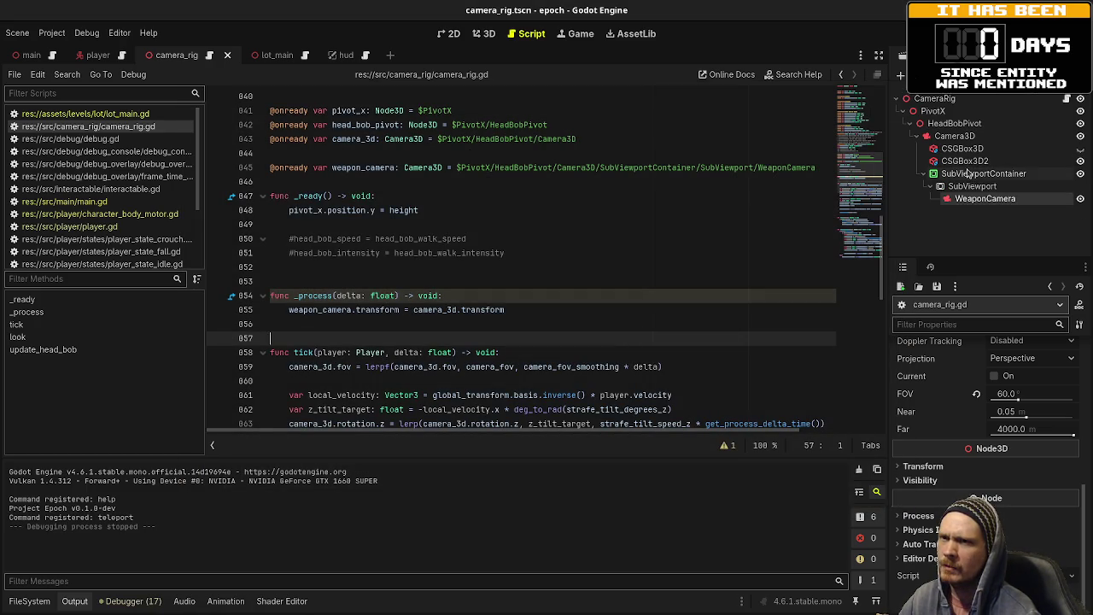
left_click(980, 161)
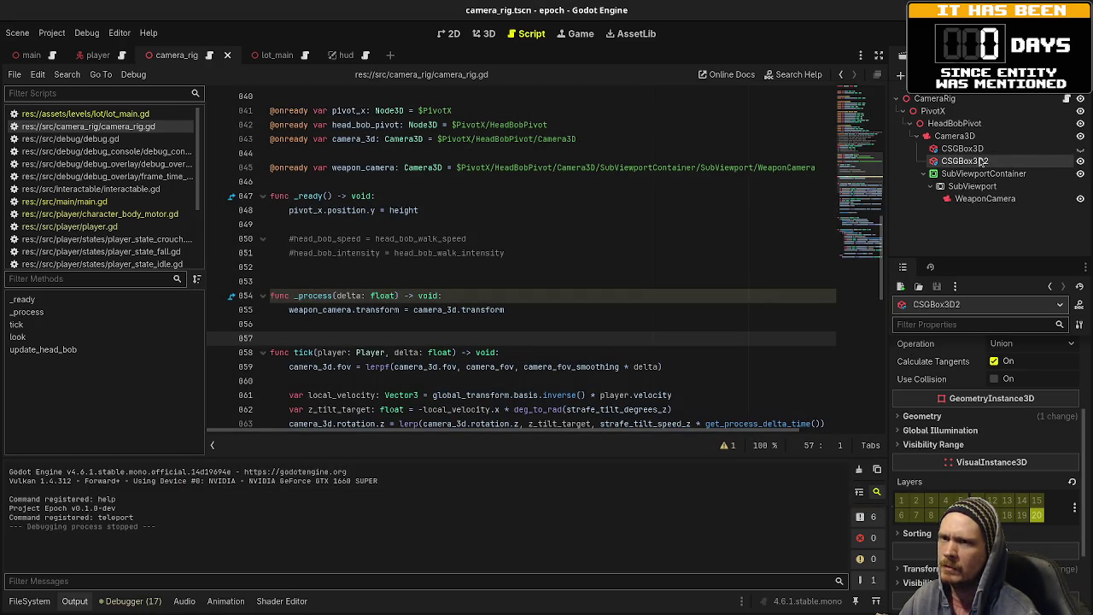
left_click(956, 136)
scroll(1025, 448, "down", 3)
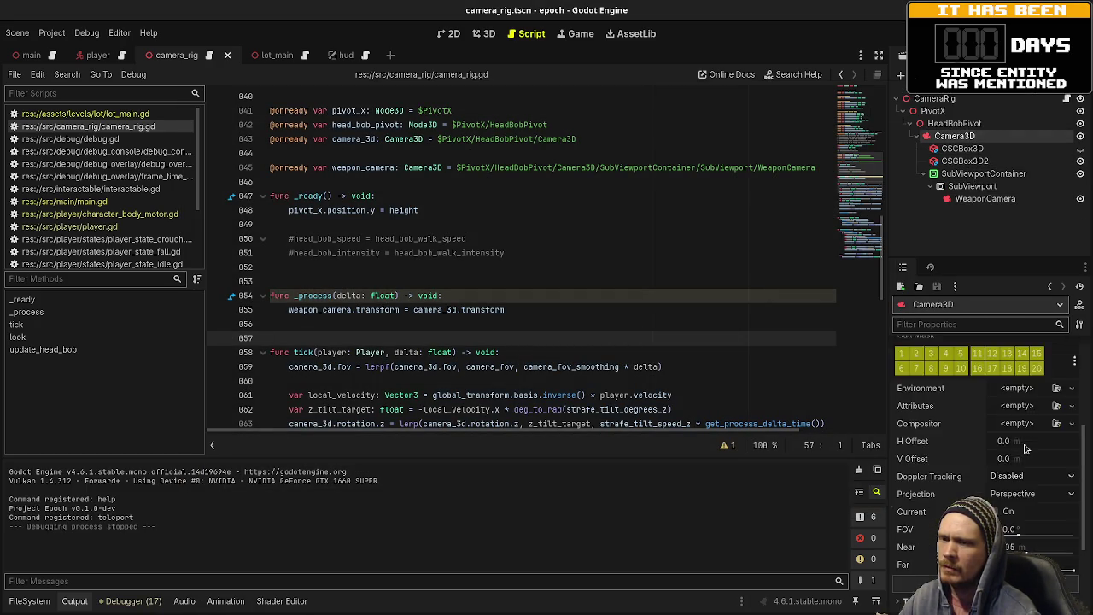
scroll(1024, 448, "up", 3)
left_click(1037, 469)
key("ctrl+s")
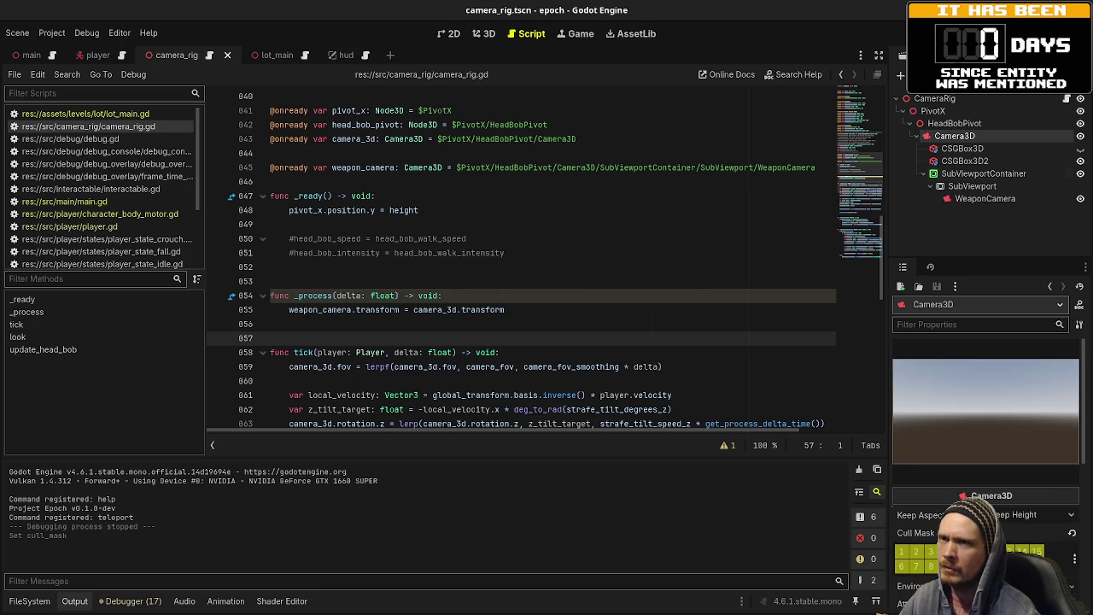
key("F5")
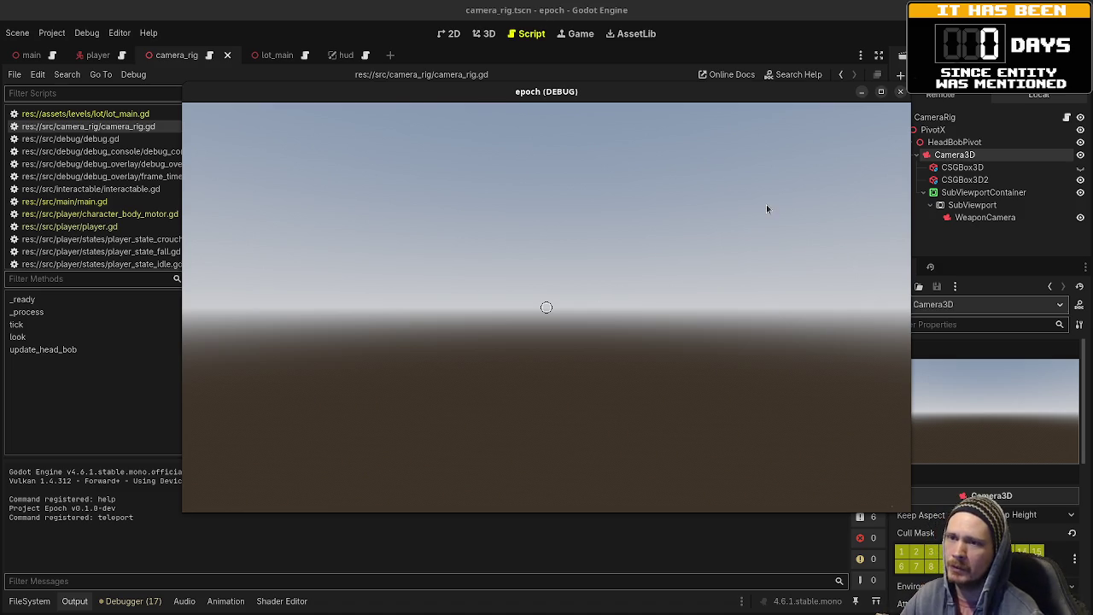
key("F8")
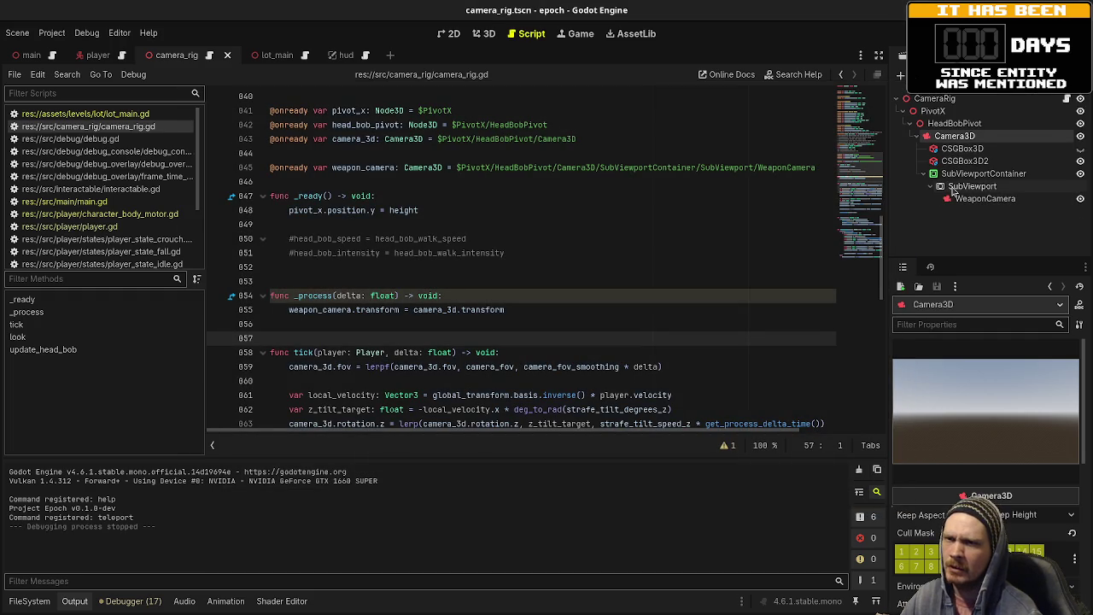
- Turn on Transparent BG for the SubViewport
left_click(968, 187)
left_click(958, 175)
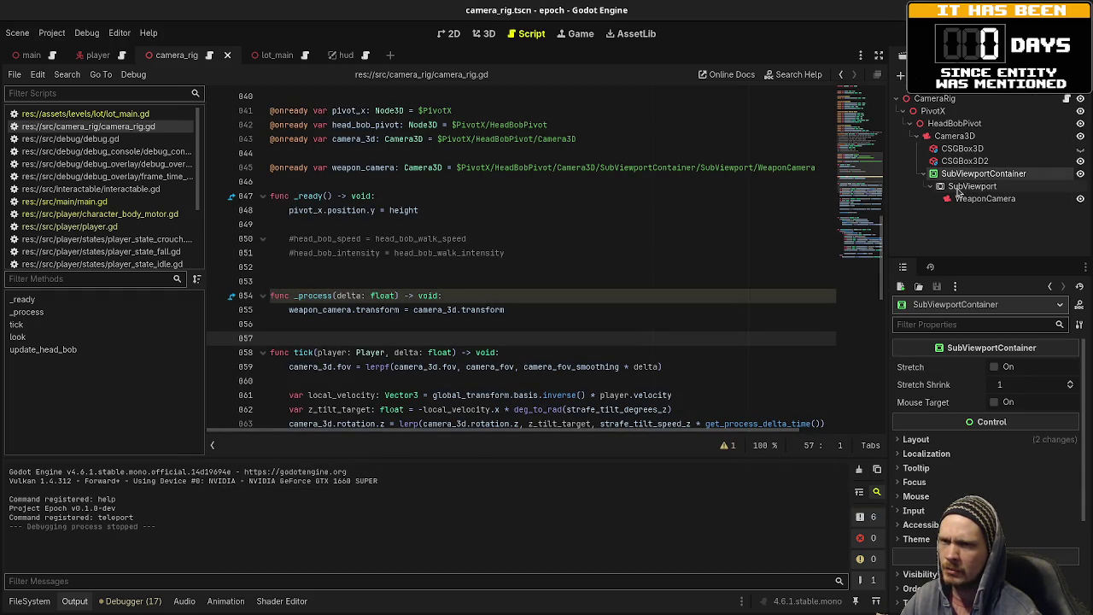
left_click(968, 186)
scroll(956, 472, "down", 3)
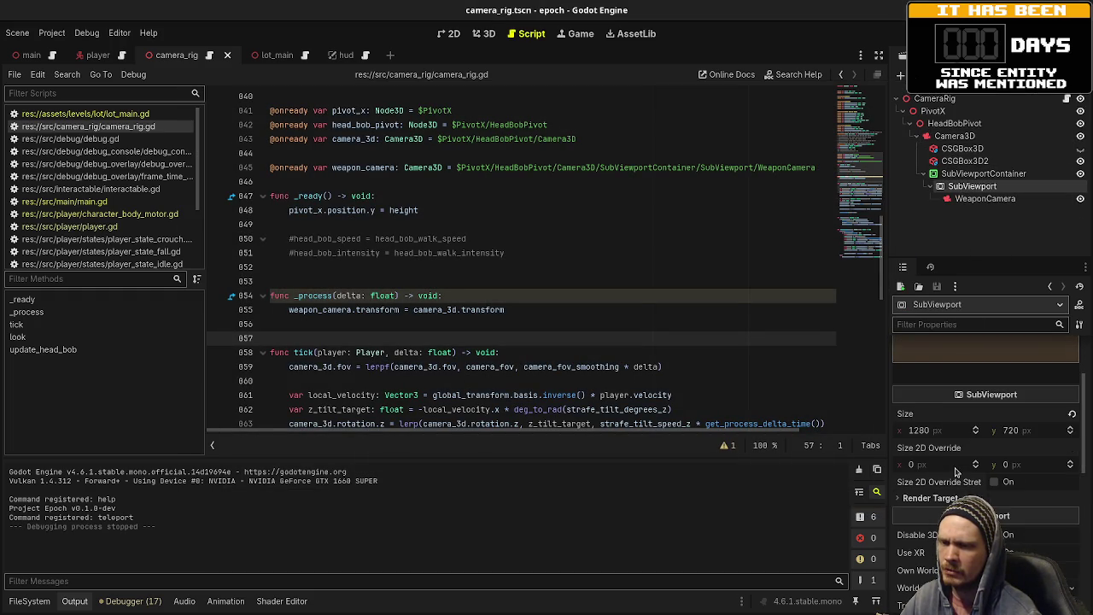
scroll(956, 472, "down", 3)
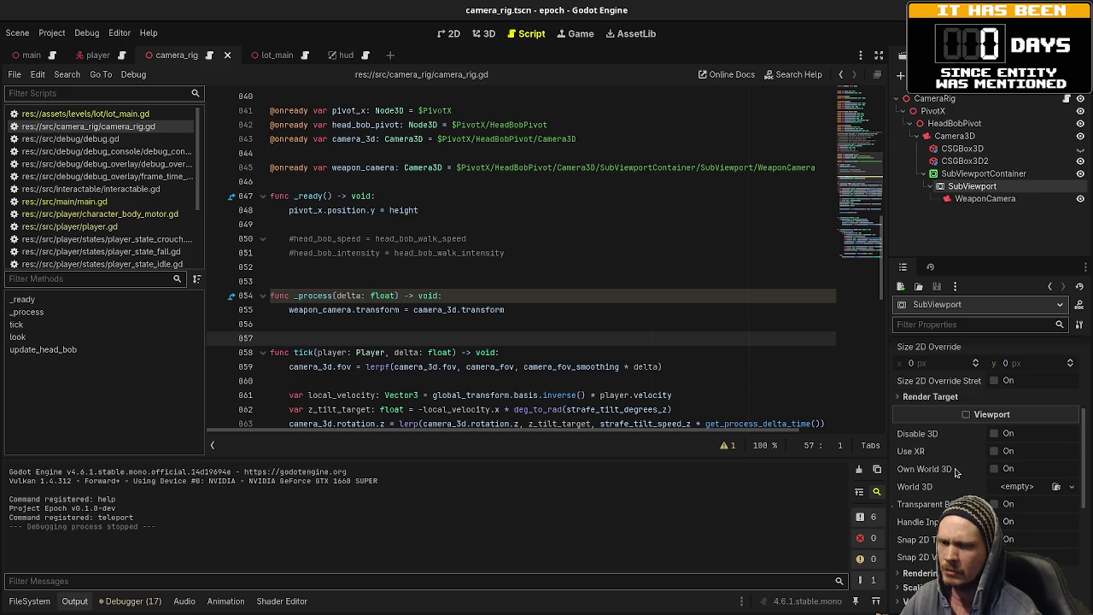
left_click(994, 504)
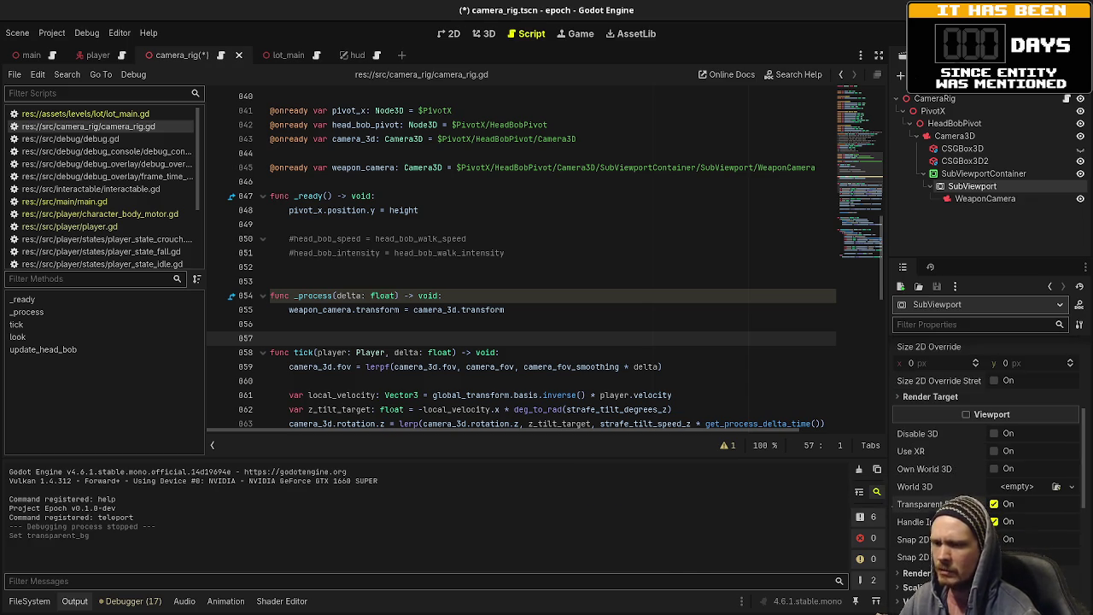
scroll(955, 480, "up", 4)
scroll(954, 480, "down", 2)
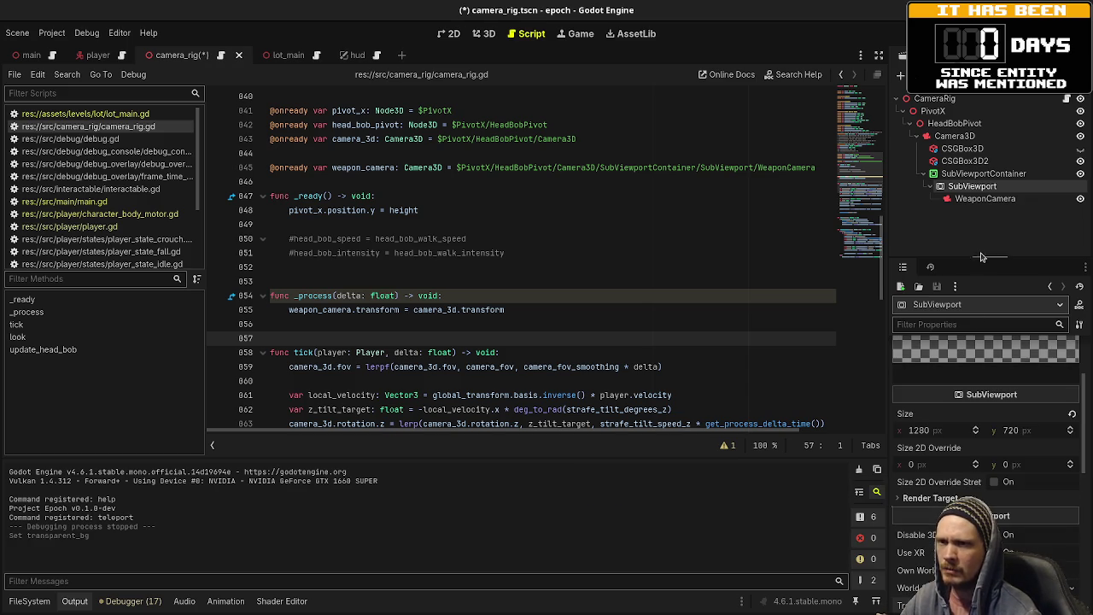
- Review the CSGBox3D2 and WeaponCamera FOV and Near settings, then save the camera_rig scene
left_click(964, 161)
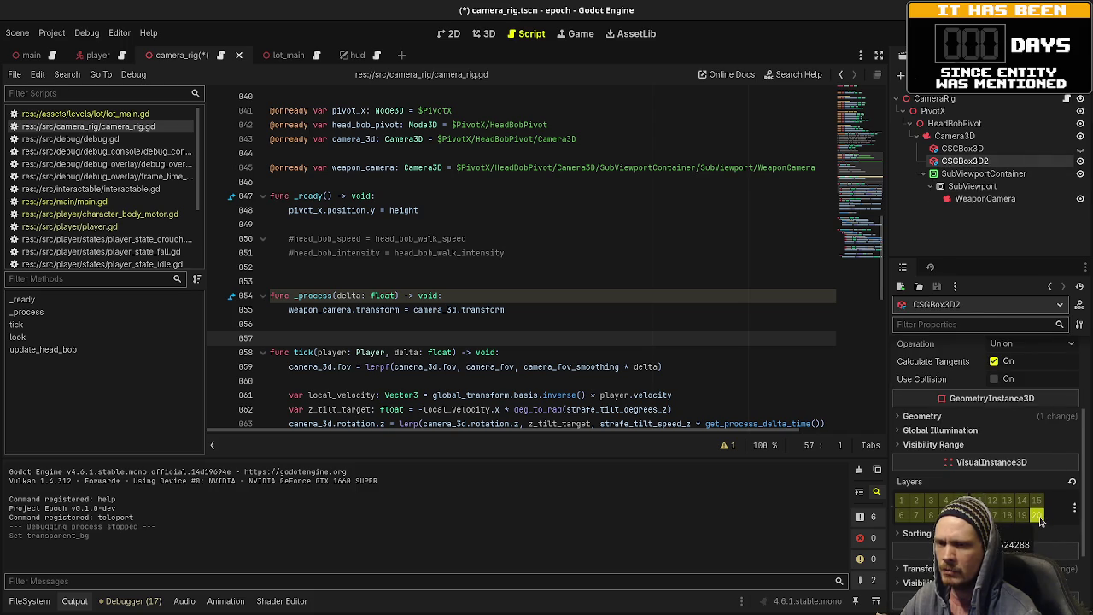
scroll(1039, 516, "up", 5)
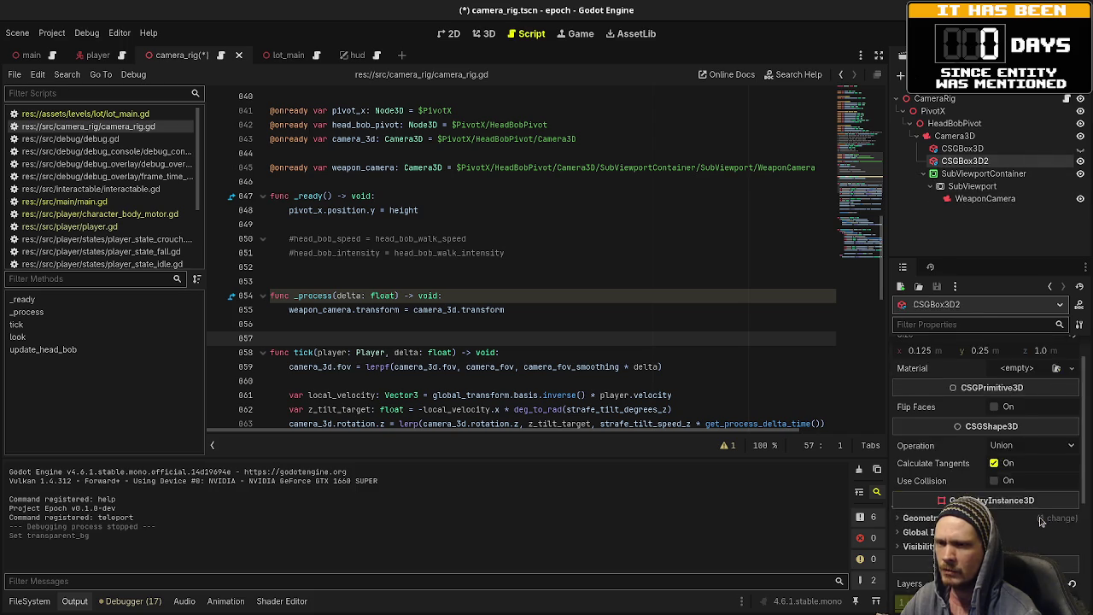
left_click(981, 199)
scroll(981, 412, "down", 3)
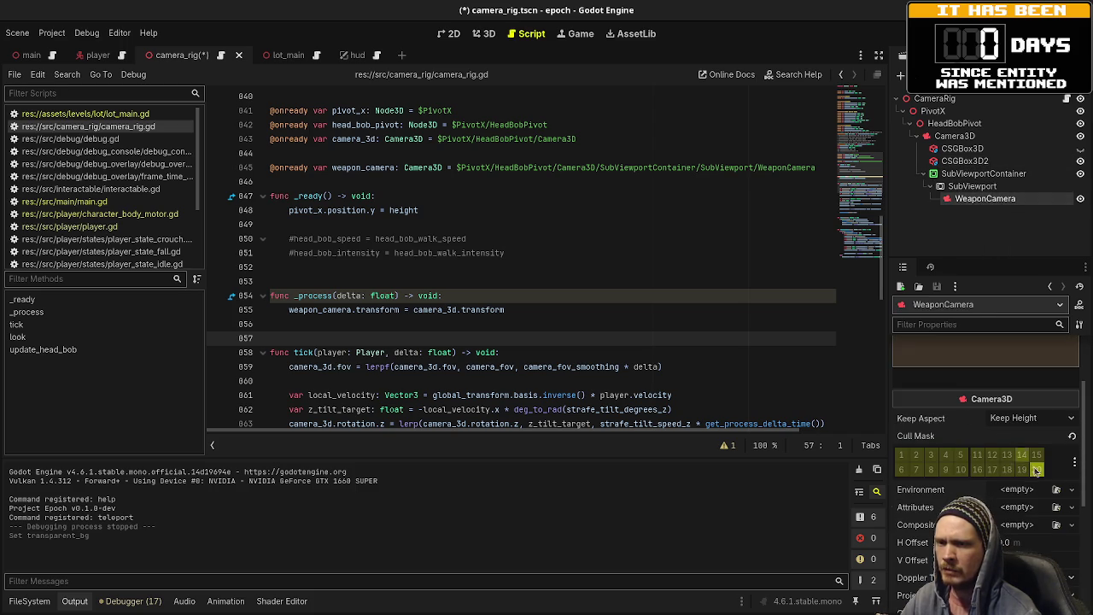
scroll(969, 436, "down", 3)
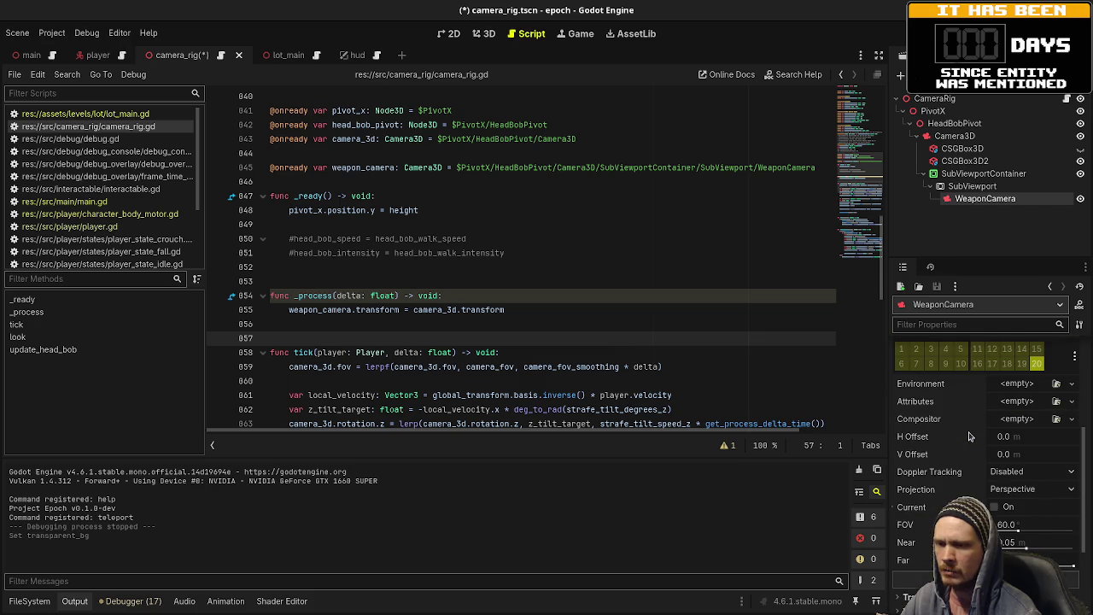
key("ctrl+s")
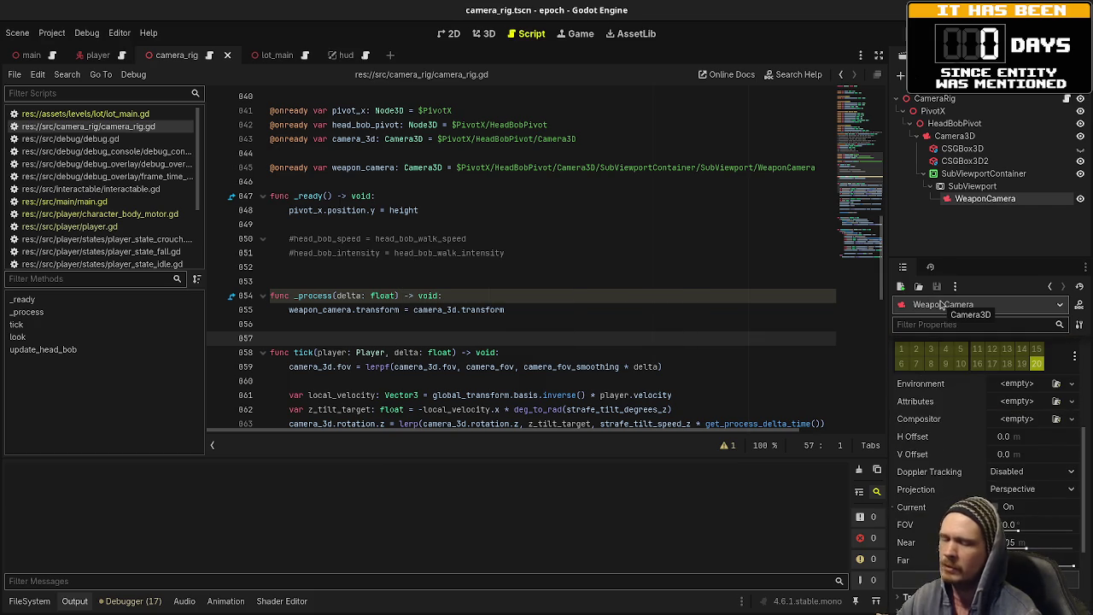
key("F5")
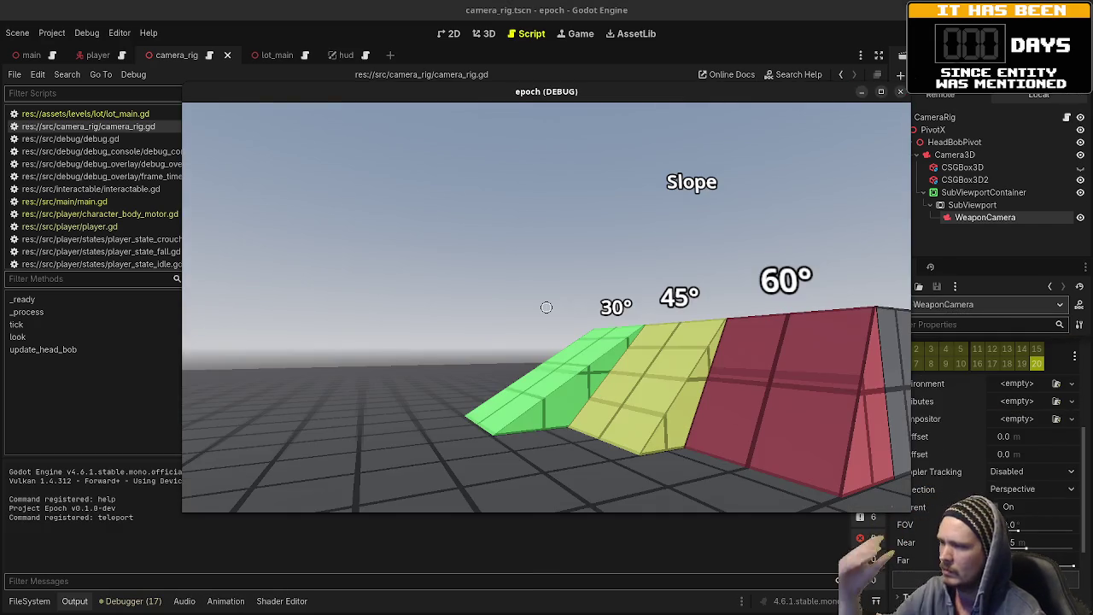
key("w")
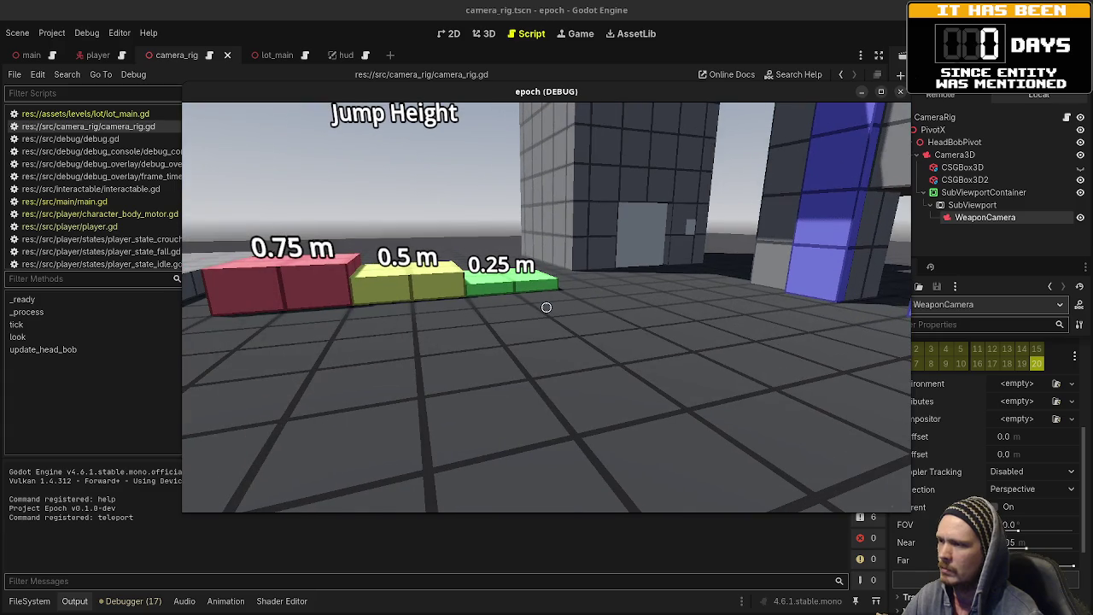
key("s")
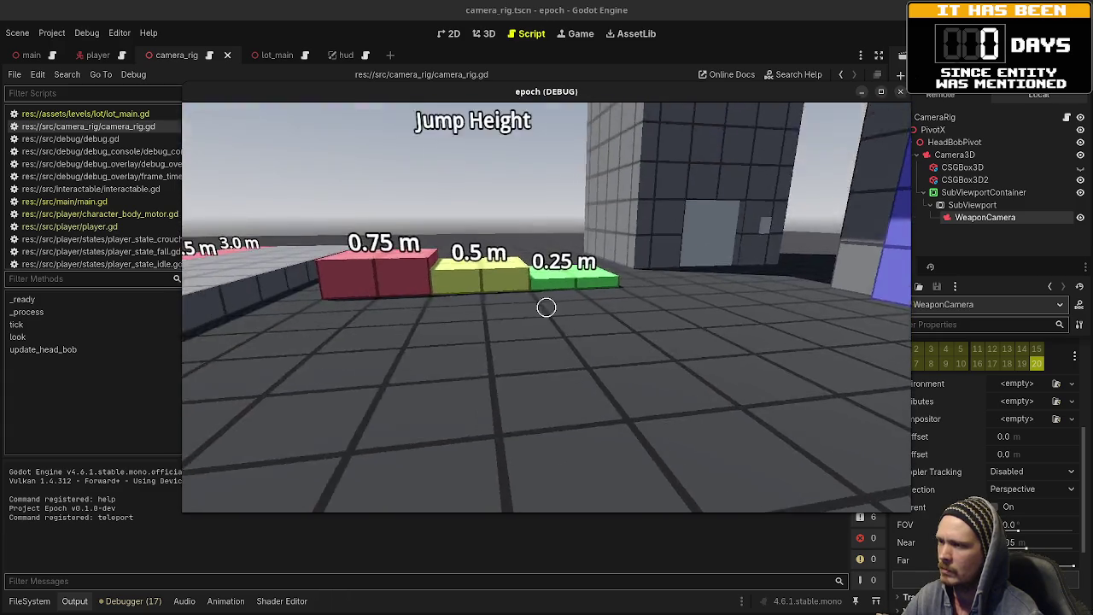
key("s")
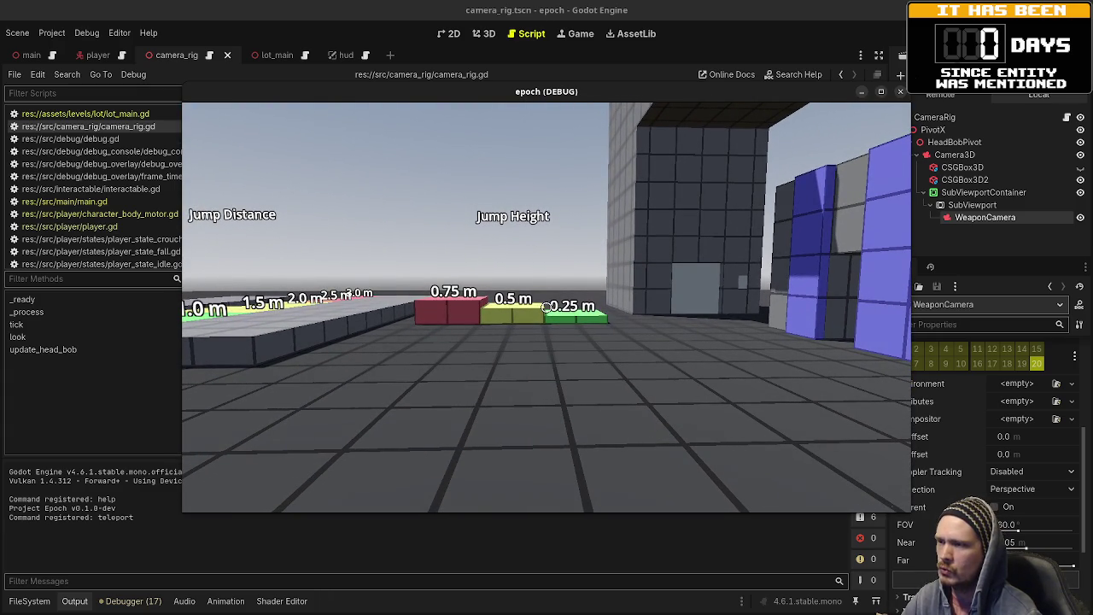
key("F8")
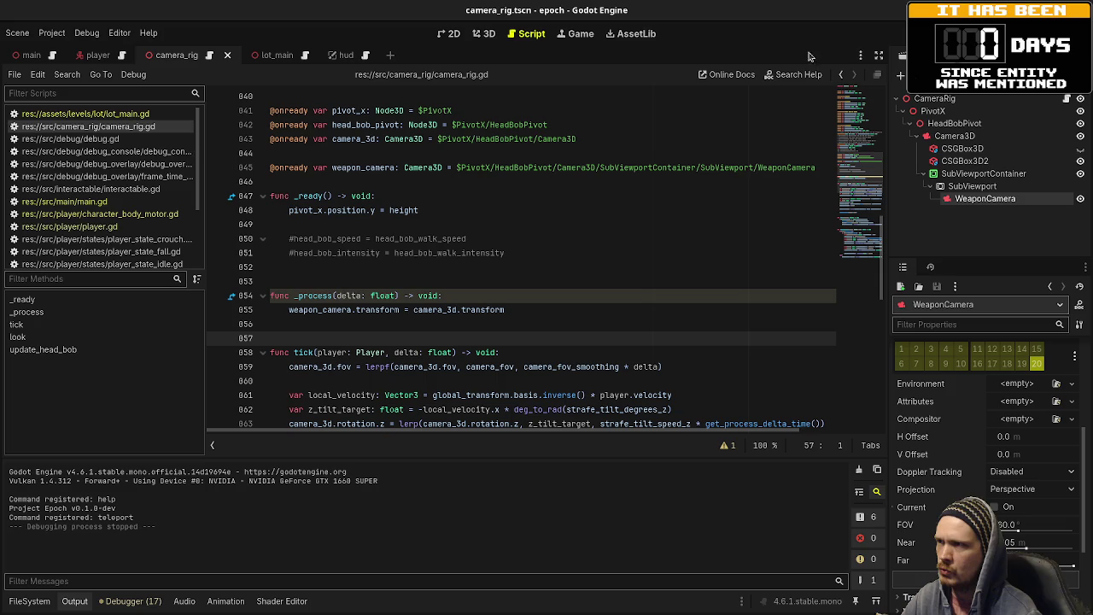
left_click_drag(505, 311, 357, 310)
- Change line 855 to weapon_camera.global_basis = camera_3d.global_basis and save
type("glob")
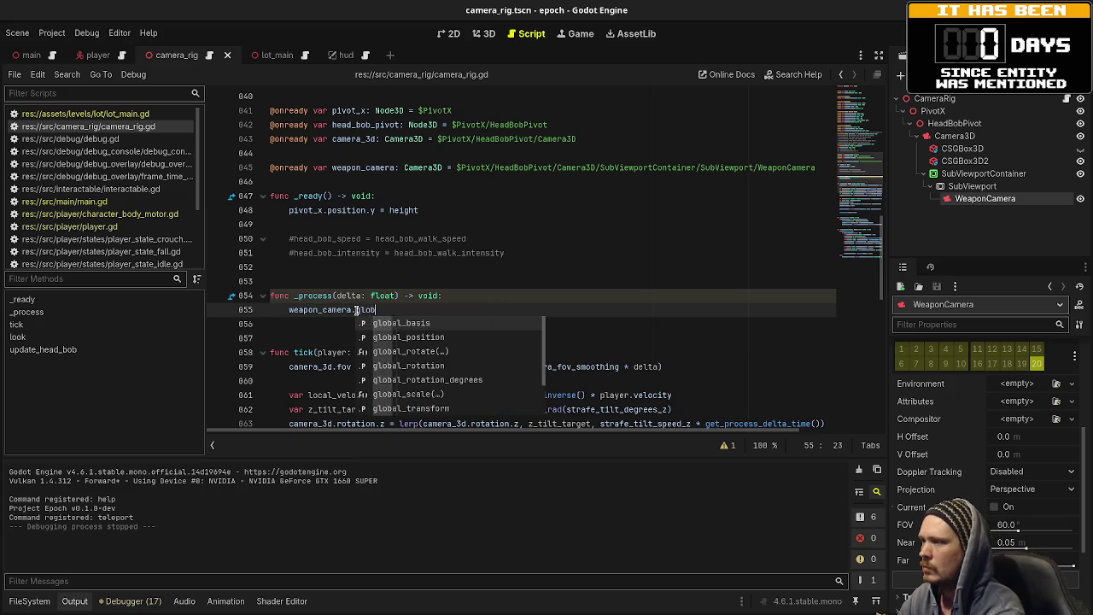
type("al_basis = camera")
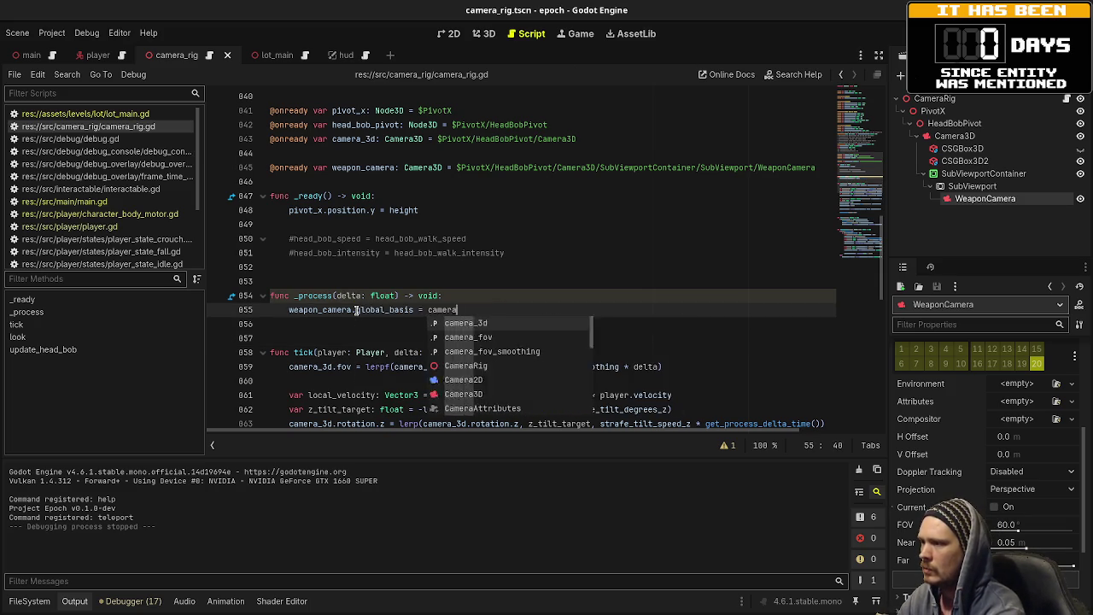
key("Return")
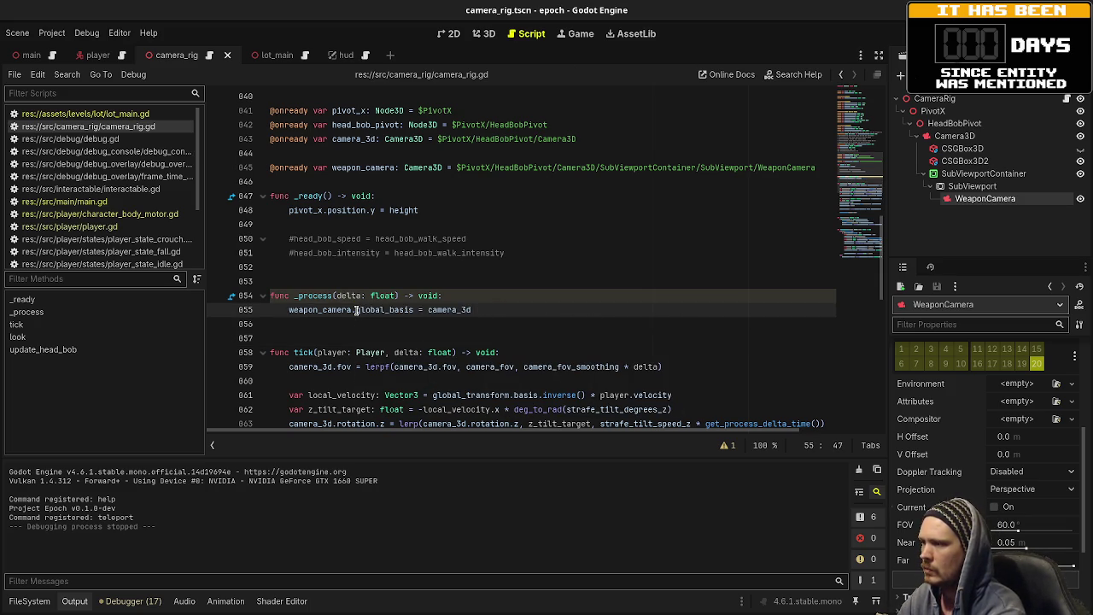
type(".global_")
key("Return")
key("ctrl+s")
- Test-run the game, look toward the 30°/45°/60° ramps, then stop it
key("F5")
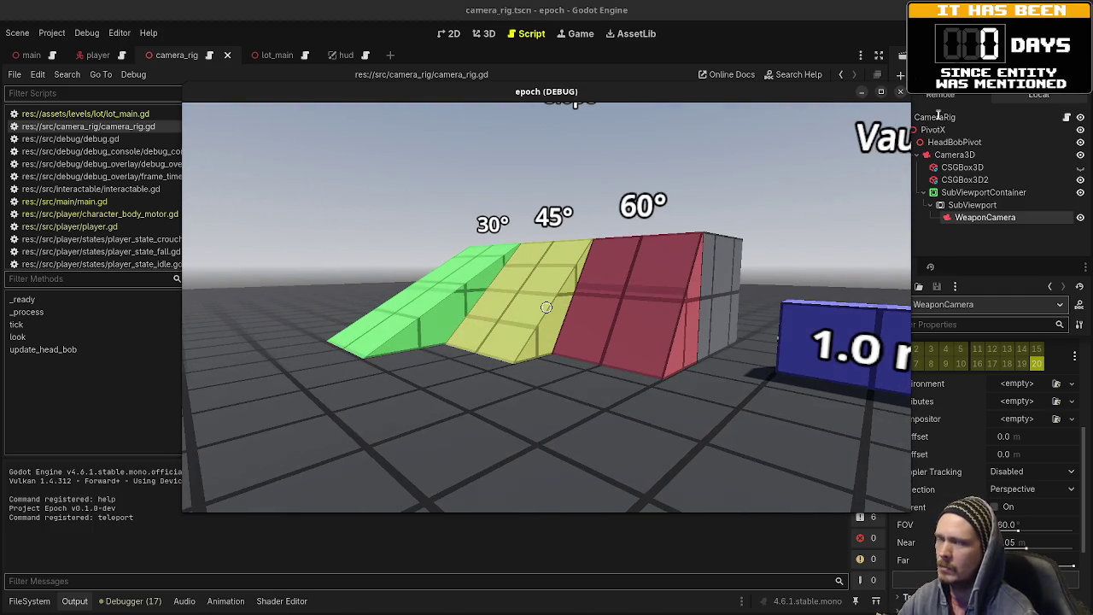
key("alt+Tab")
key("F8")
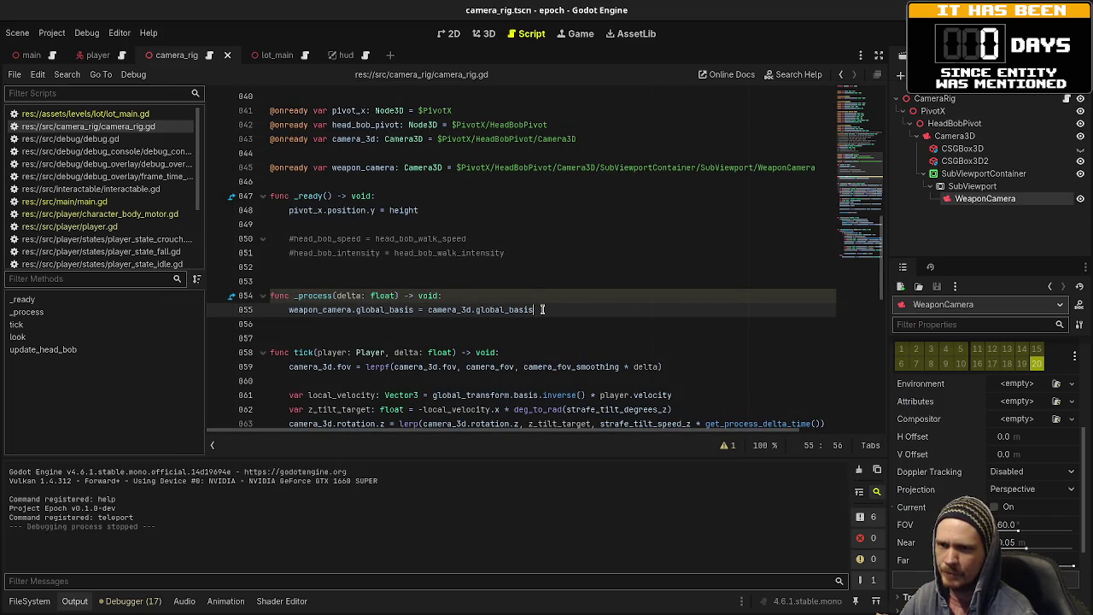
left_click(982, 173)
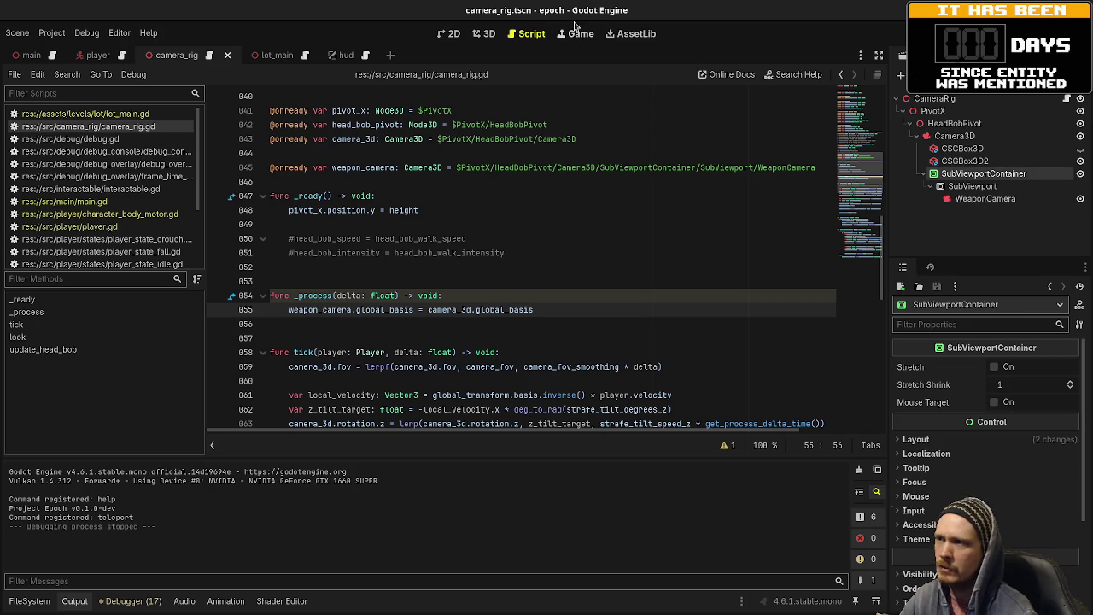
- In the 2D view, anchor the SubViewportContainer with the Full Rect preset
left_click(480, 34)
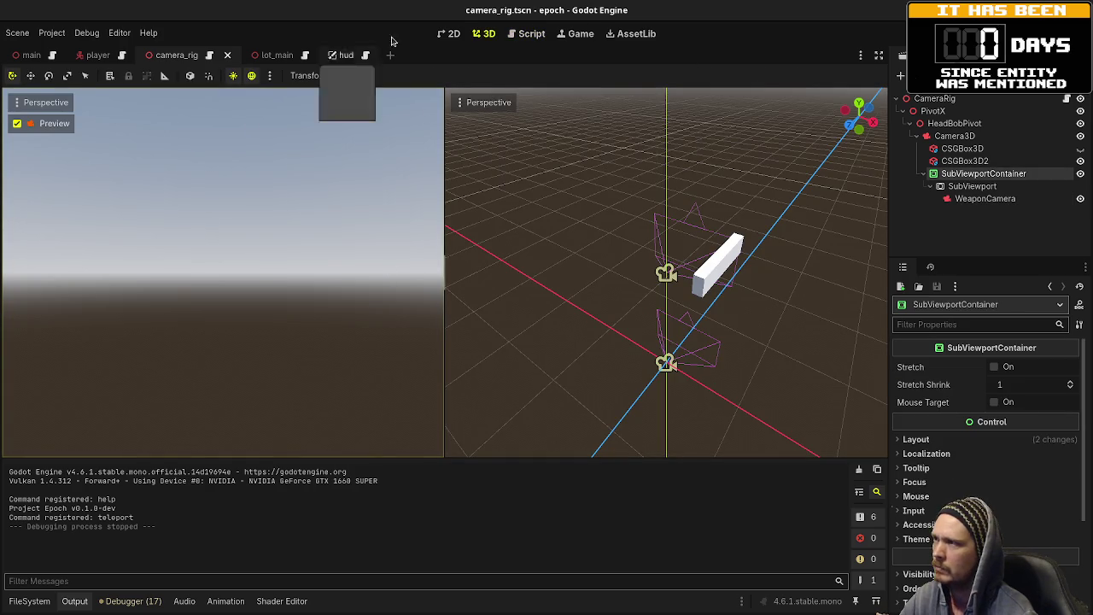
left_click(453, 34)
scroll(451, 297, "down", 2)
scroll(447, 352, "down", 9)
mouse_move(754, 395)
left_mouse_down()
mouse_move(508, 228)
mouse_move(532, 349)
left_mouse_up()
scroll(516, 349, "up", 6)
left_click(364, 76)
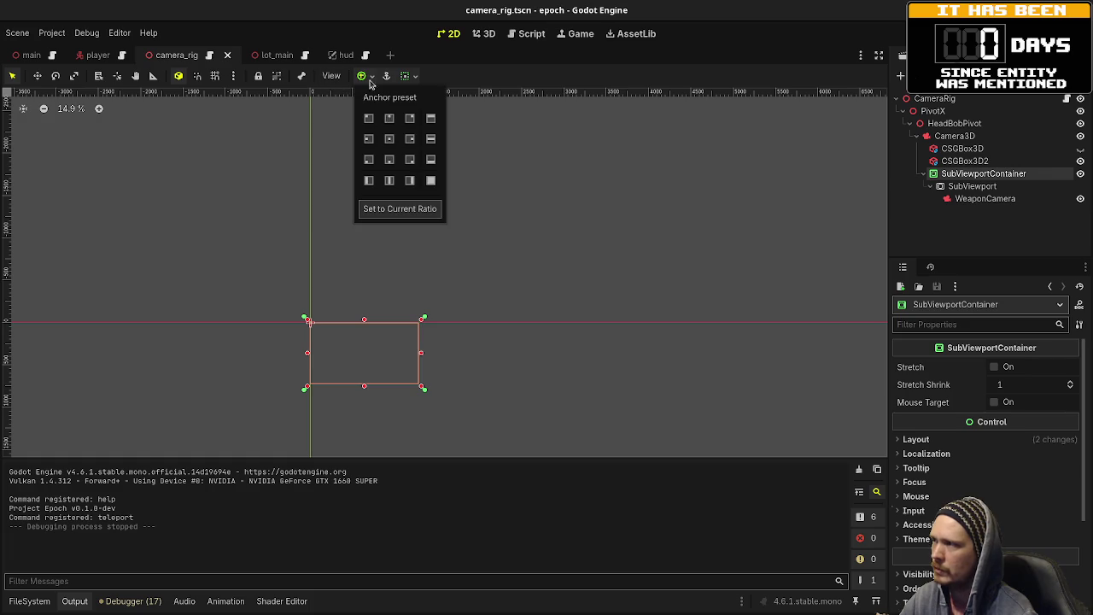
left_click(430, 180)
- Inspect SubViewport, WeaponCamera and CSGBox3D2, then select line 855's text after weapon_camera in camera_rig.gd
left_click(960, 186)
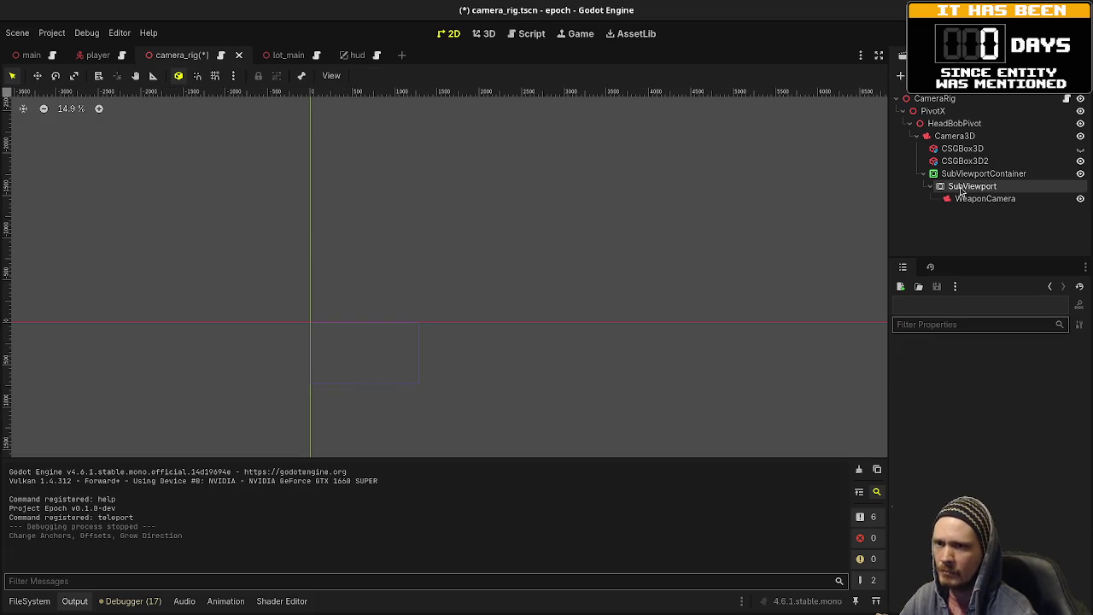
scroll(943, 431, "down", 4)
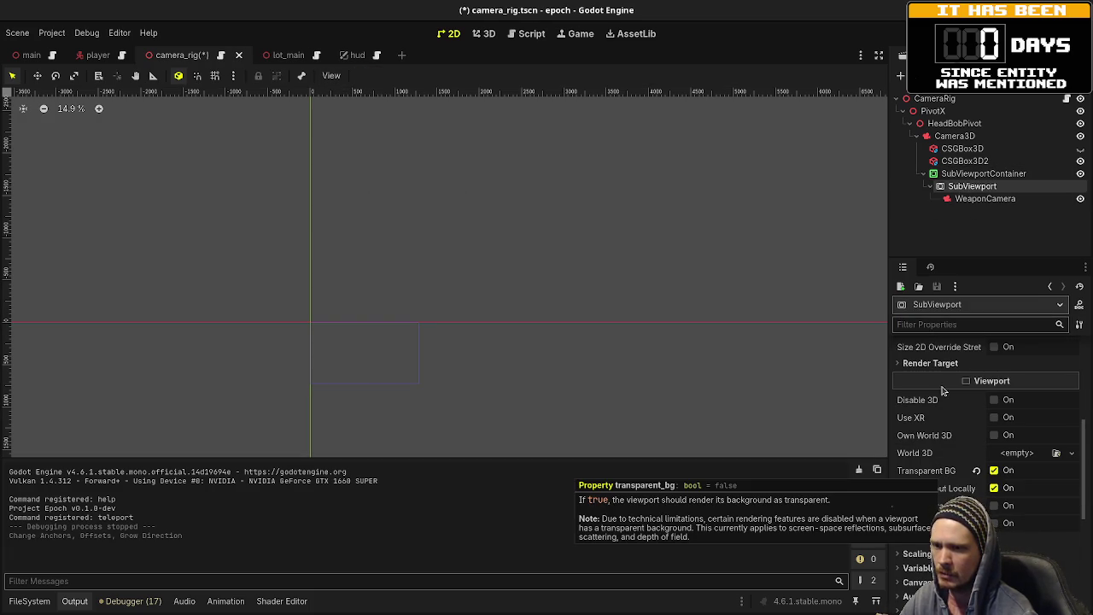
scroll(981, 427, "down", 4)
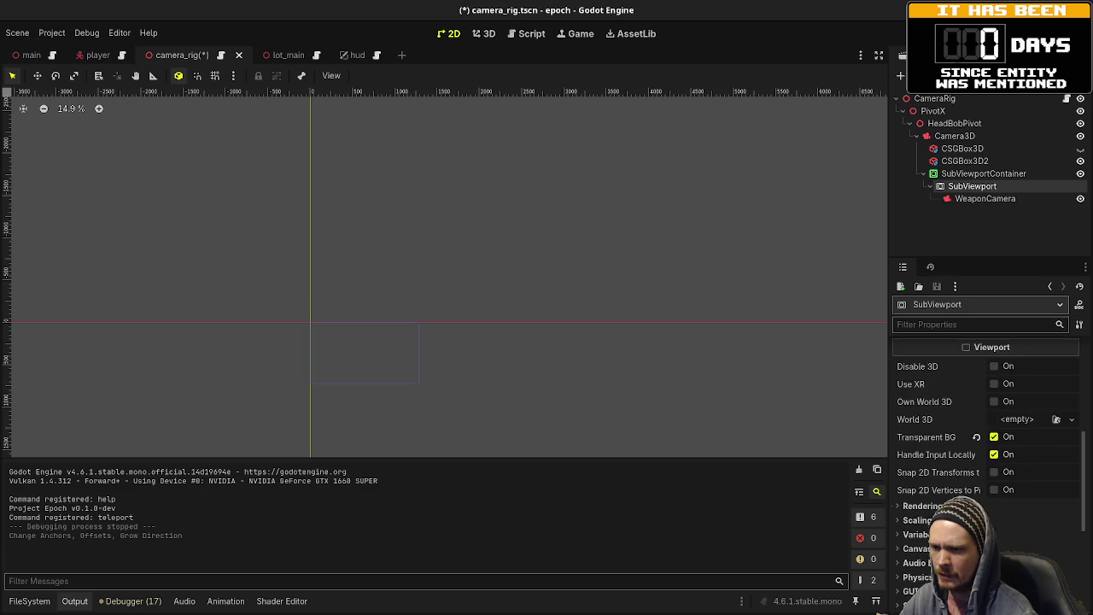
scroll(982, 427, "down", 3)
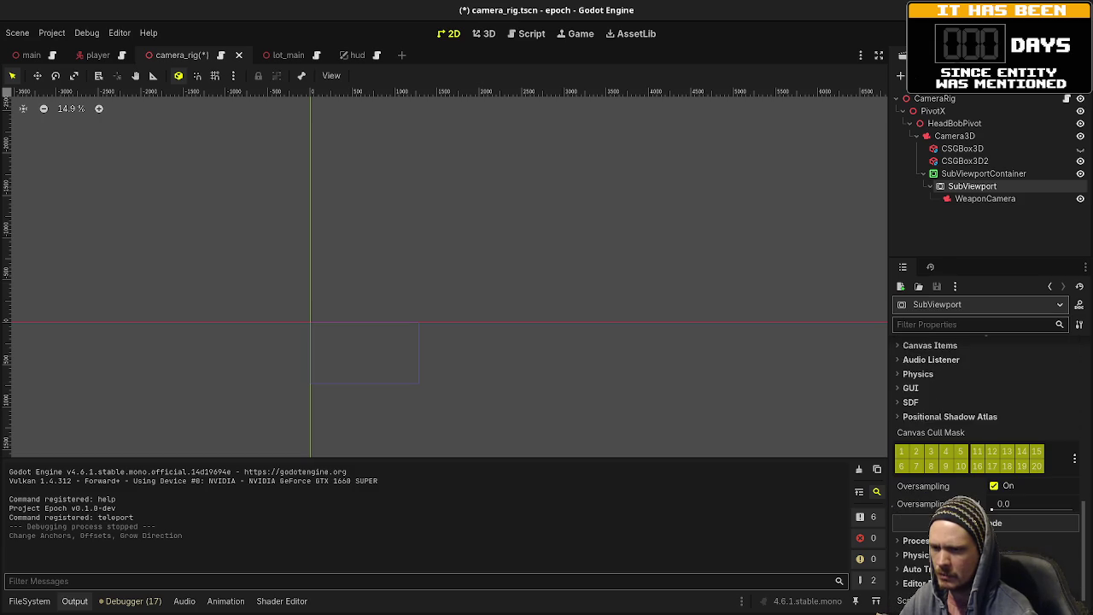
scroll(982, 401, "up", 1)
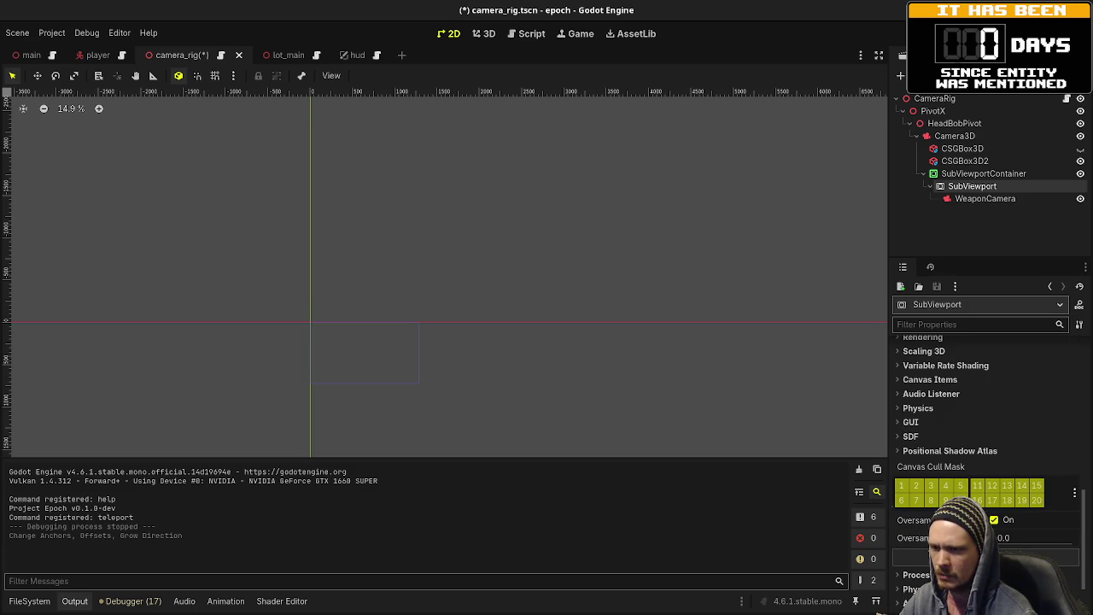
scroll(958, 447, "up", 5)
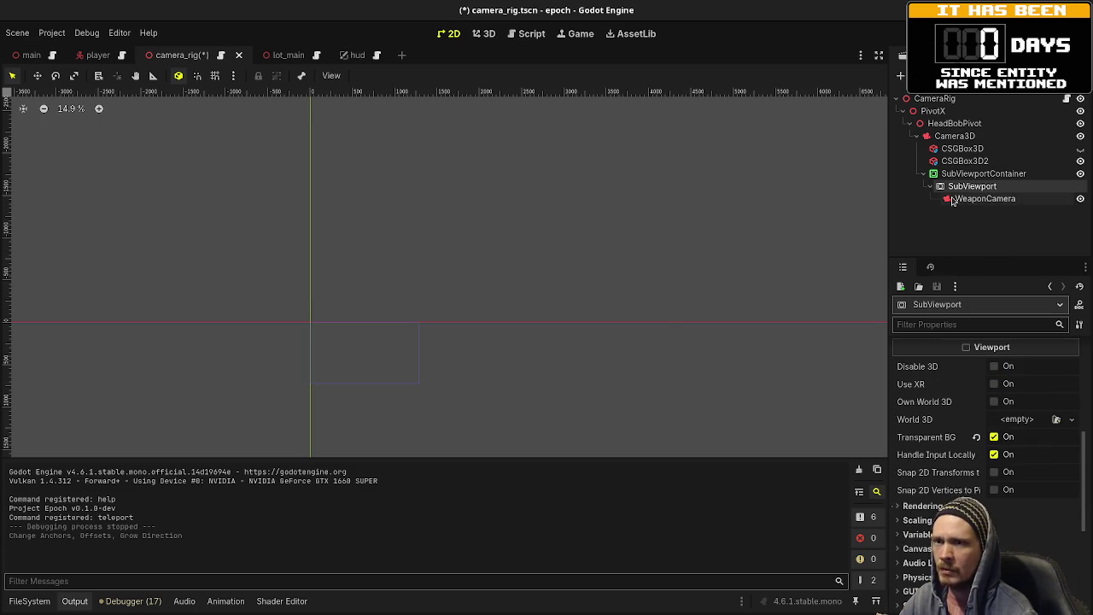
left_click(960, 198)
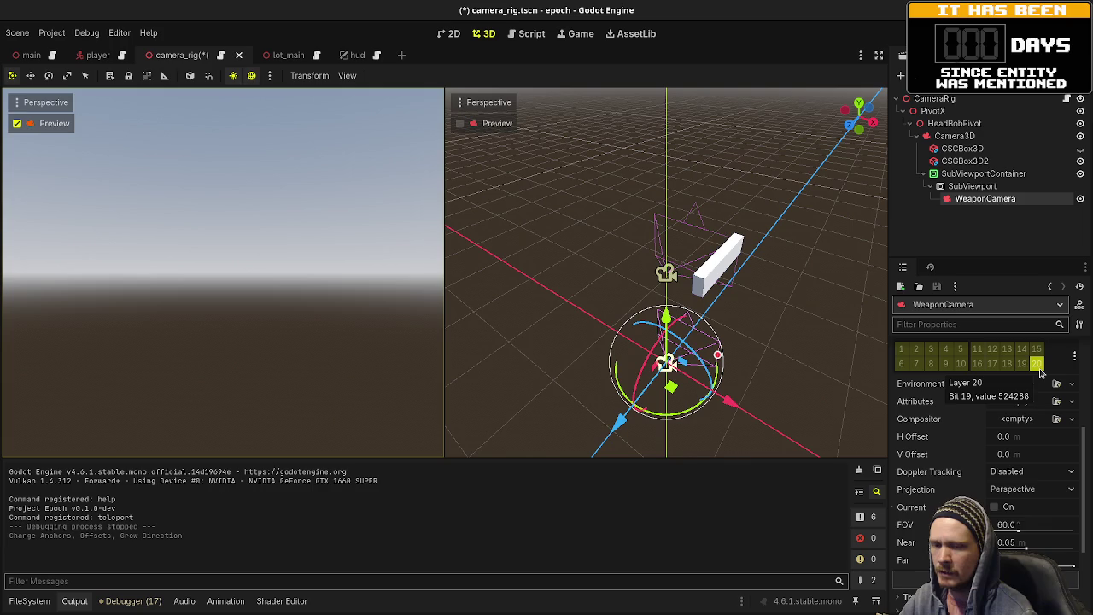
left_click(963, 161)
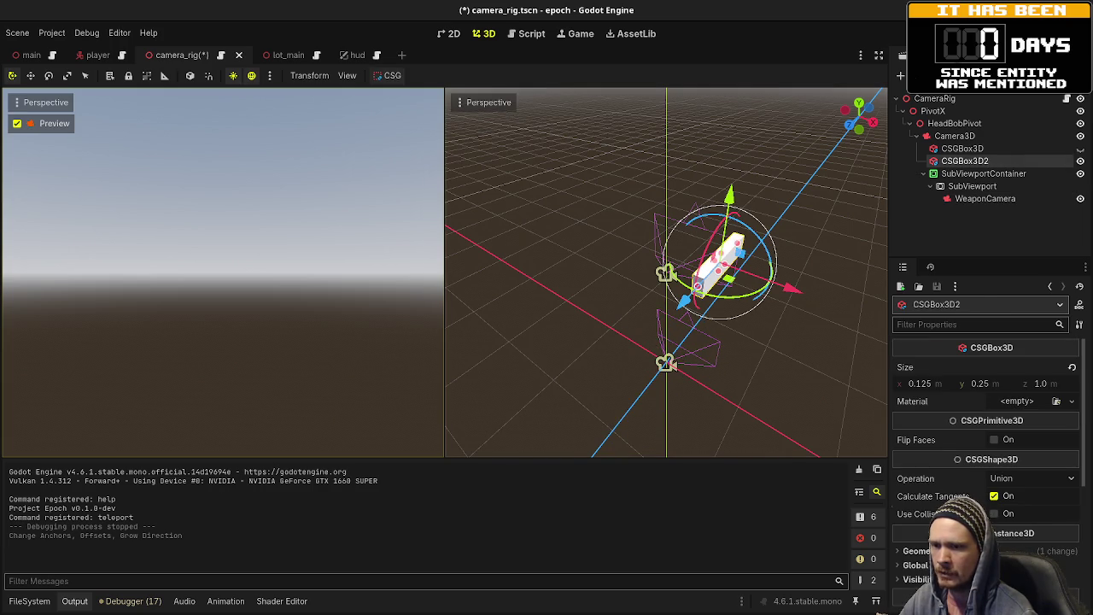
scroll(982, 427, "down", 5)
left_click(521, 39)
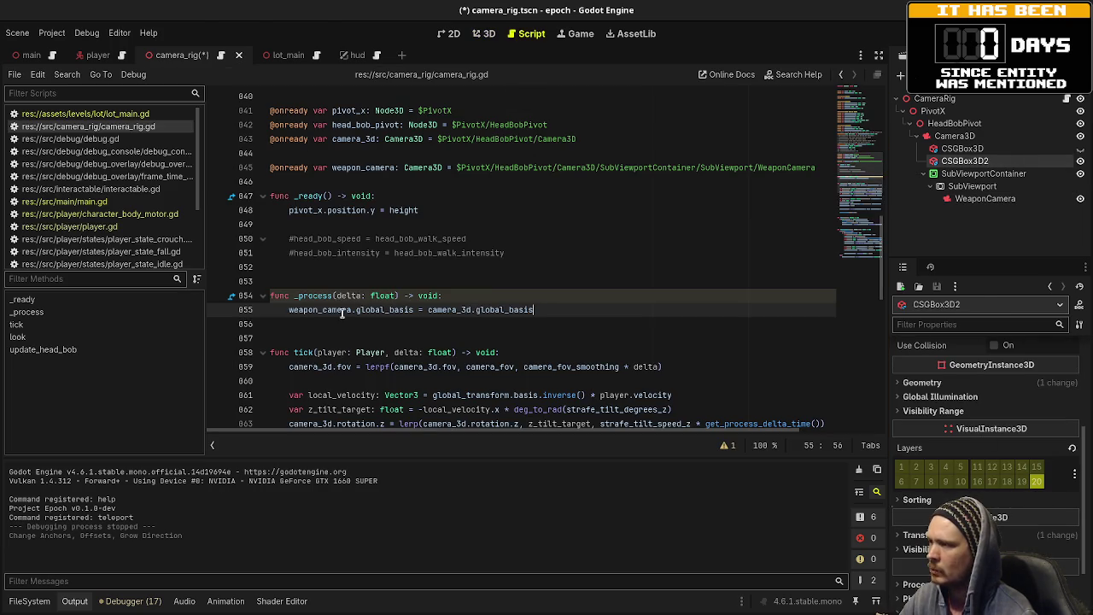
left_click_drag(568, 306, 351, 305)
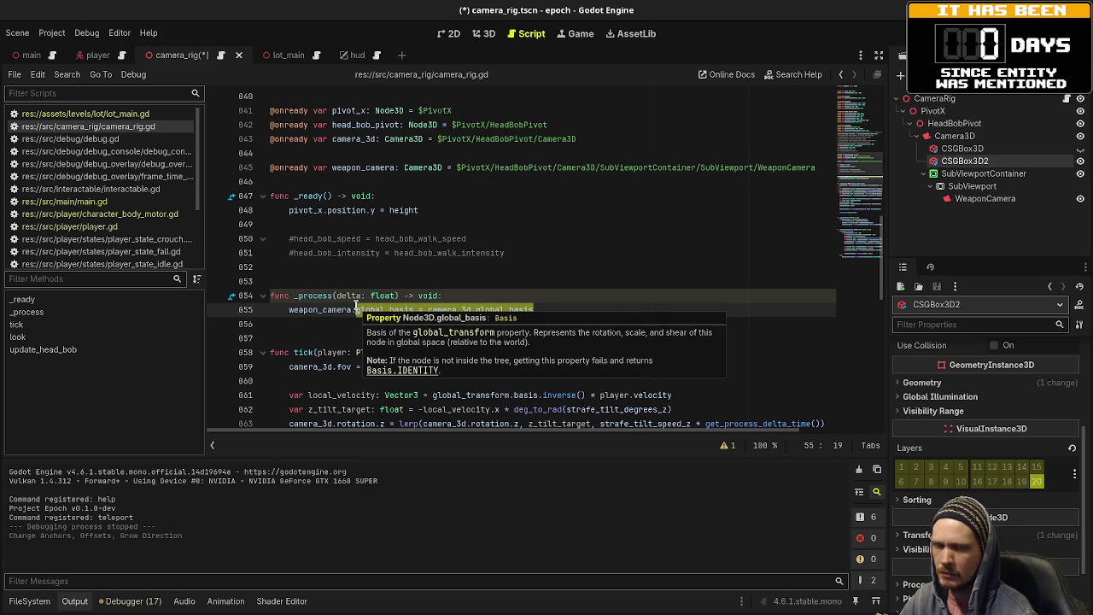
- Set 'global_transform = camera_3d.global_transform' on line 855, save the script, and run the game
type("global_transfo")
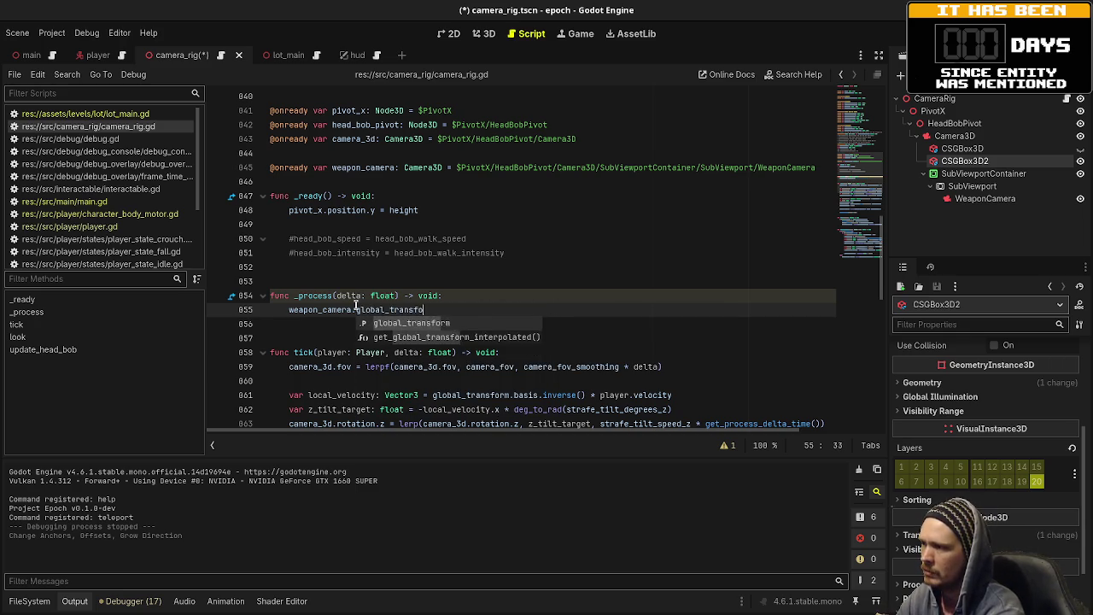
key("Return")
type("= camera")
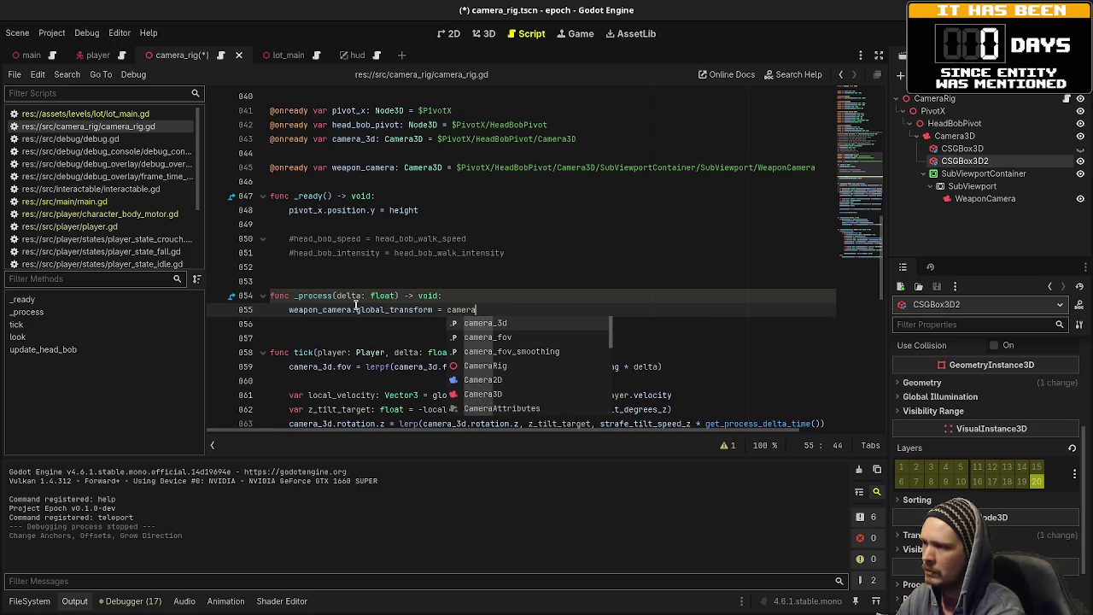
key("Return")
type(".global_transform")
key("ctrl+s")
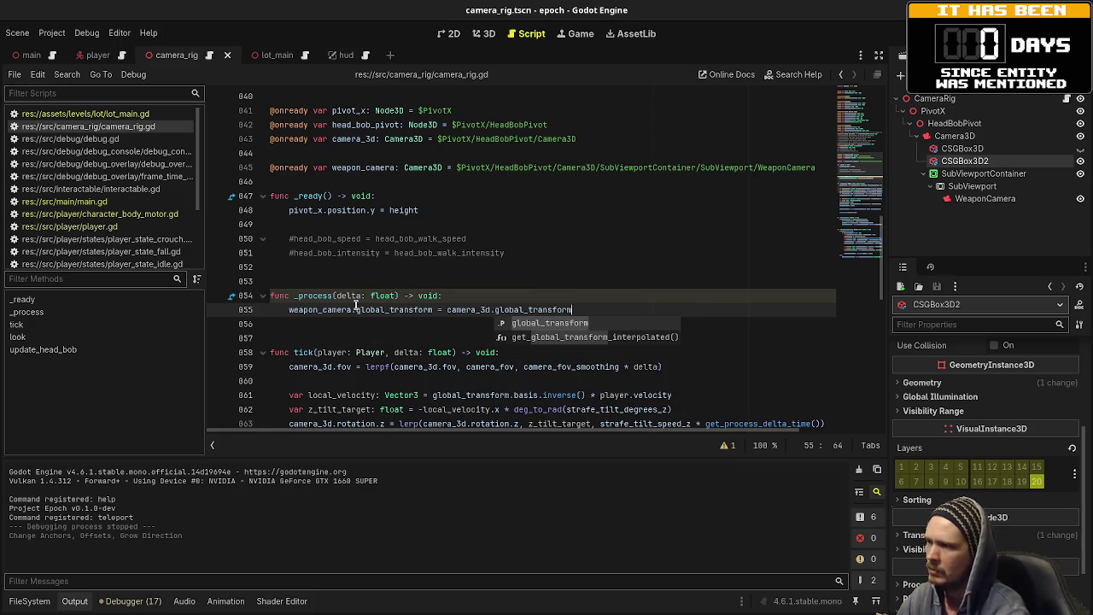
key("F5")
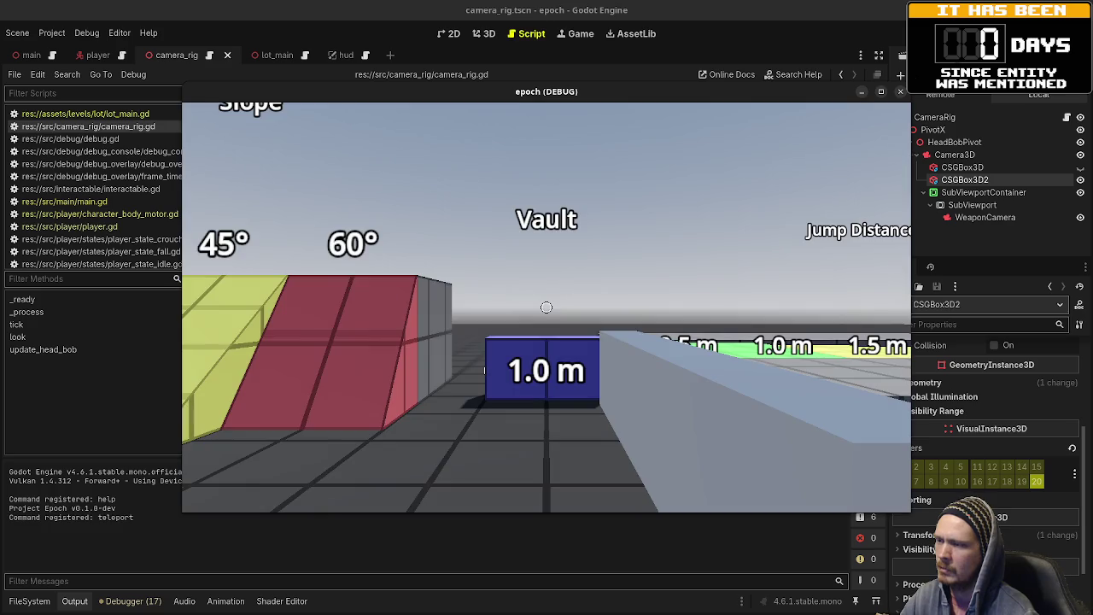
- Test the weapon against the grey wall, back off, and walk toward the Vault blocks in a maximized game
key("w")
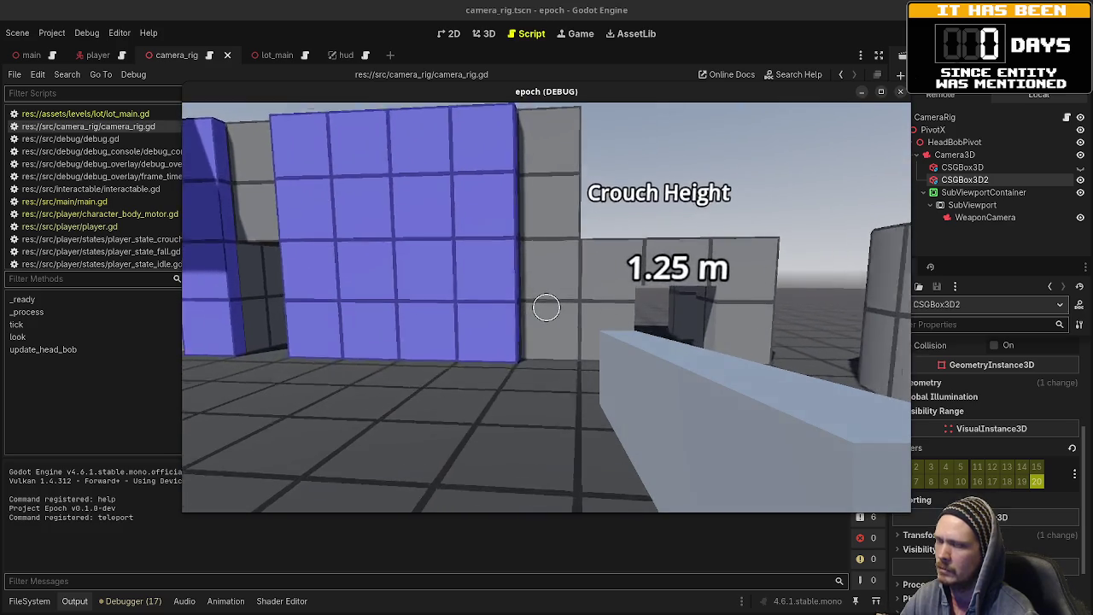
key("w")
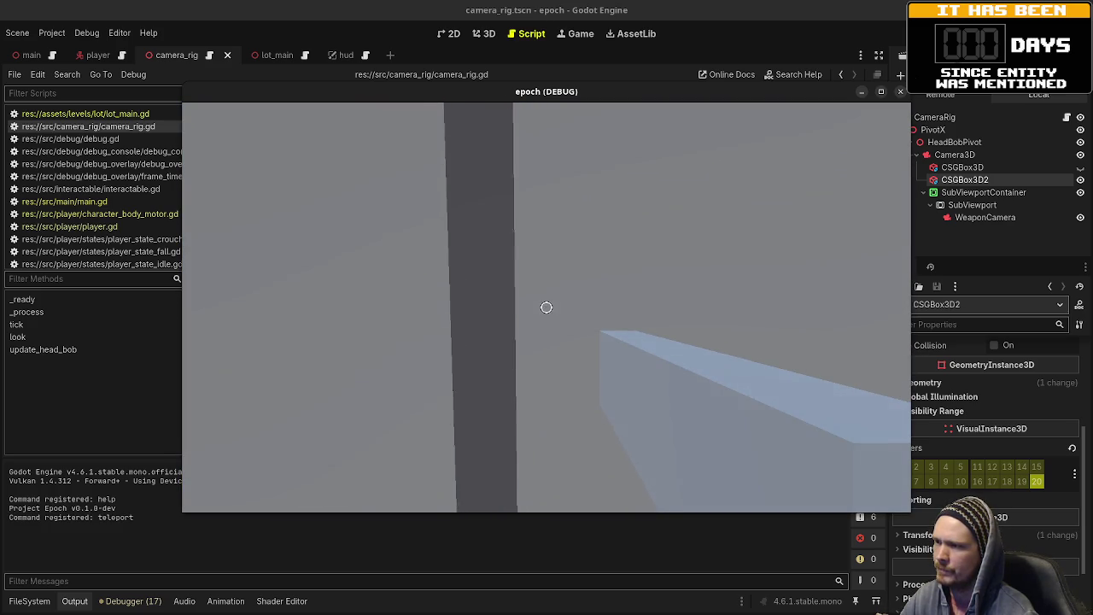
key("s")
mouse_move(547, 308)
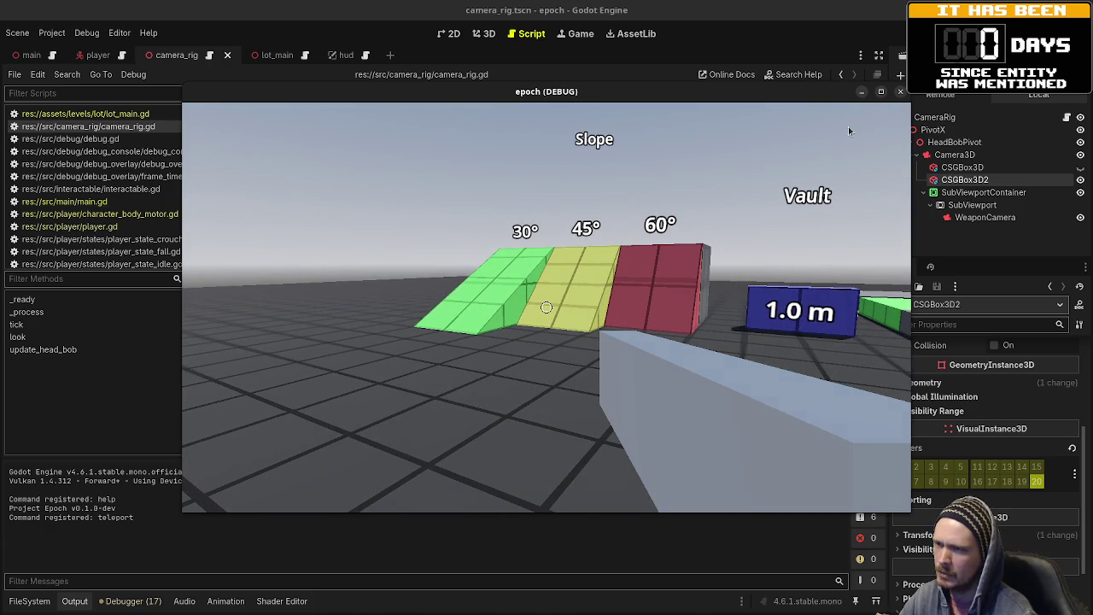
left_click(880, 91)
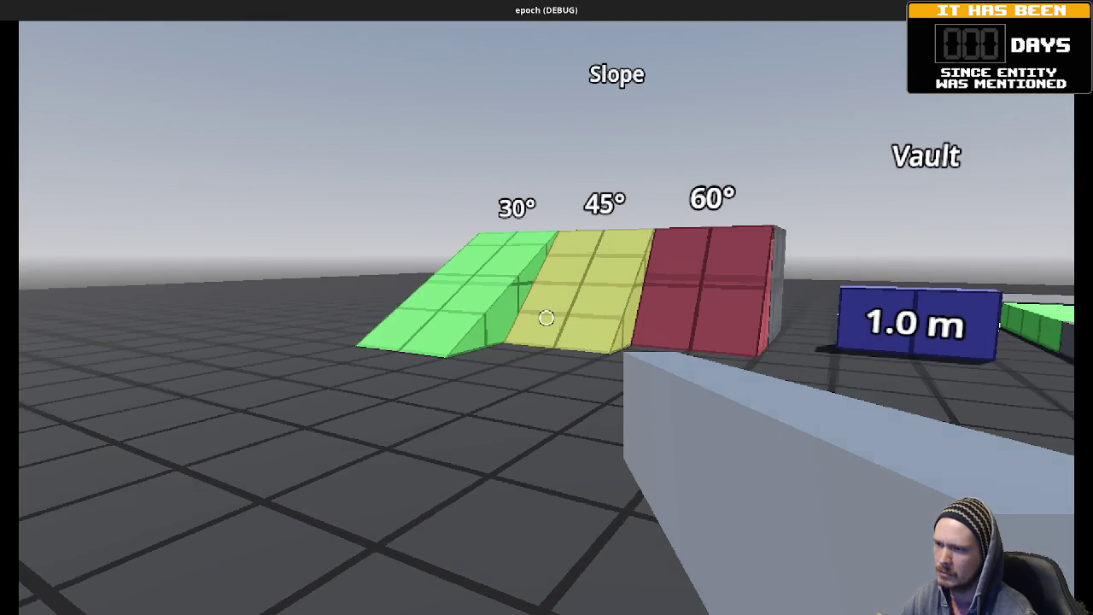
key("w")
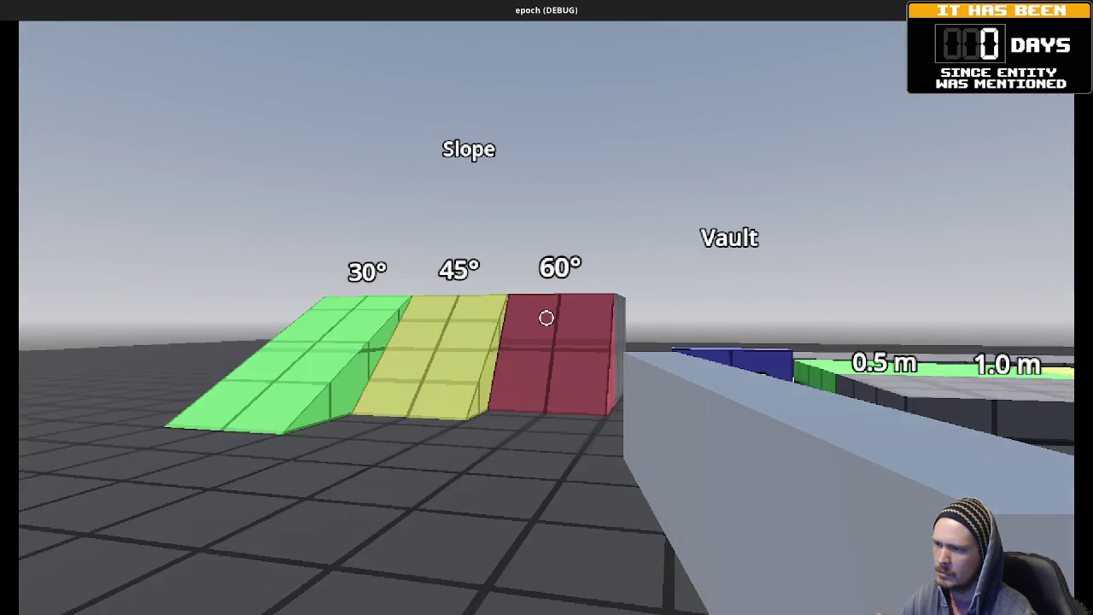
double_click(720, 12)
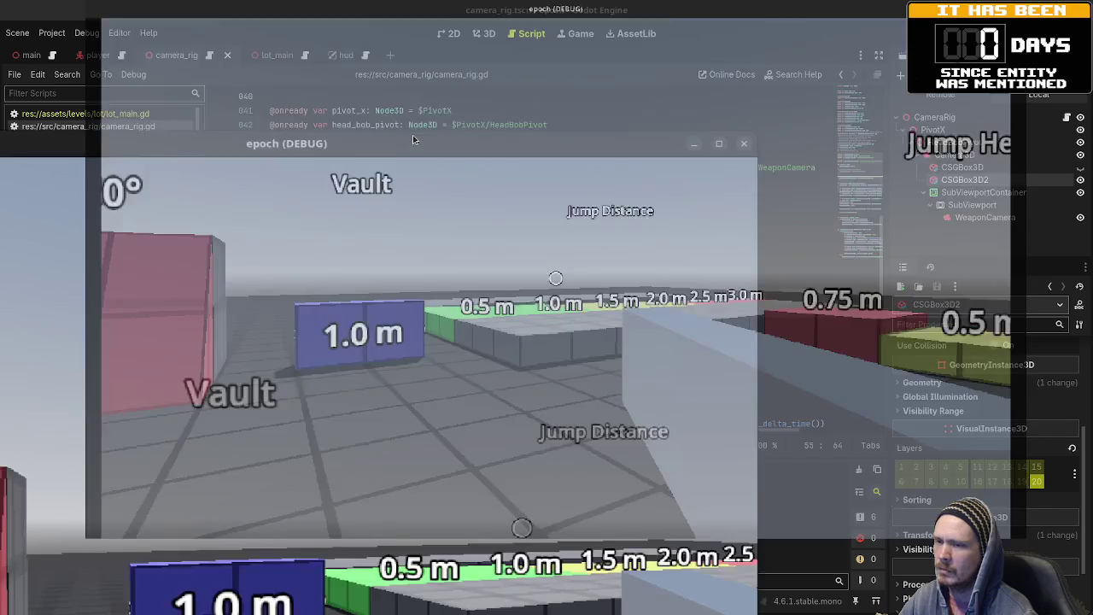
- Select the SubViewport and look through its properties in the Inspector
left_click(970, 205)
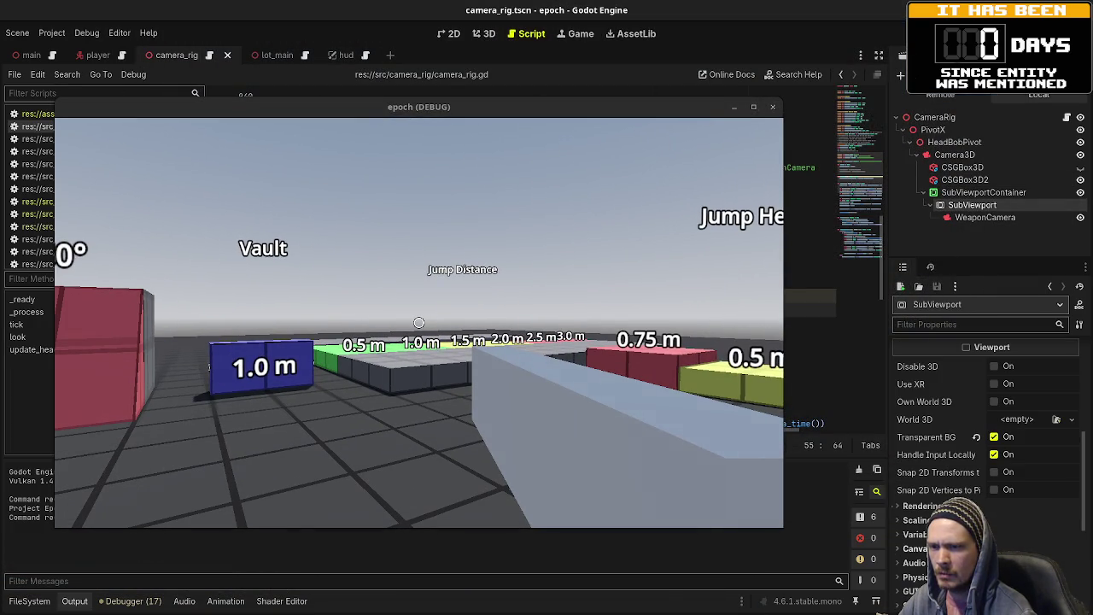
scroll(982, 426, "down", 2)
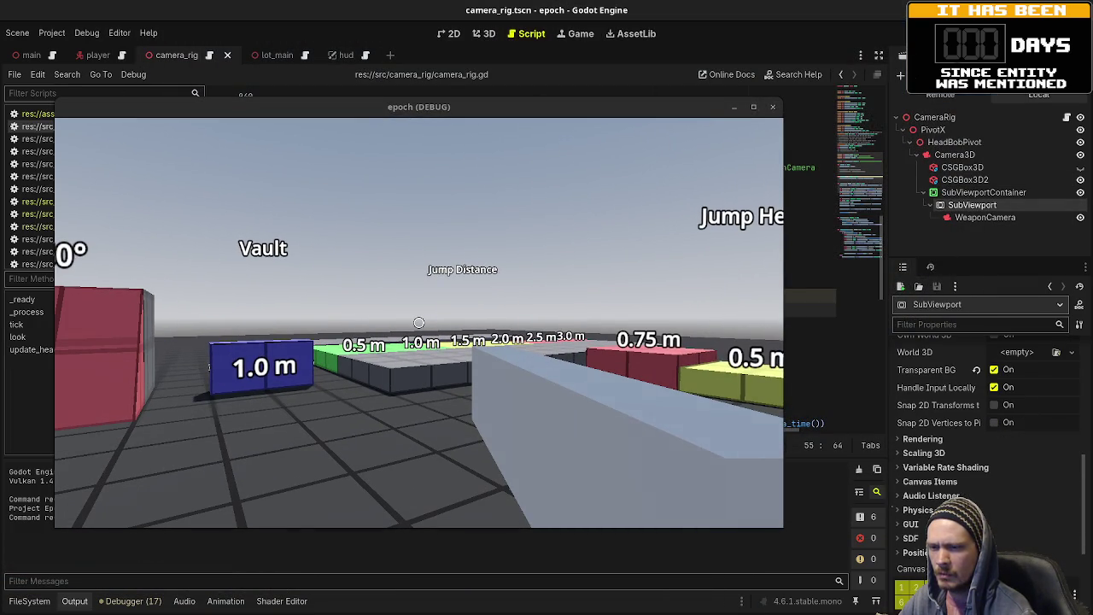
scroll(982, 427, "down", 3)
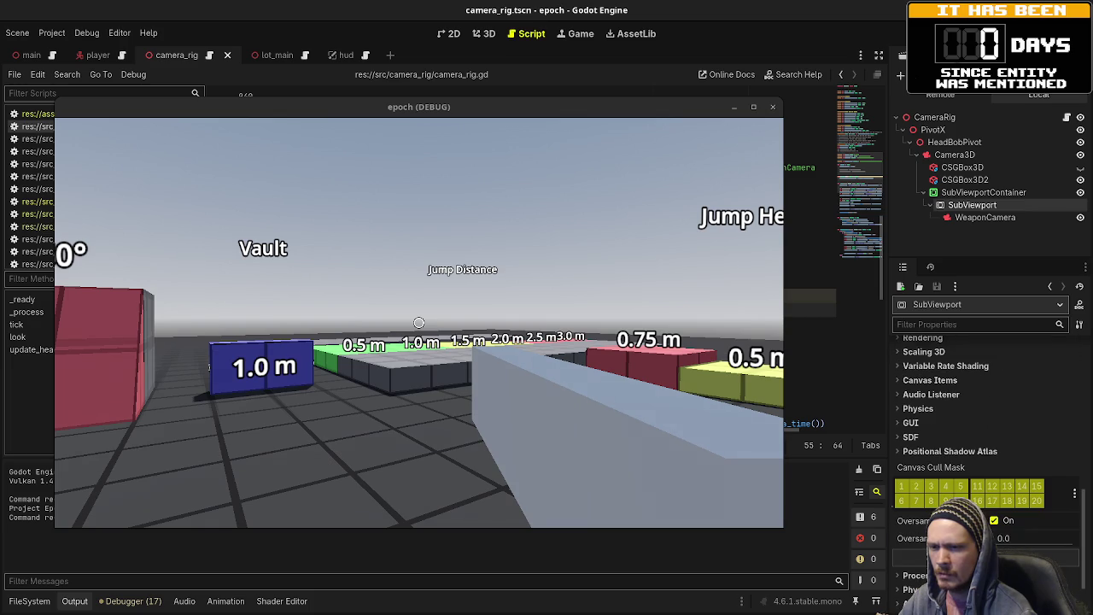
scroll(982, 426, "up", 4)
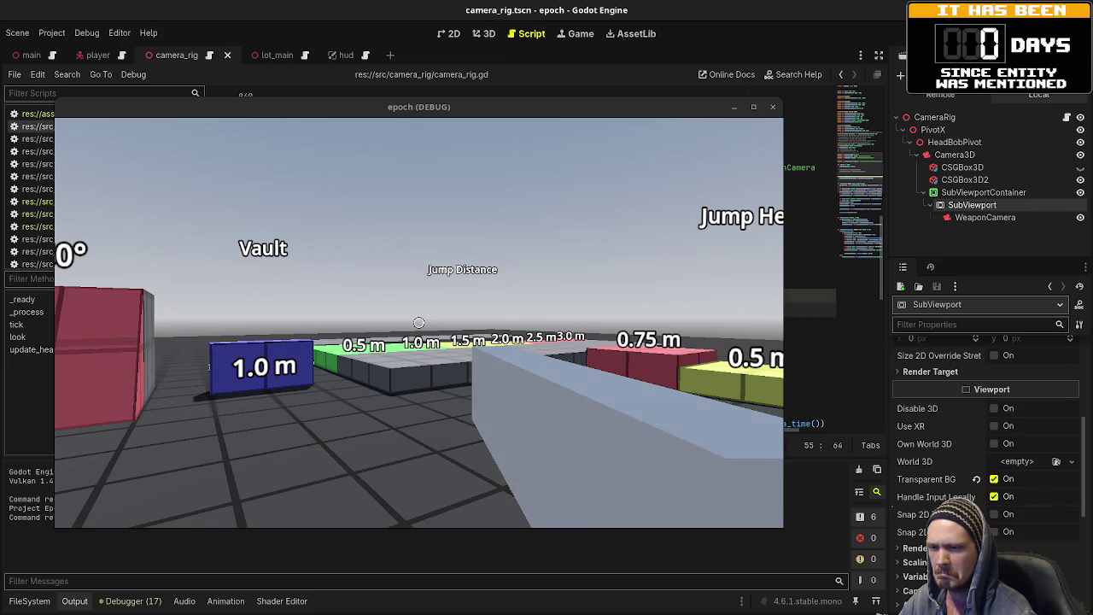
scroll(986, 426, "up", 4)
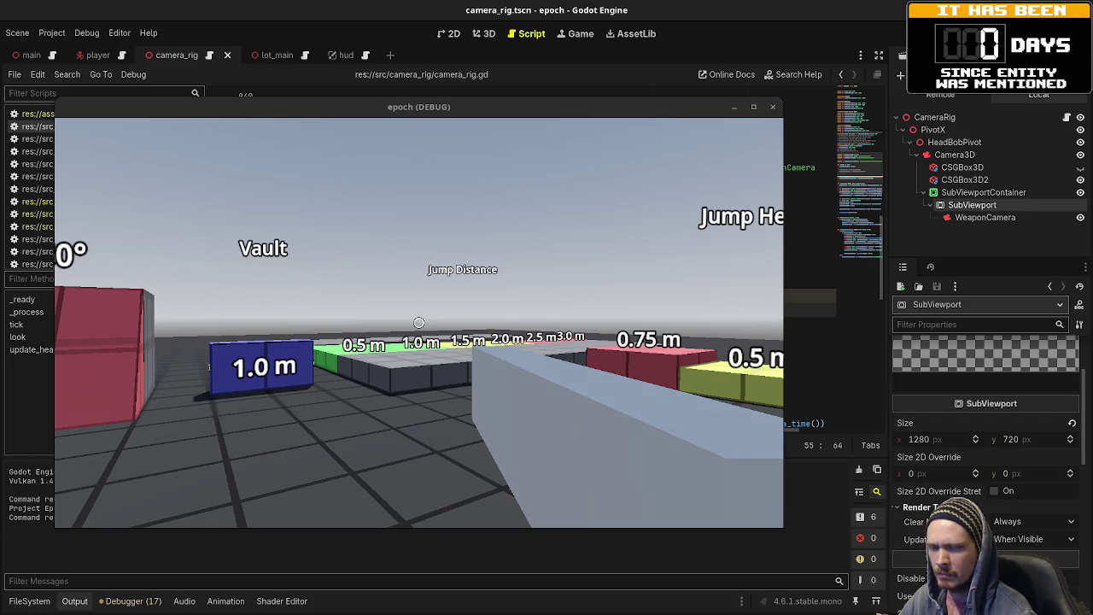
scroll(986, 427, "down", 1)
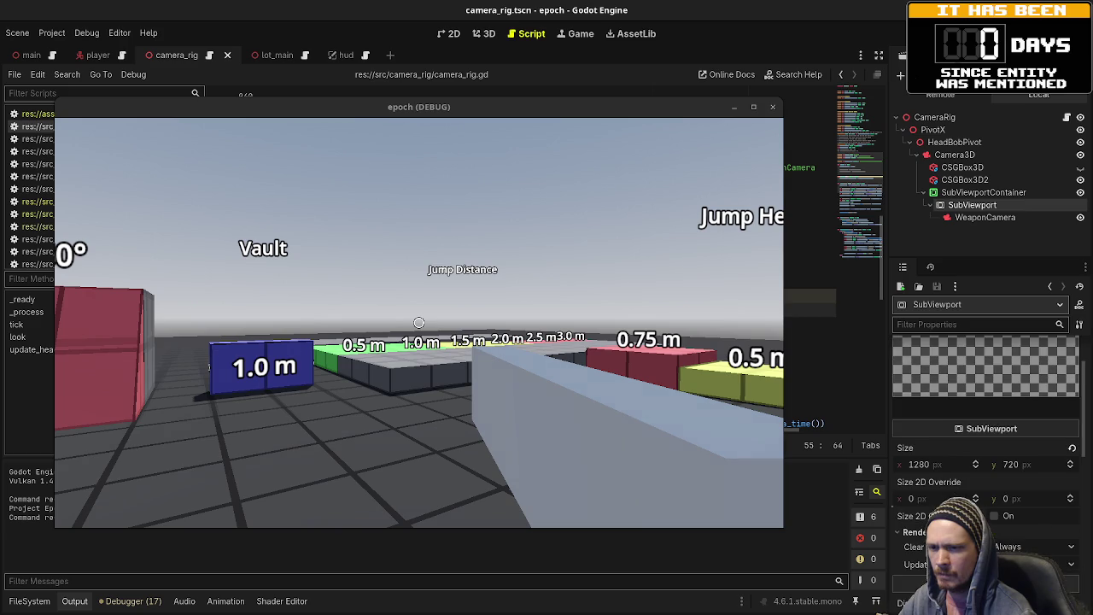
scroll(946, 459, "down", 5)
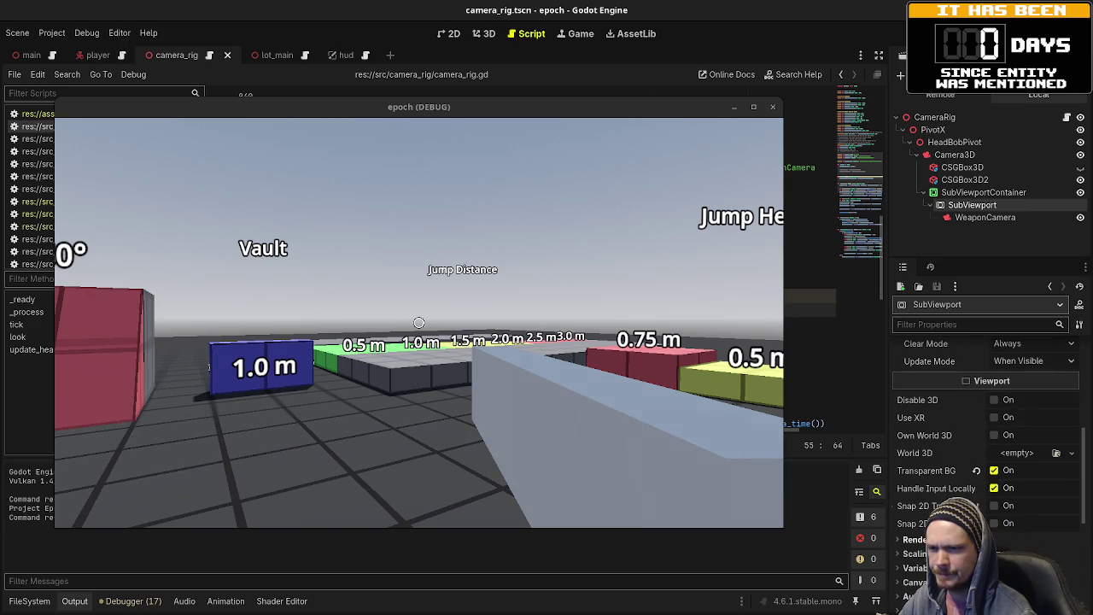
- Switch Own World 3D on and back off, then expand and collapse the Physics section
left_click(995, 435)
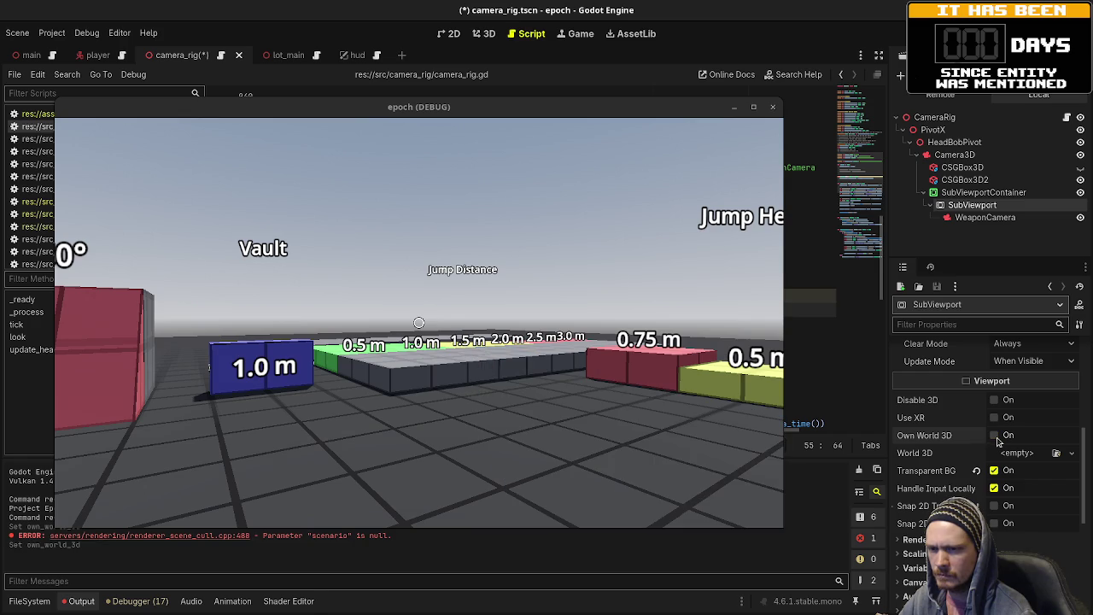
left_click(995, 435)
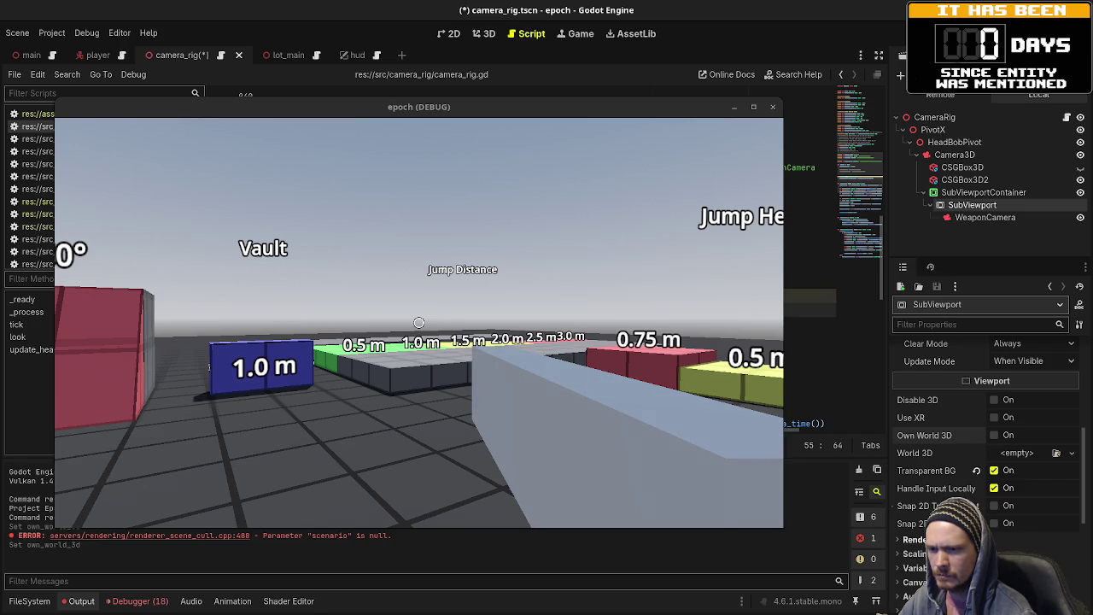
scroll(930, 478, "down", 4)
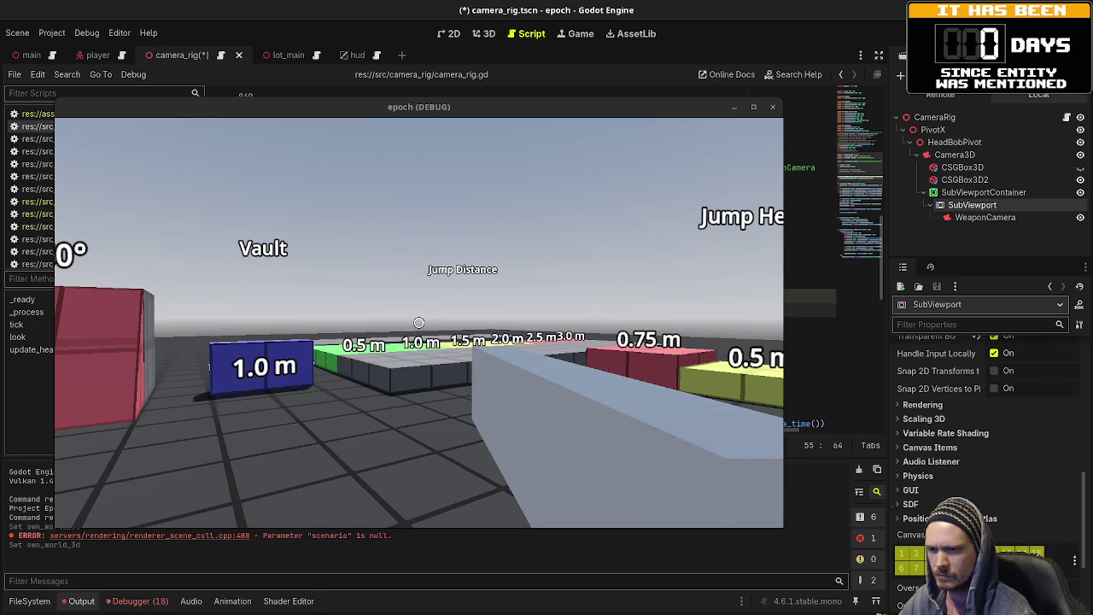
left_click(919, 476)
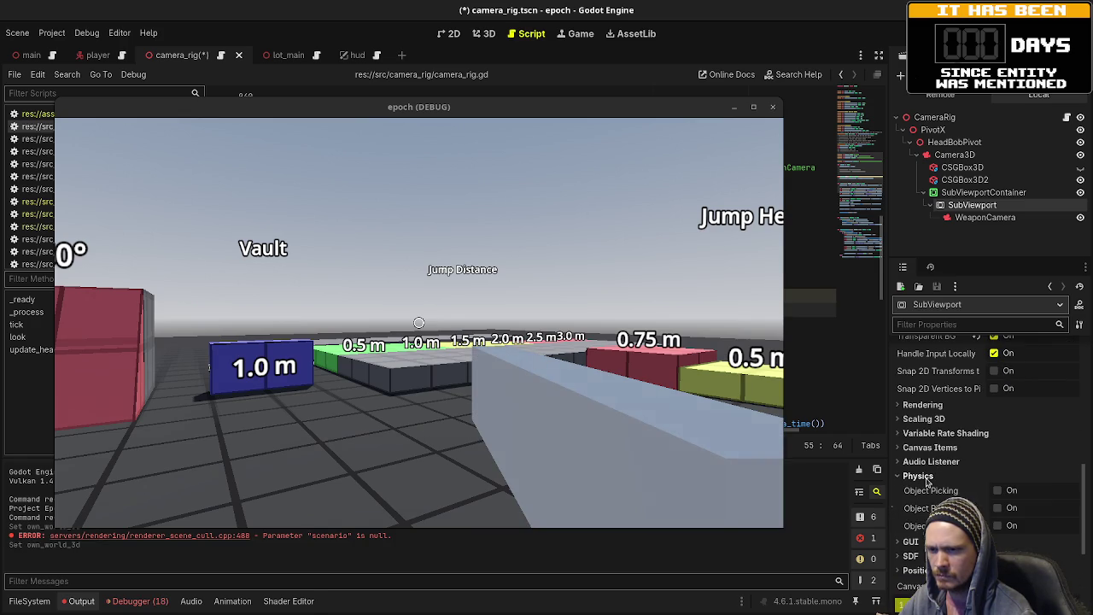
left_click(930, 477)
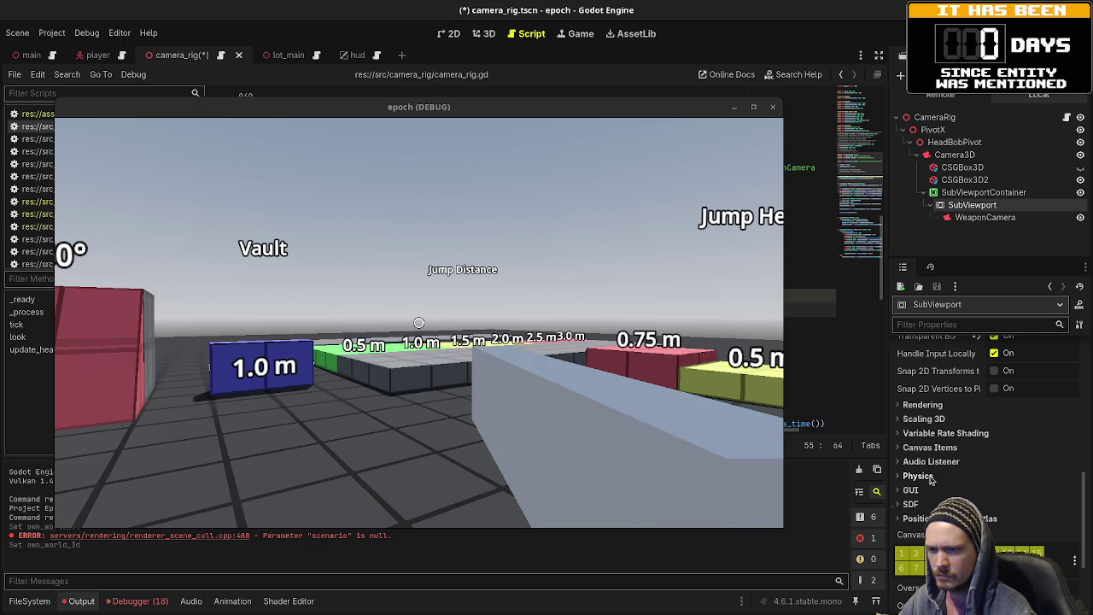
scroll(930, 478, "up", 10)
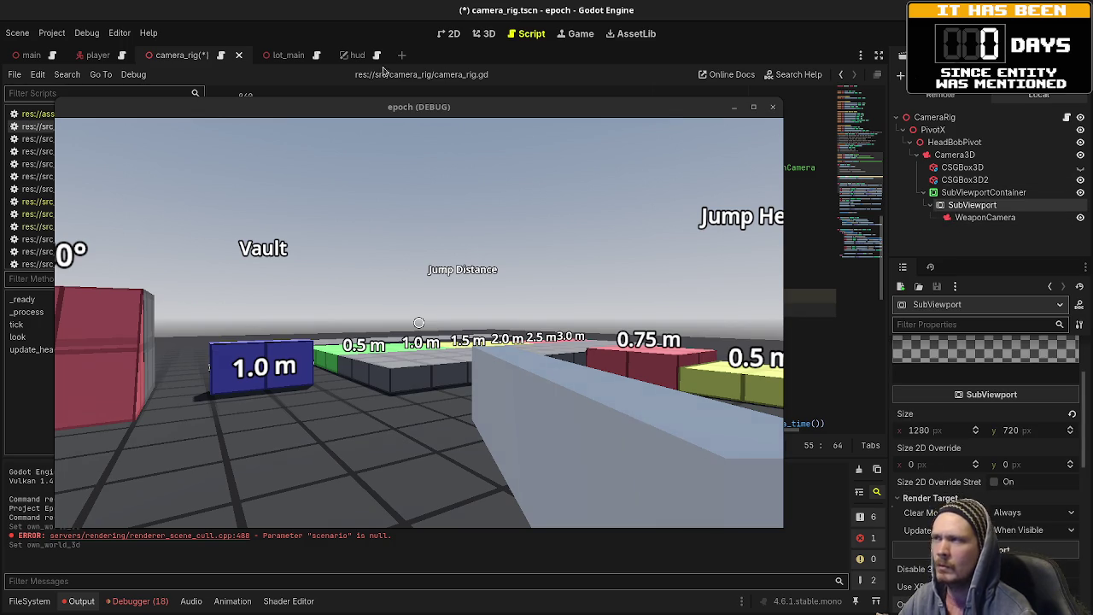
- Review lot_main's DirectionalLight3D shadow settings, then minimize the running game window
left_click(266, 57)
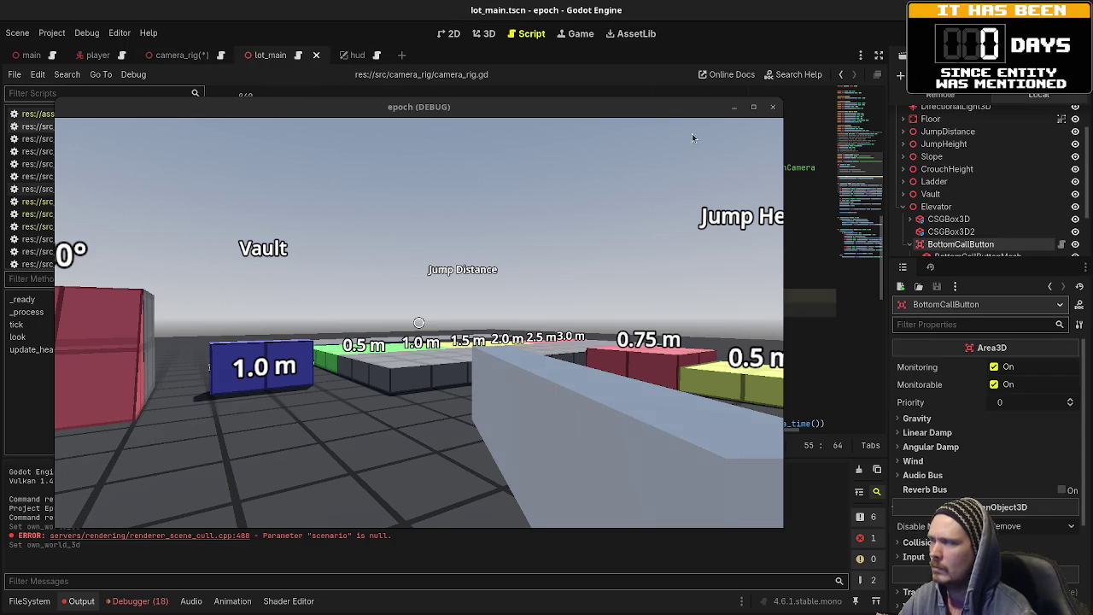
scroll(956, 145, "up", 2)
left_click(956, 142)
scroll(982, 433, "down", 5)
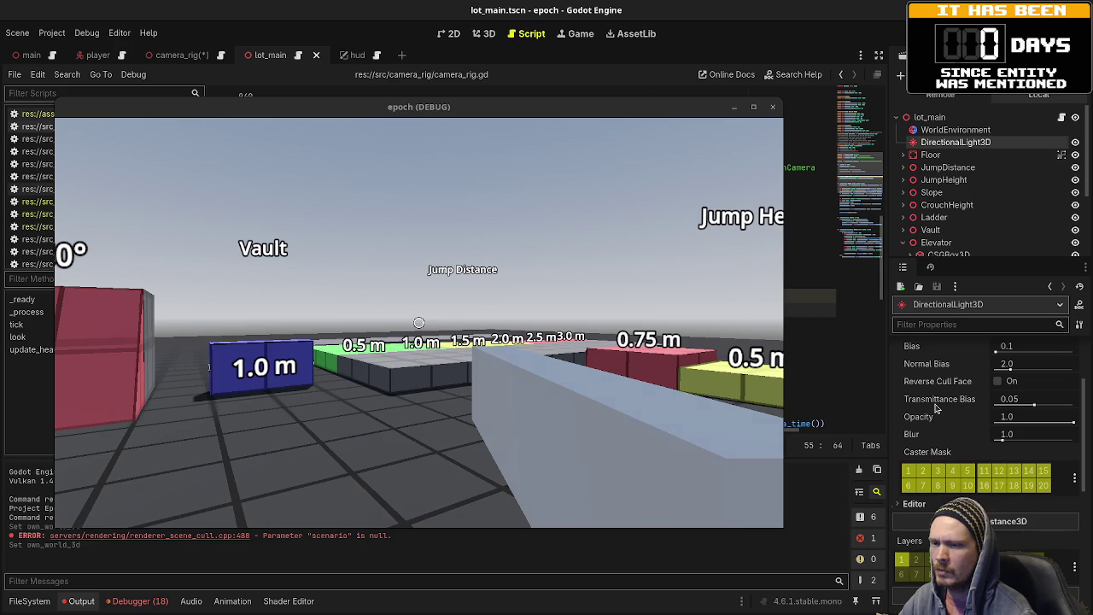
scroll(936, 408, "down", 1)
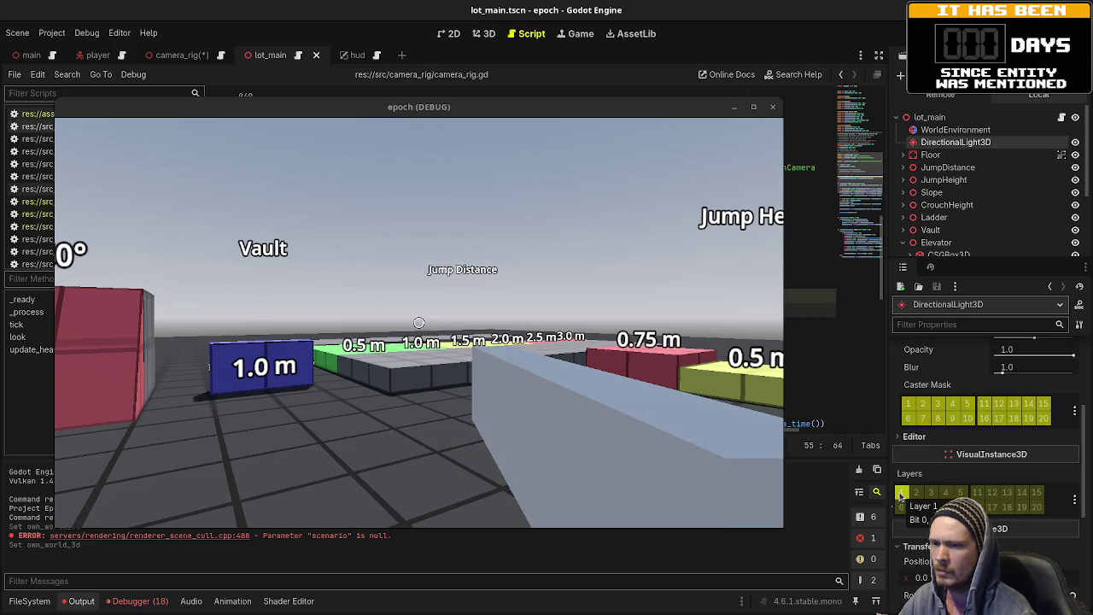
scroll(986, 397, "up", 3)
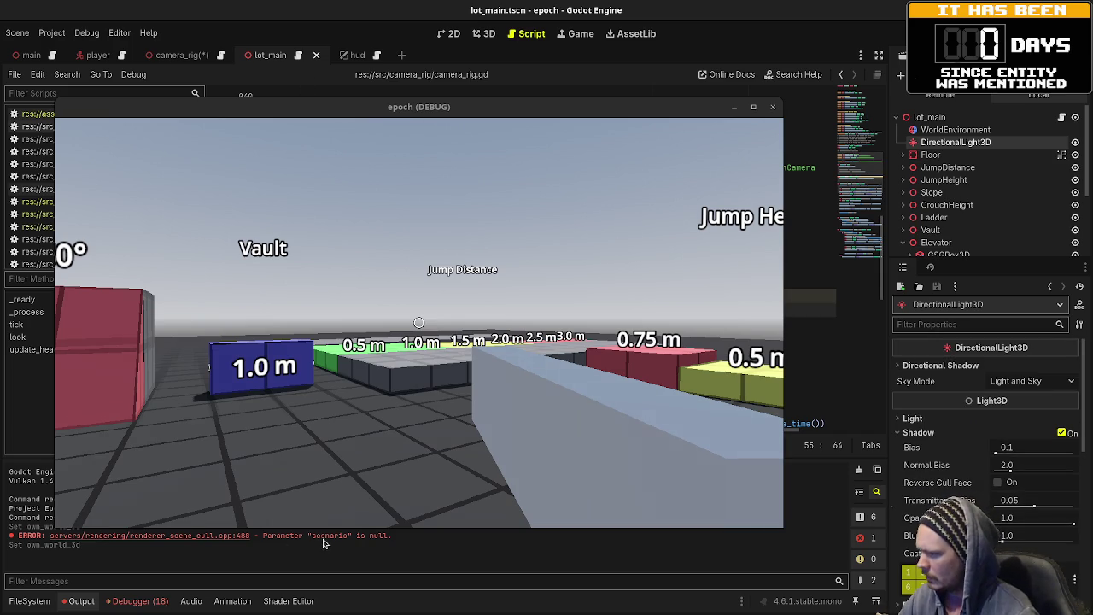
left_click(368, 478)
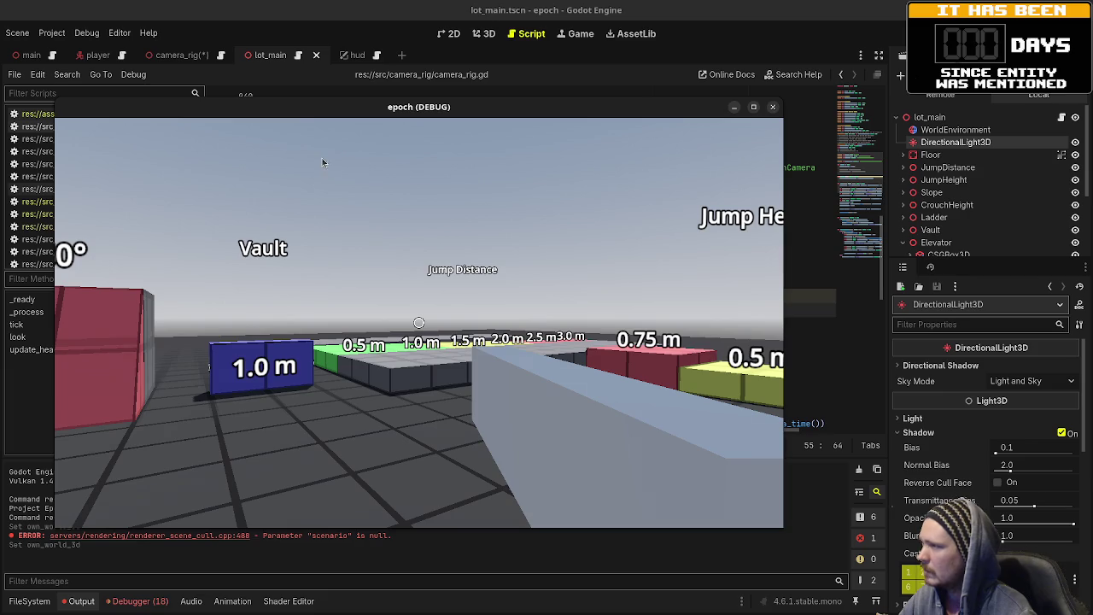
double_click(314, 112)
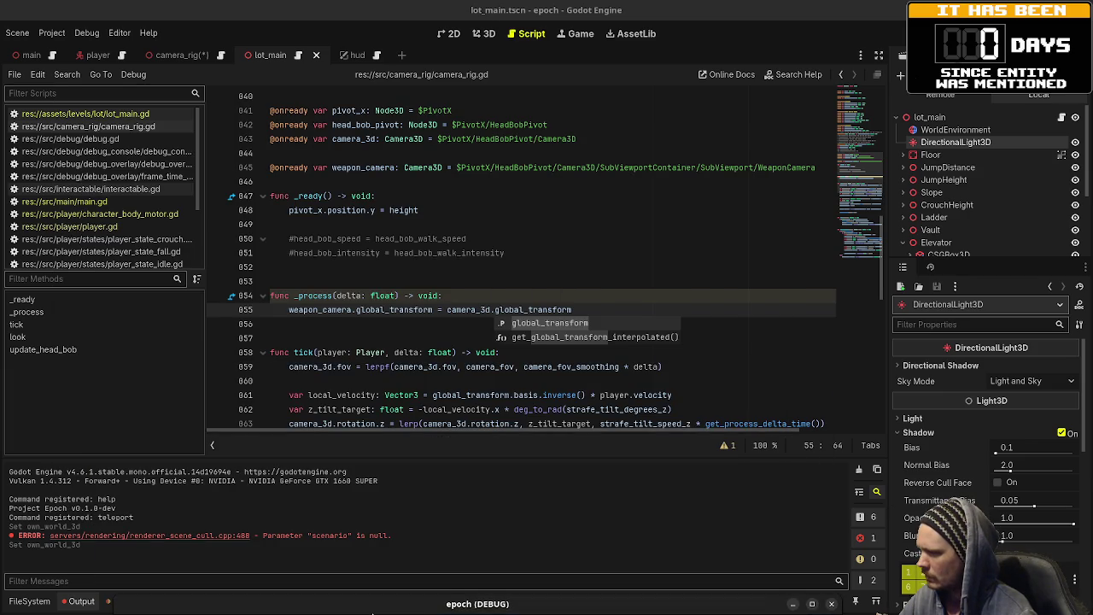
- Restore the game window, stop the game, and launch it again
double_click(369, 605)
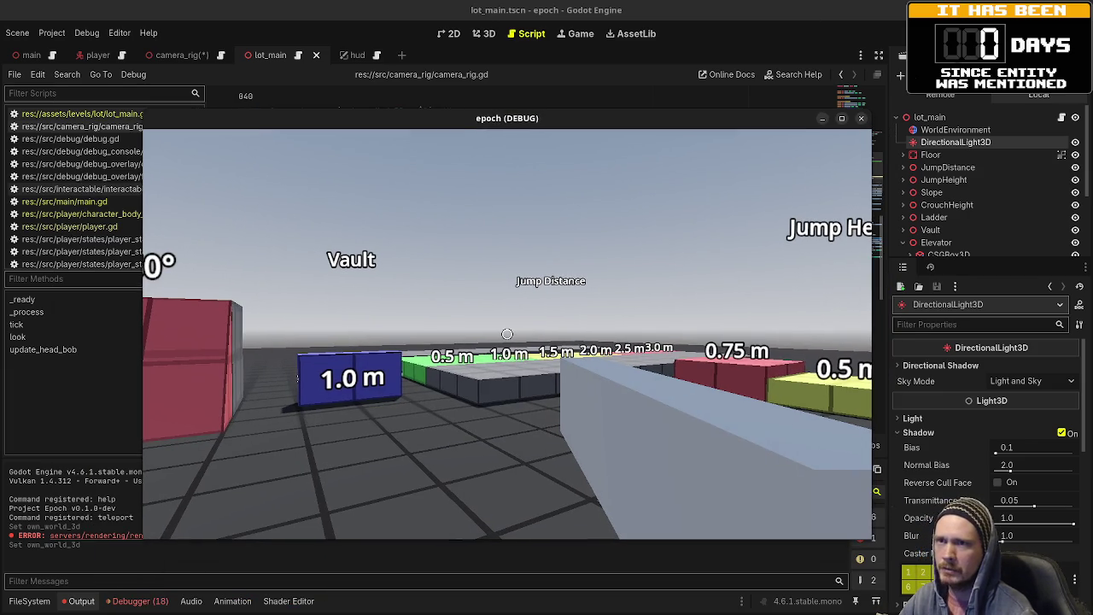
key("F8")
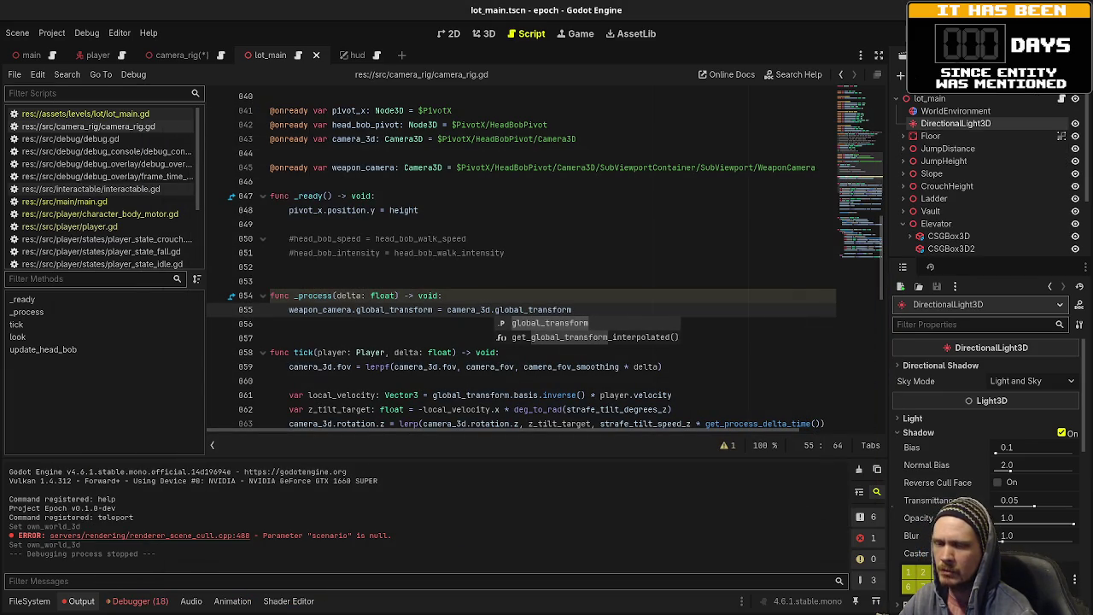
key("F5")
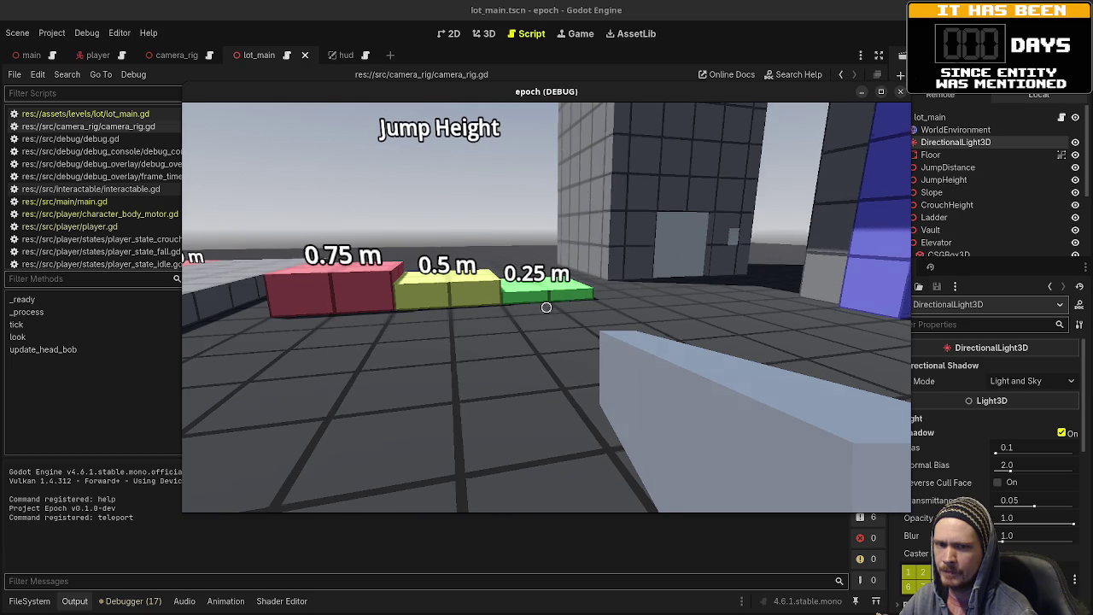
- Walk past the 0.25 m block and the 1.25 m Crouch Height block into the grey wall, then stop the game
key("w")
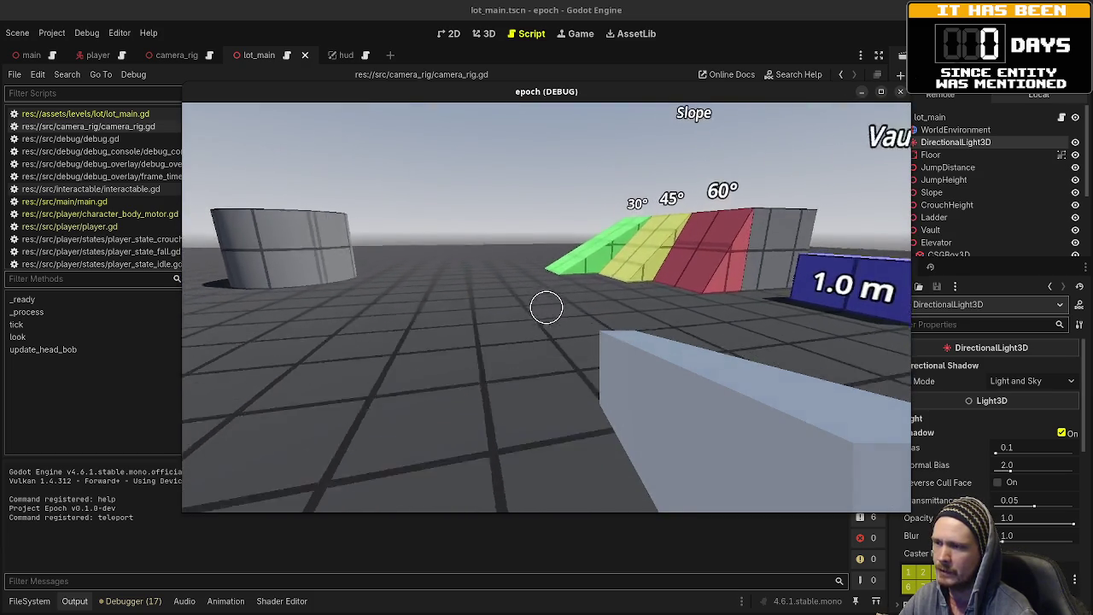
key("w")
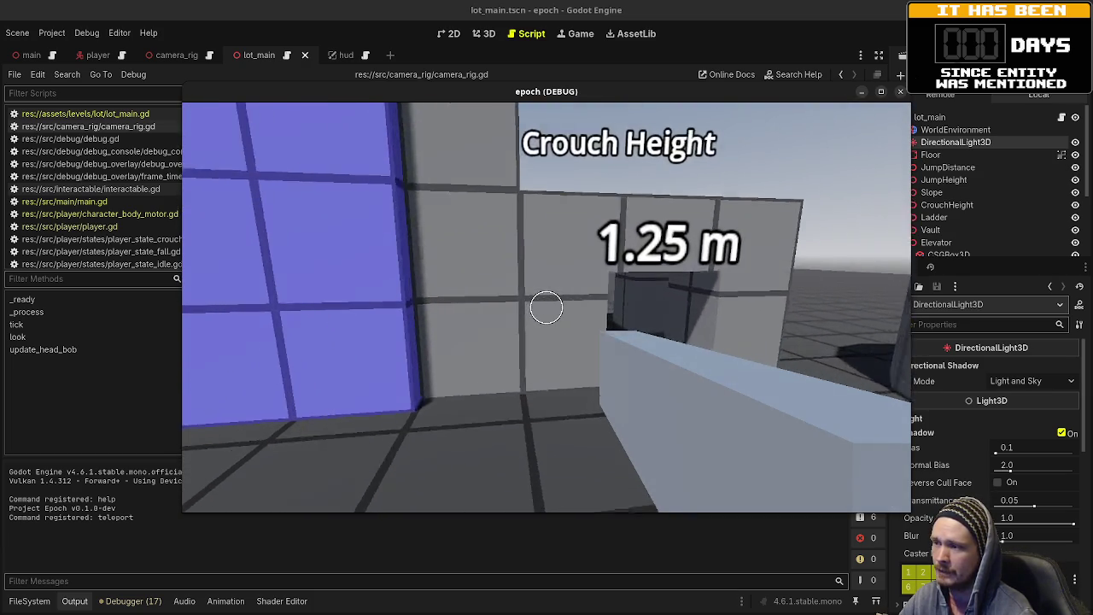
key("w")
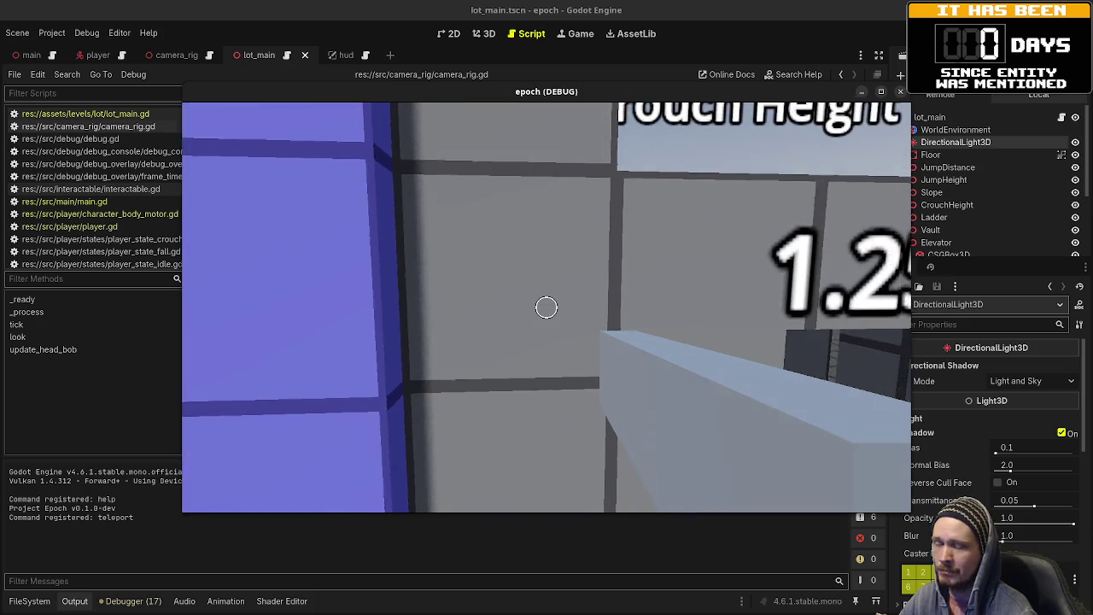
key("w")
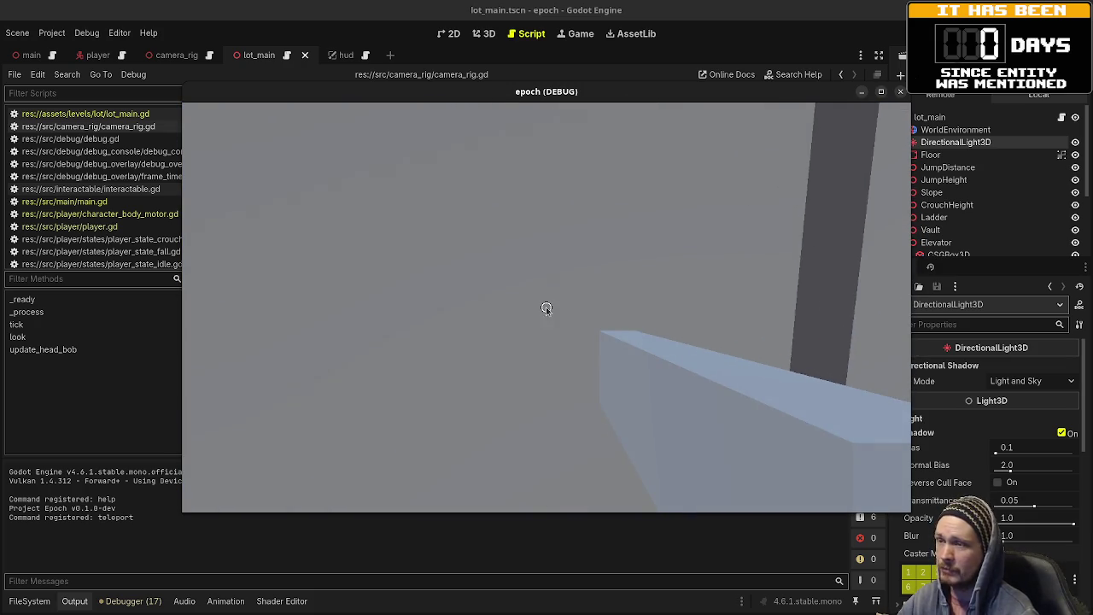
key("s")
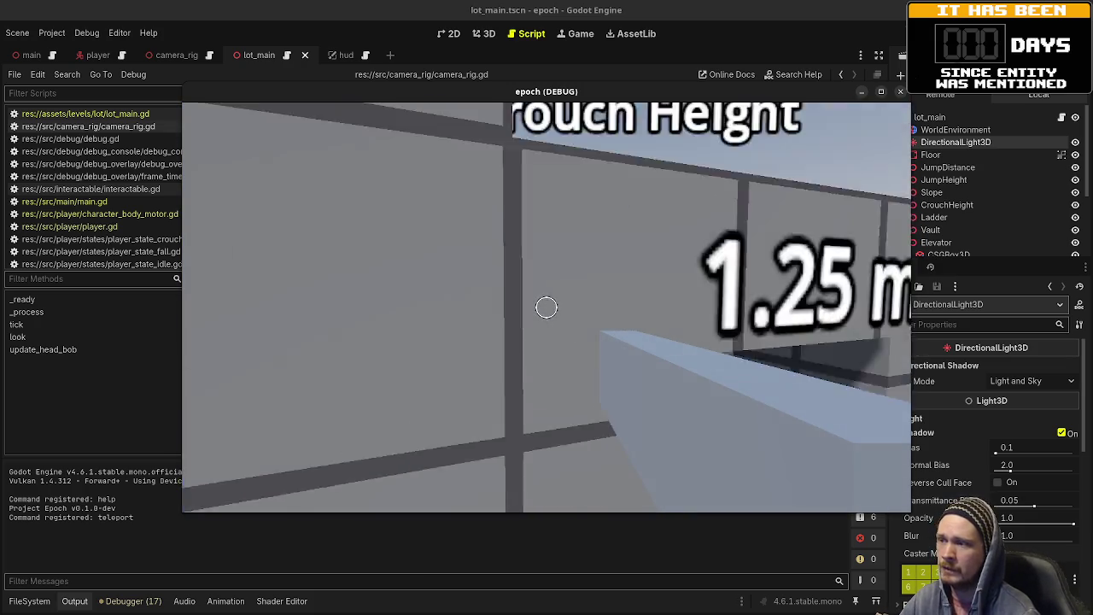
mouse_move(546, 307)
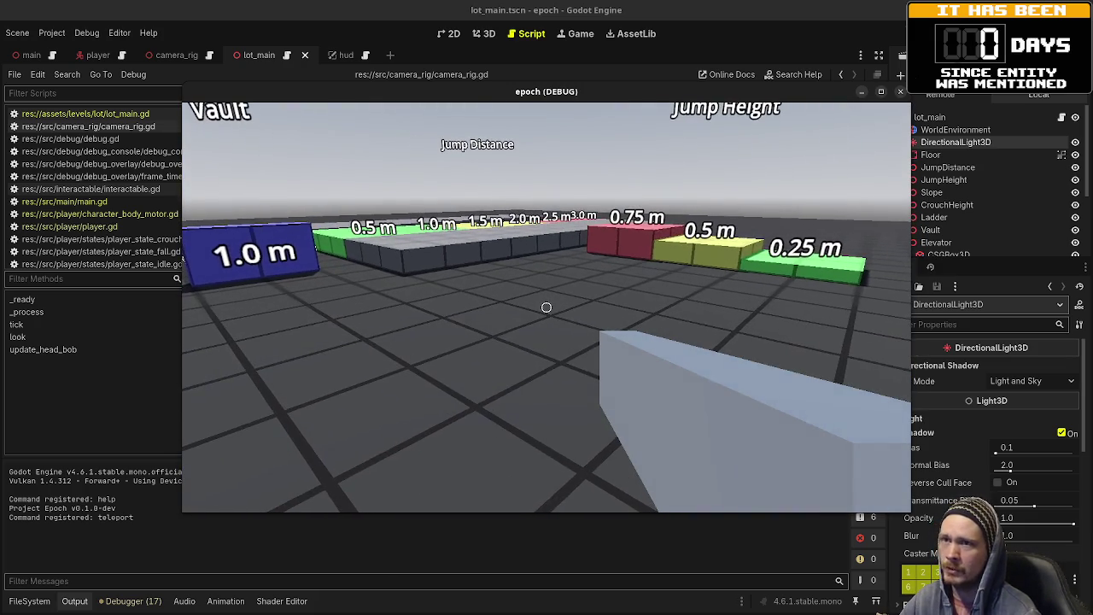
left_click(899, 92)
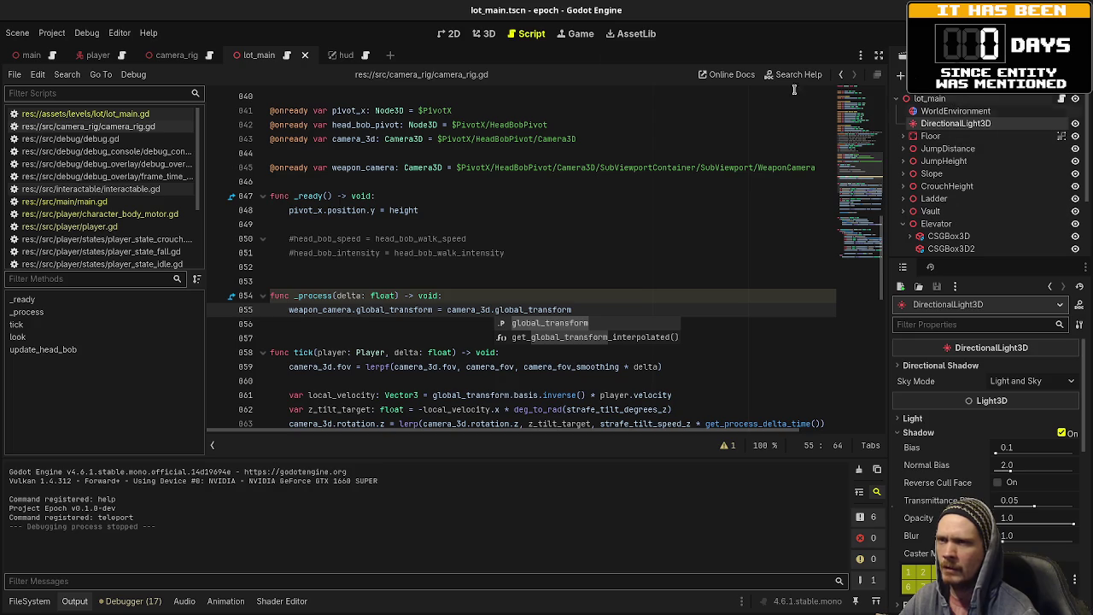
- Open the camera_rig scene and bring up the context menu for the SubViewportContainer node
scroll(941, 222, "down", 3)
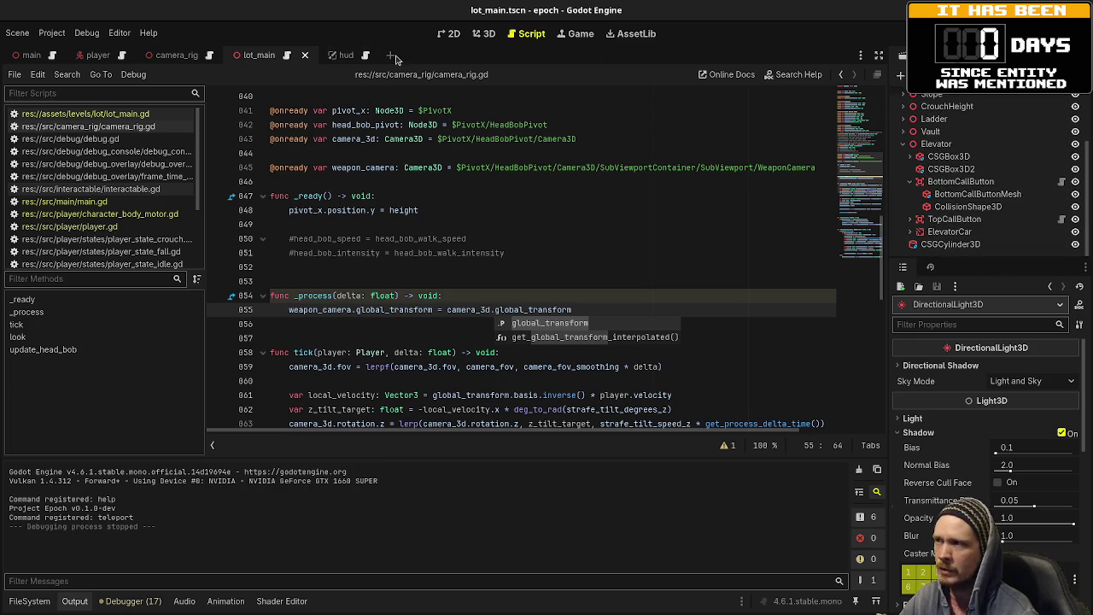
left_click(171, 55)
left_click(963, 174)
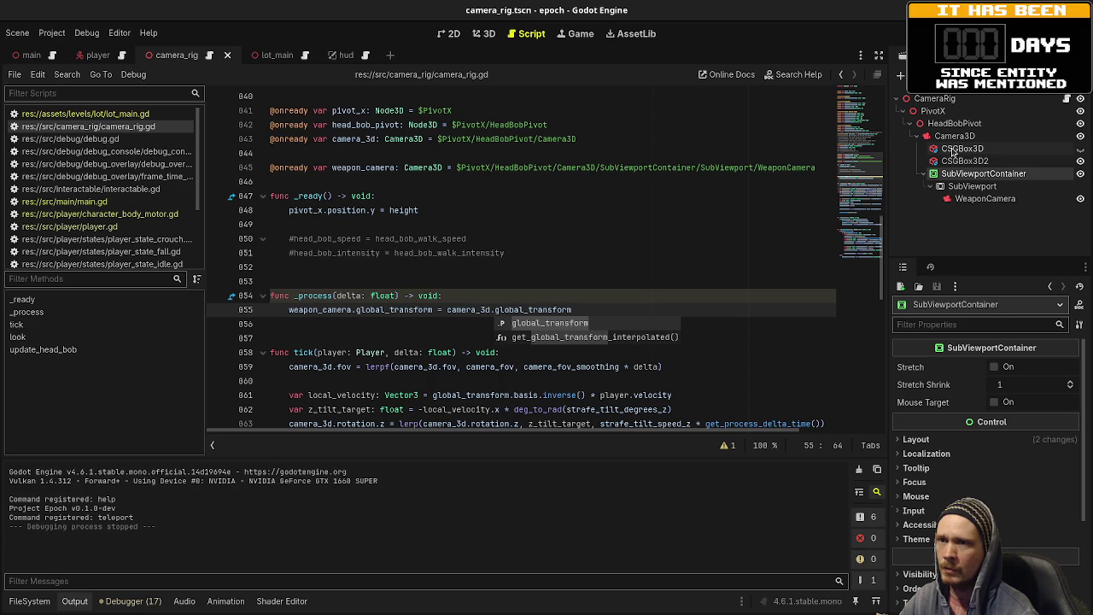
right_click(948, 180)
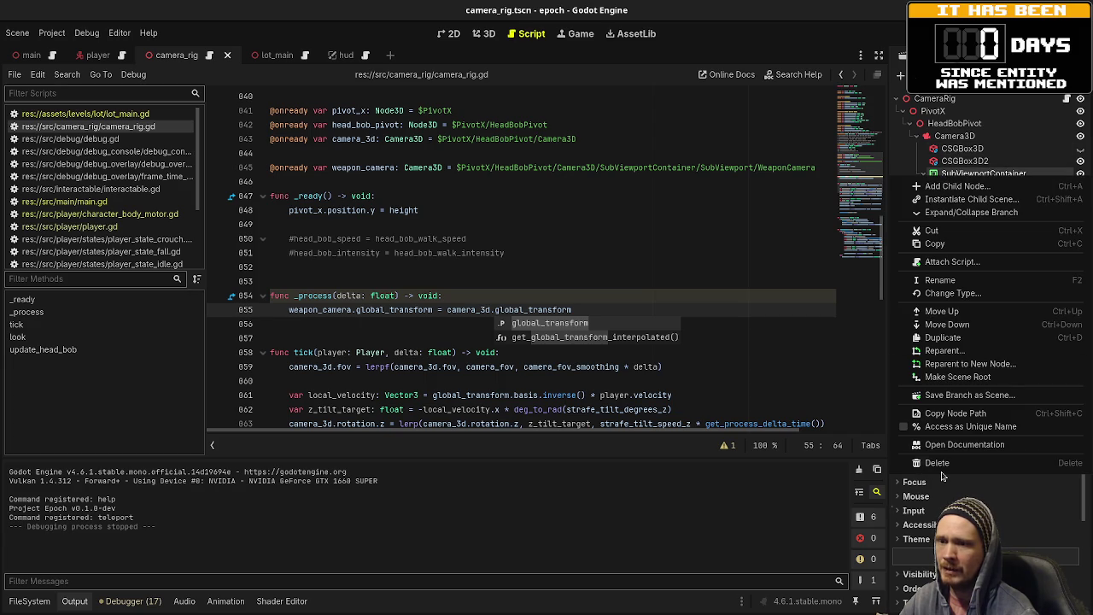
- Delete SubViewportContainer with its children and remove the weapon_camera declaration, then save
left_click(990, 462)
left_click(595, 328)
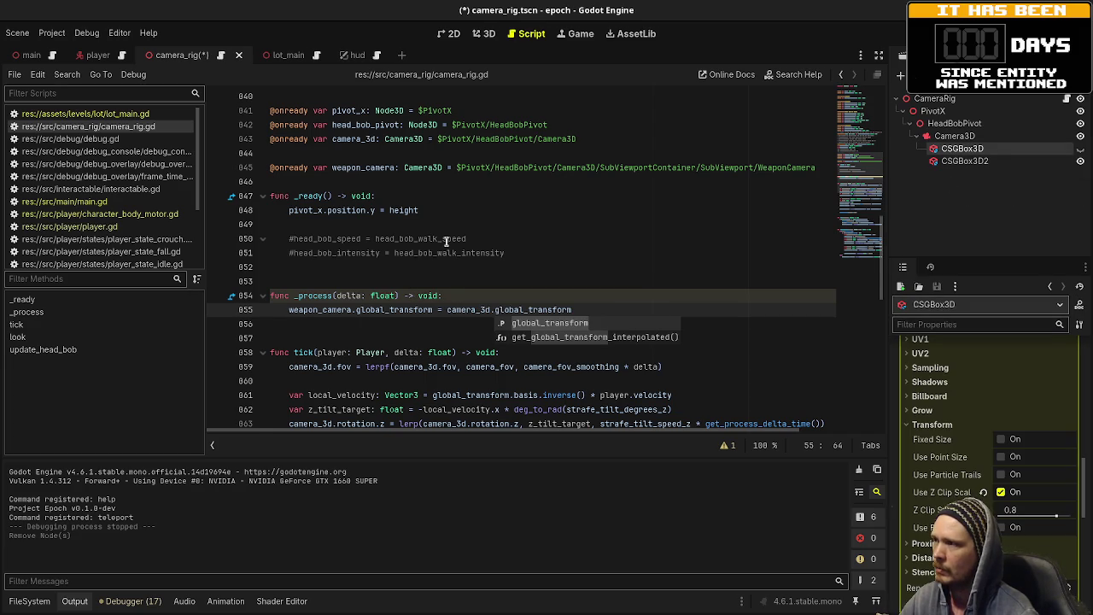
scroll(445, 241, "up", 2)
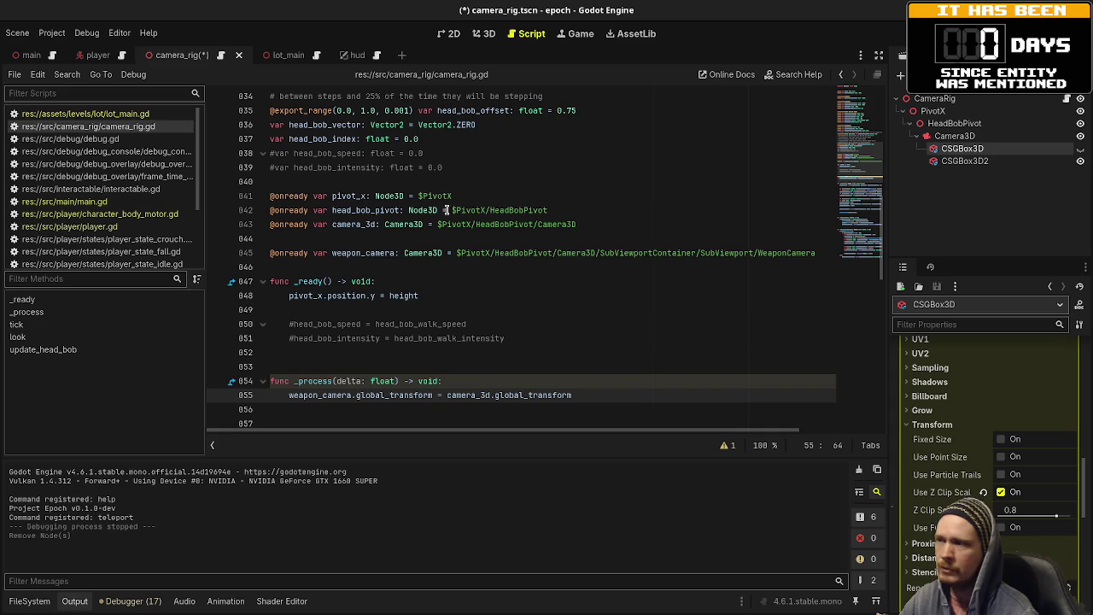
left_click(289, 240)
triple_click(298, 252)
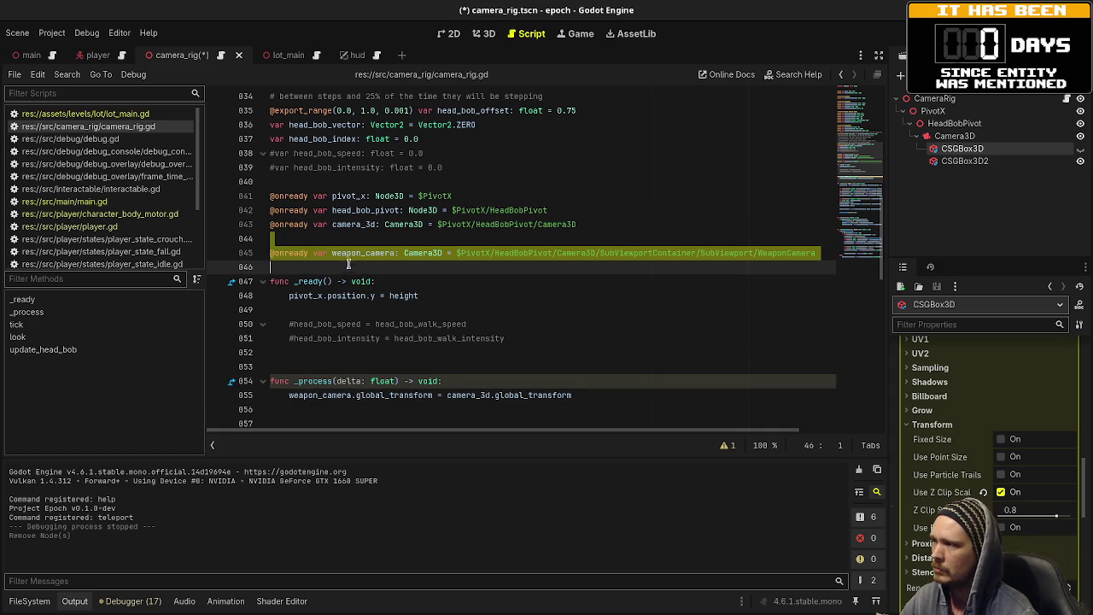
key("BackSpace")
key("BackSpace")
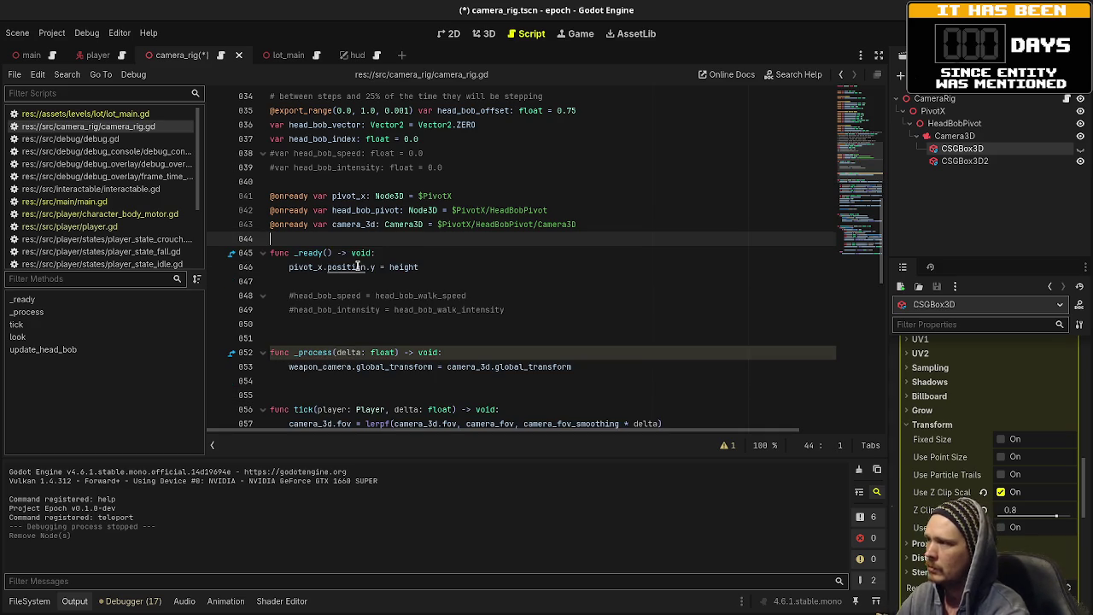
key("Return")
key("ctrl+s")
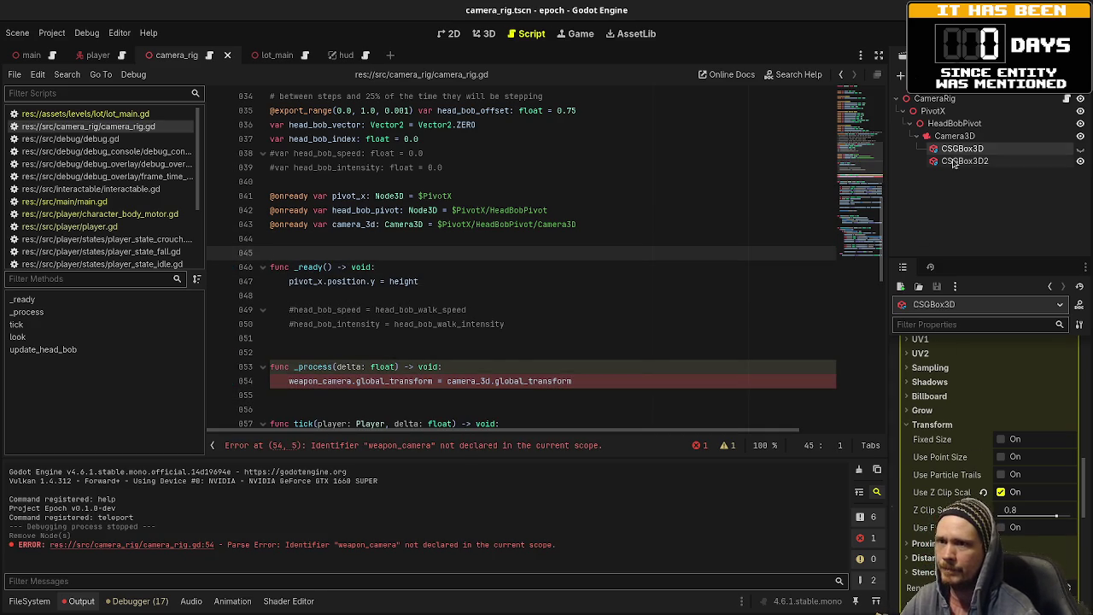
- Delete the CSGBox3D2 node and remove the _process function from the script, then save
left_click(956, 161)
right_click(956, 160)
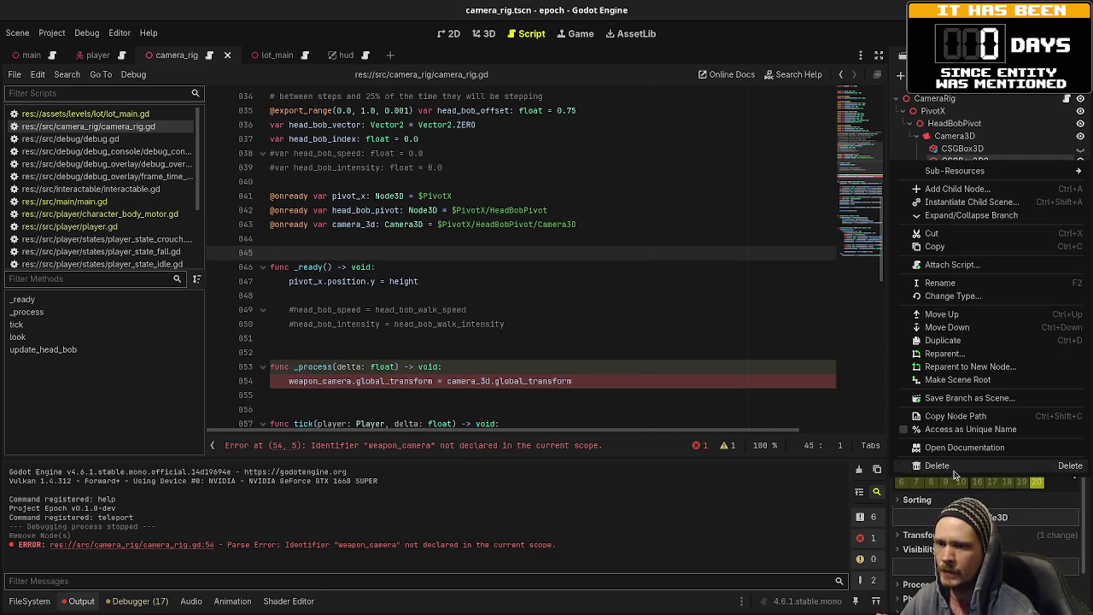
left_click(939, 465)
left_click(595, 327)
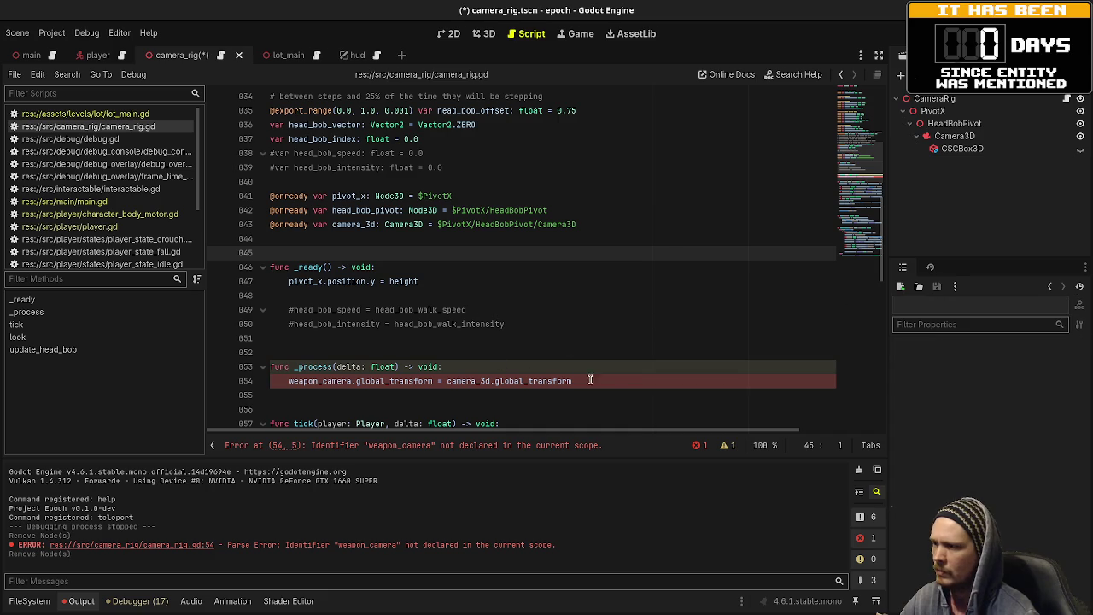
left_click(599, 337)
key("Delete")
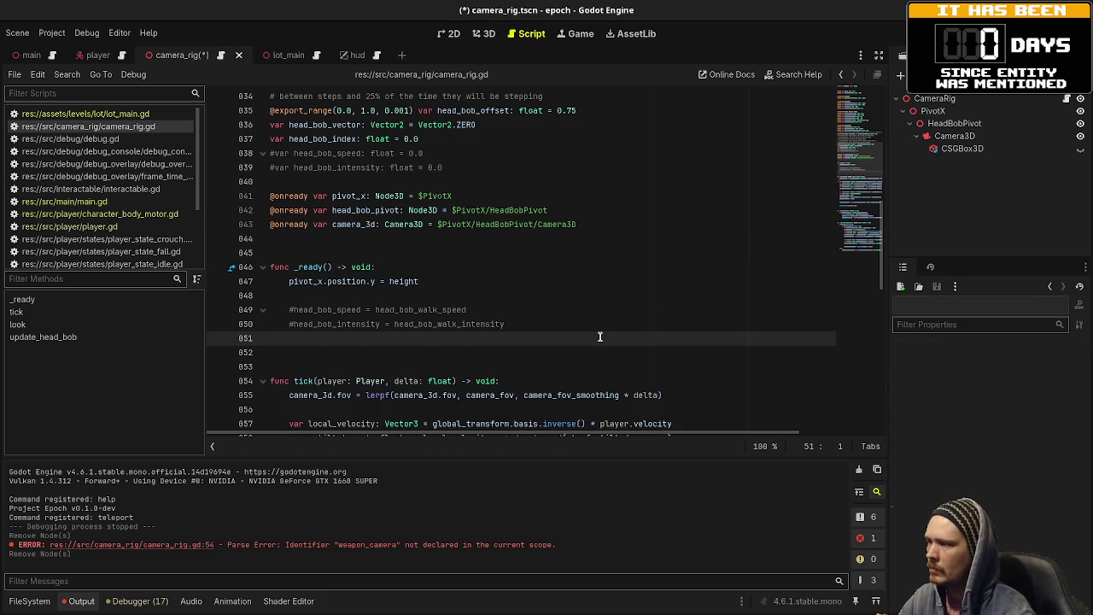
key("BackSpace")
key("ctrl+s")
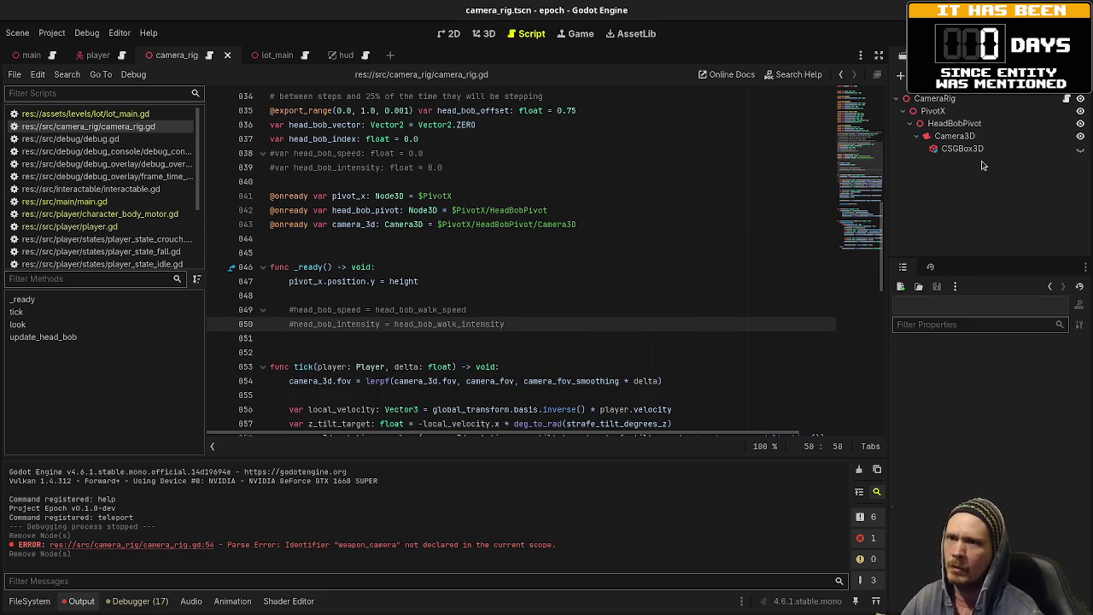
- Make the CSGBox3D weapon box visible again, save the scene, and run the game
left_click(962, 149)
left_click(1079, 149)
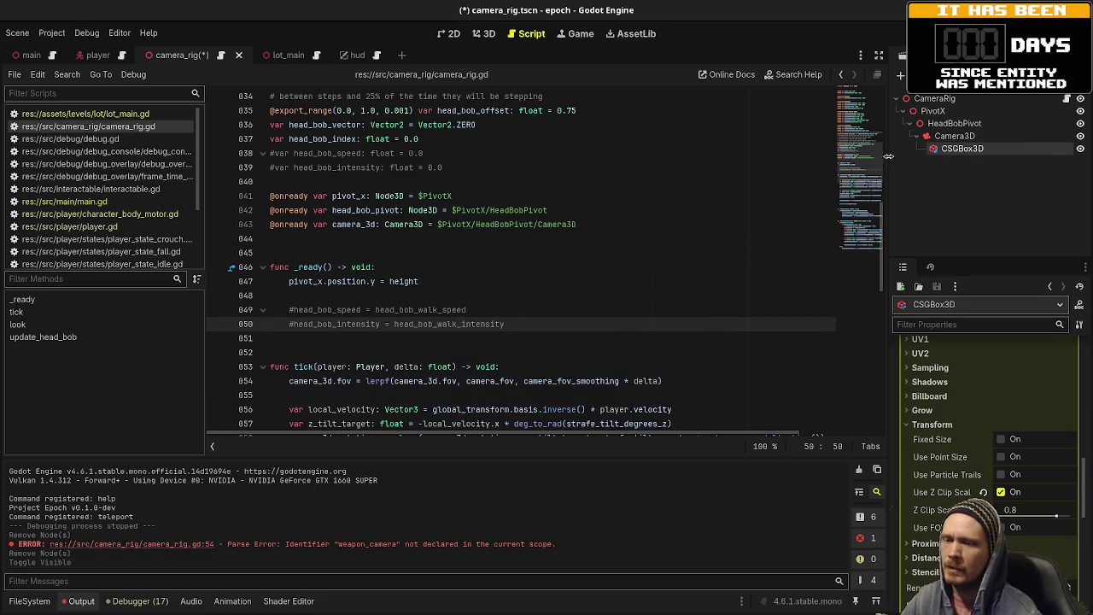
left_click(902, 38)
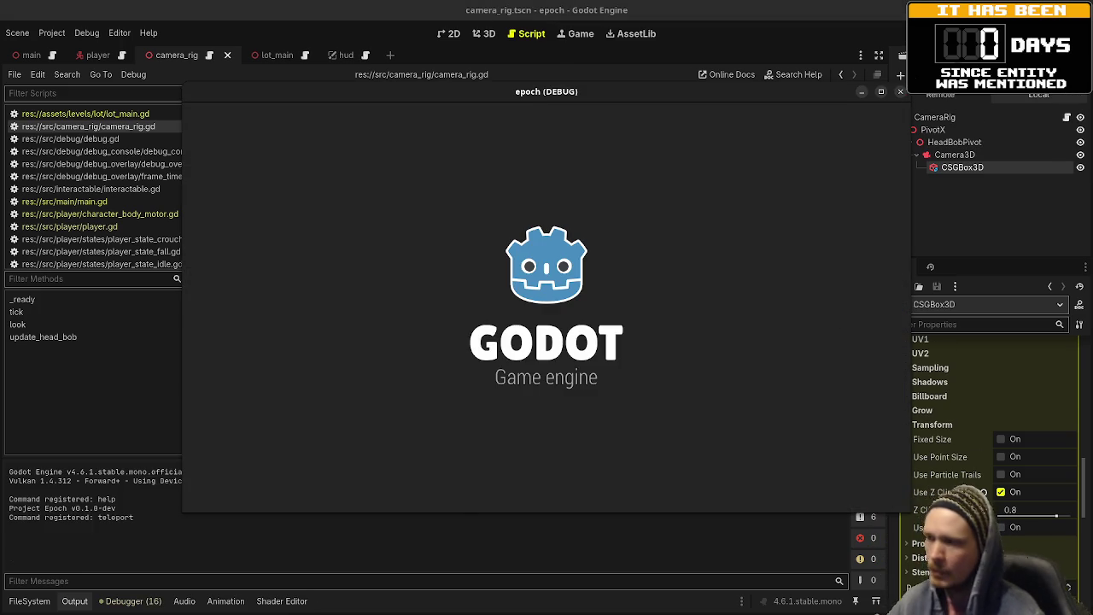
key("w")
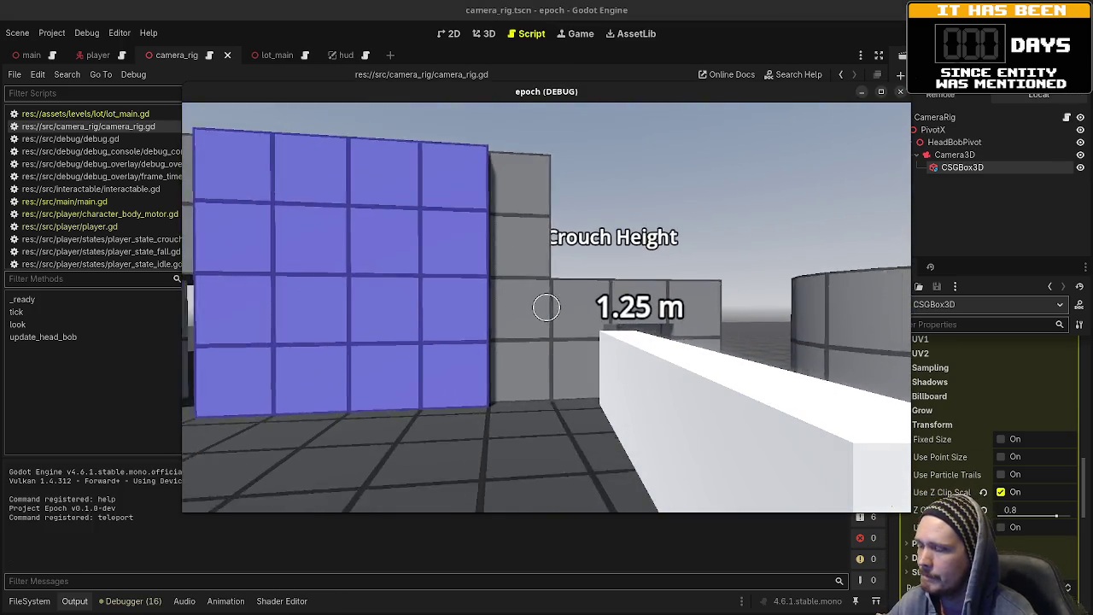
key("w")
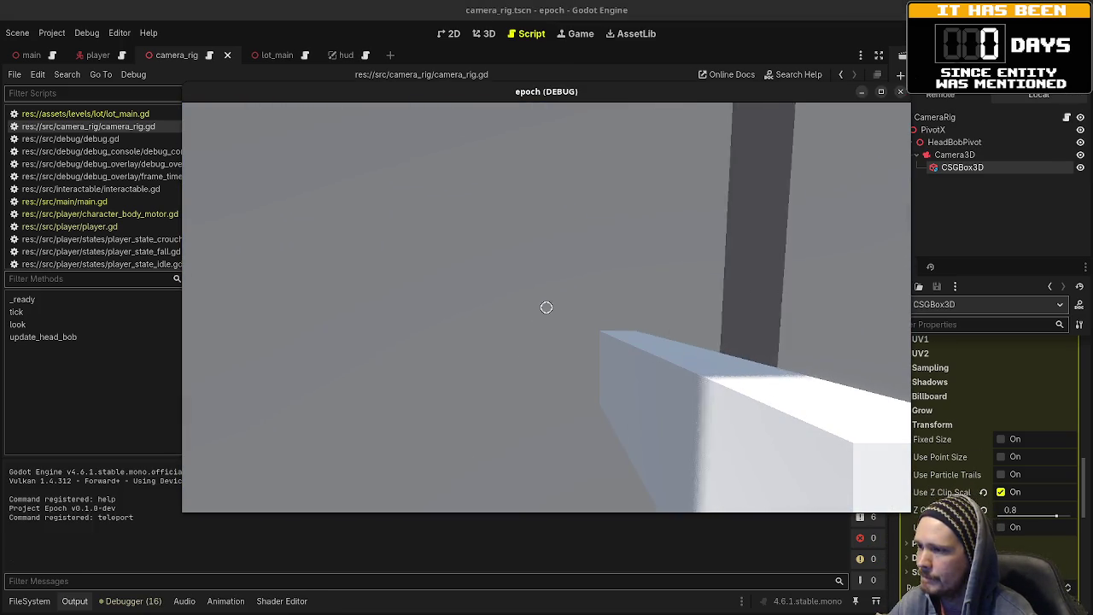
key("s")
key("w")
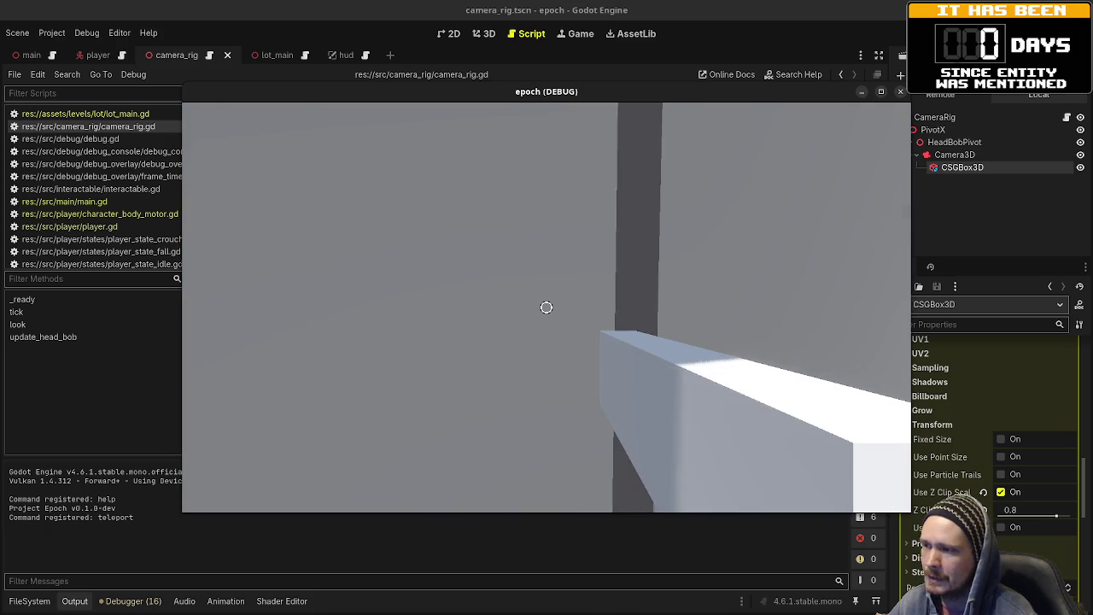
key("s")
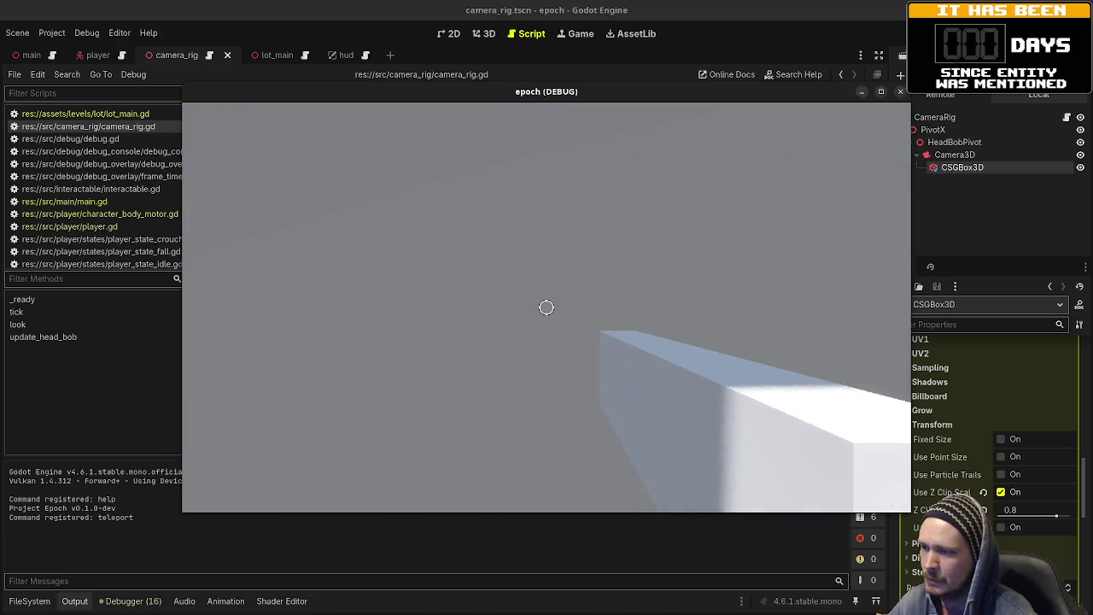
key("w")
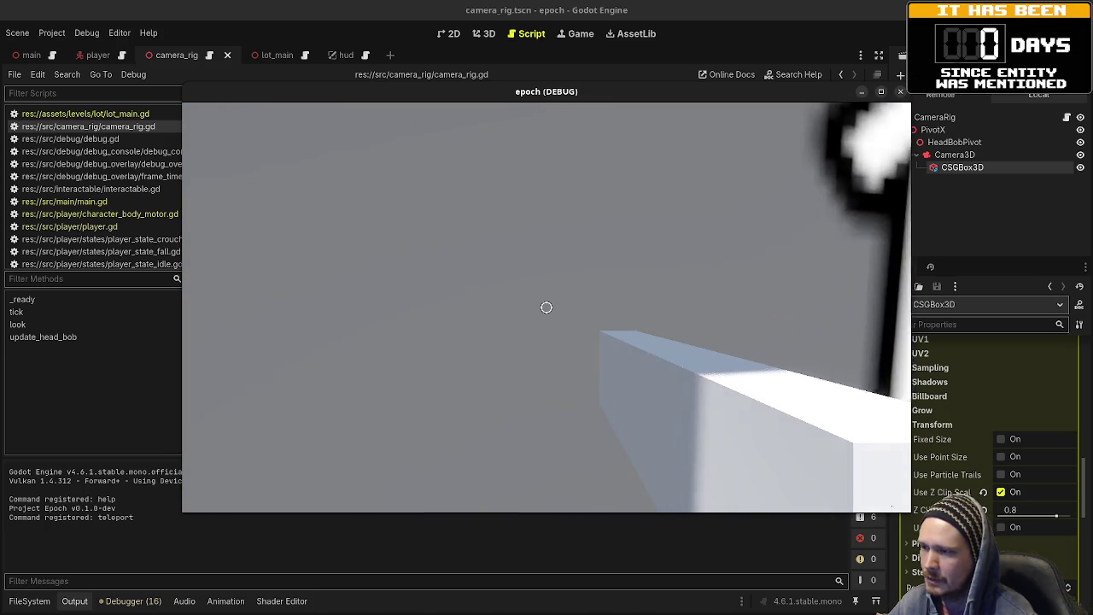
key("a")
key("d")
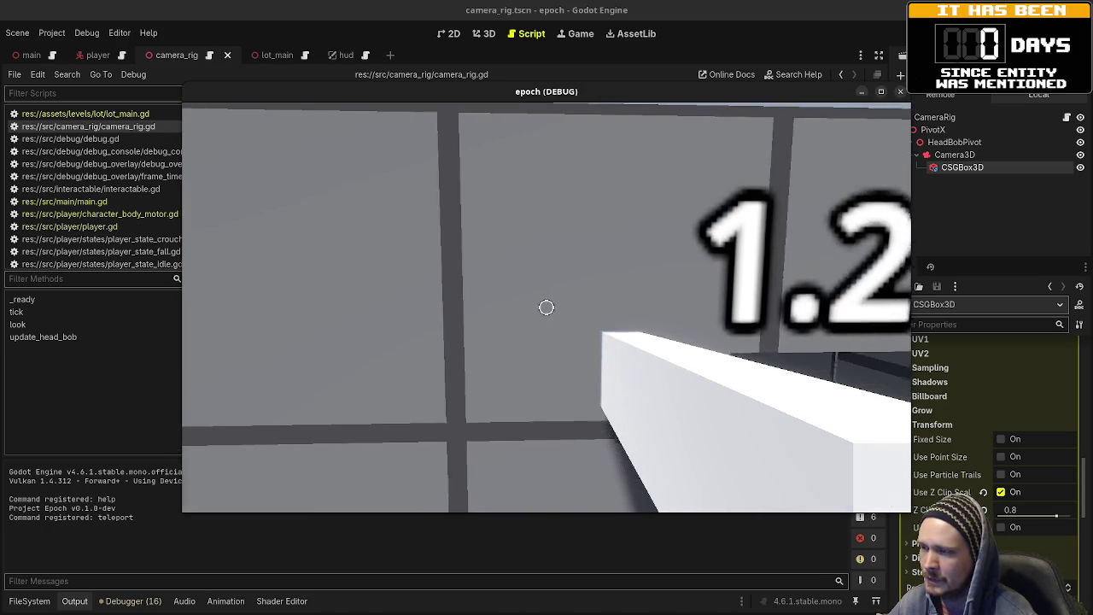
key("w")
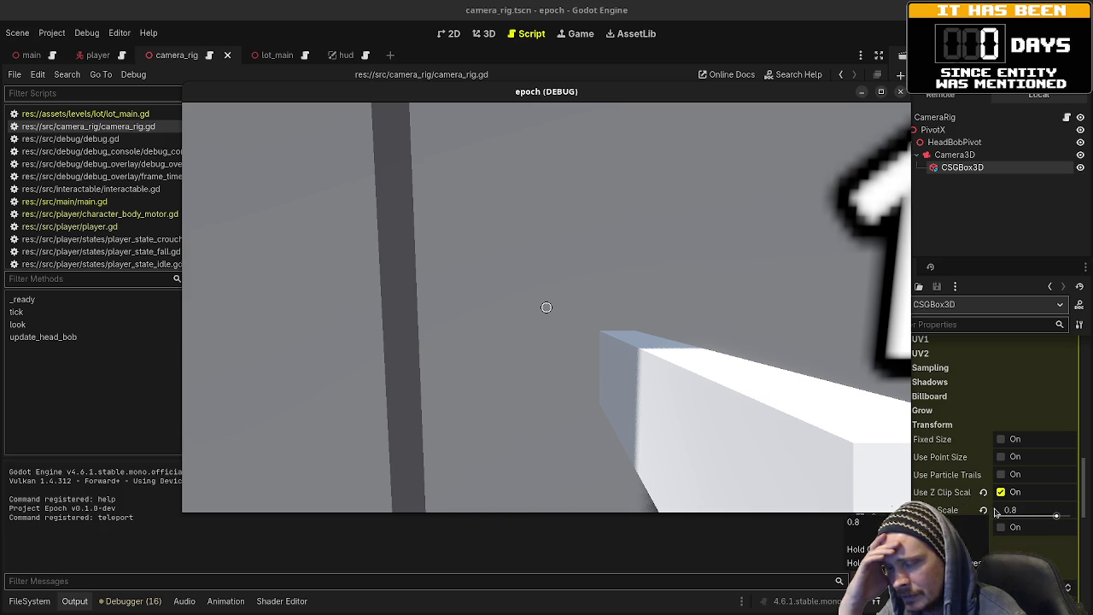
left_click(954, 509)
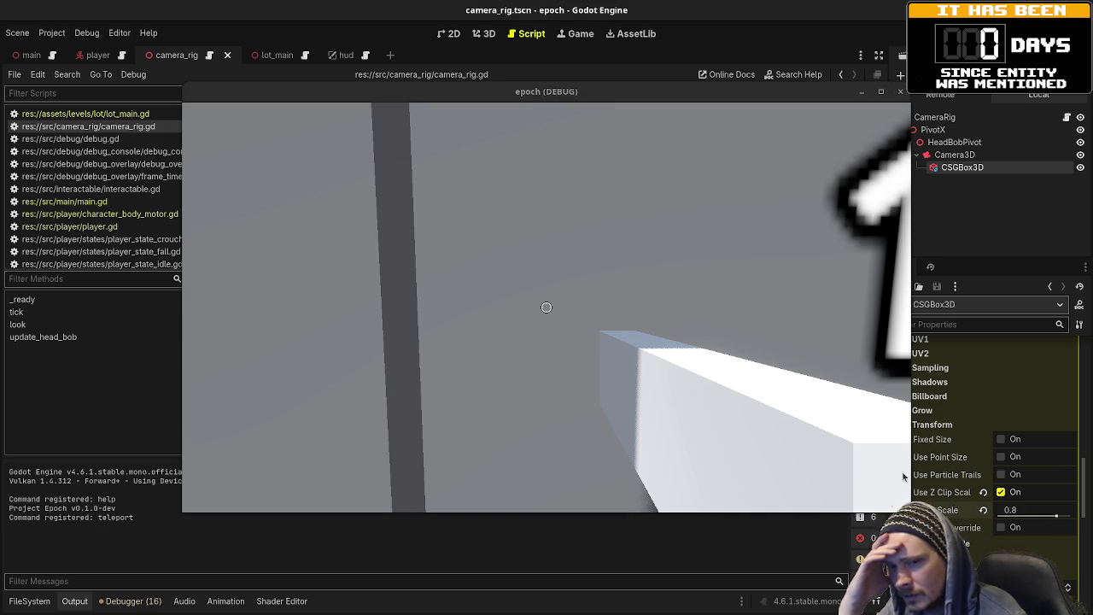
left_click(549, 357)
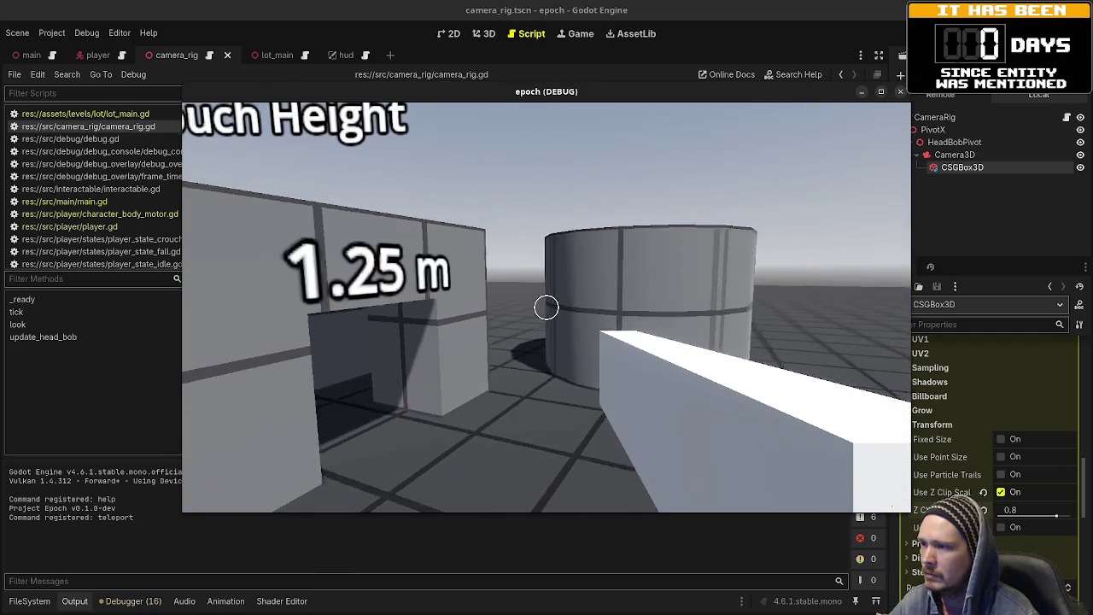
key("w")
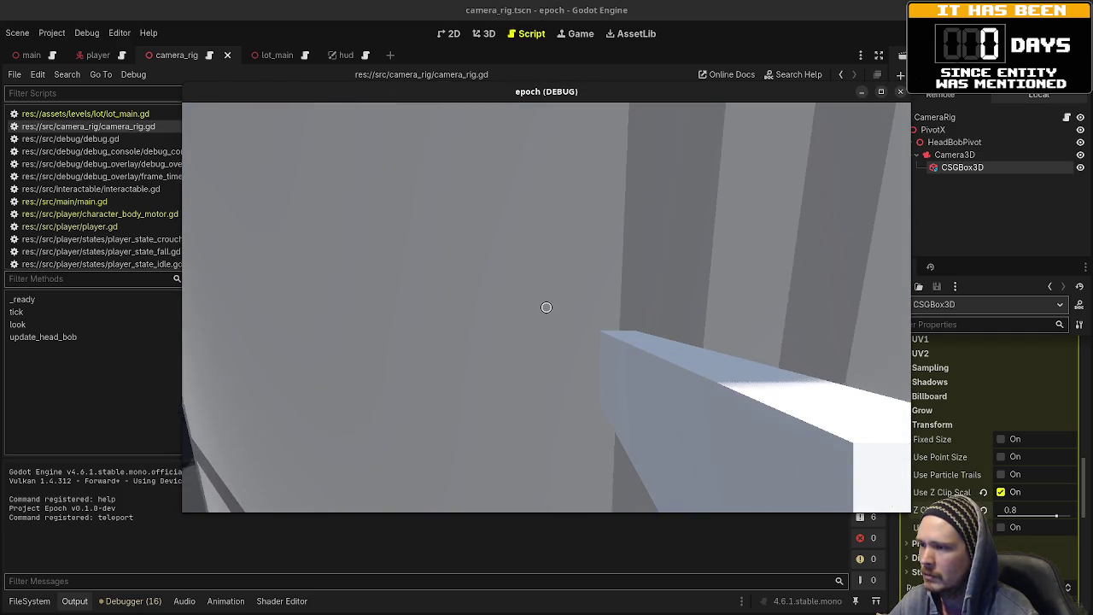
key("s")
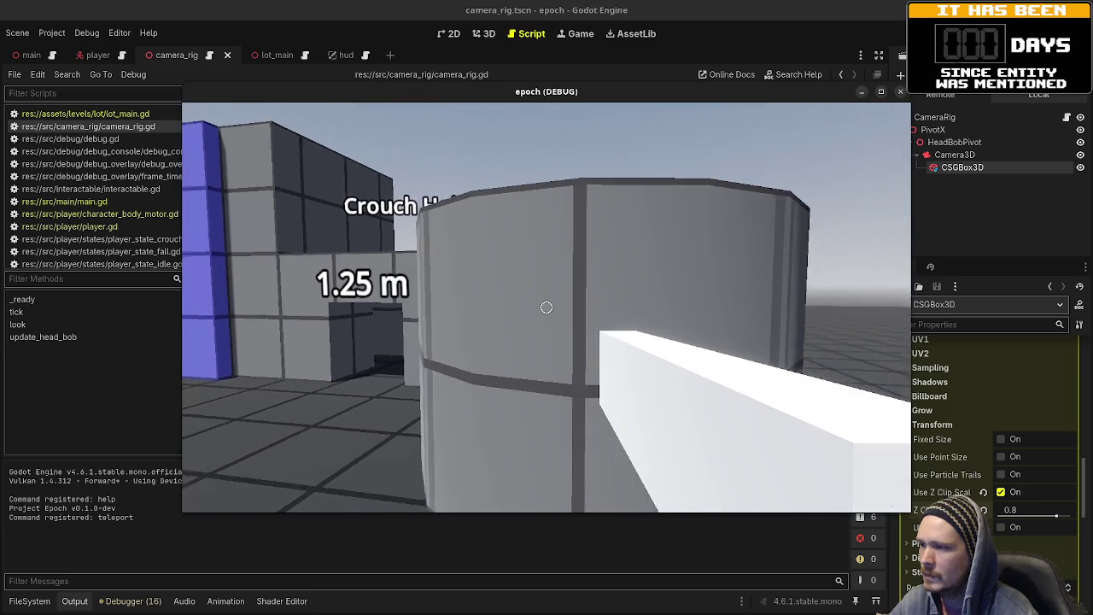
key("w")
key("s")
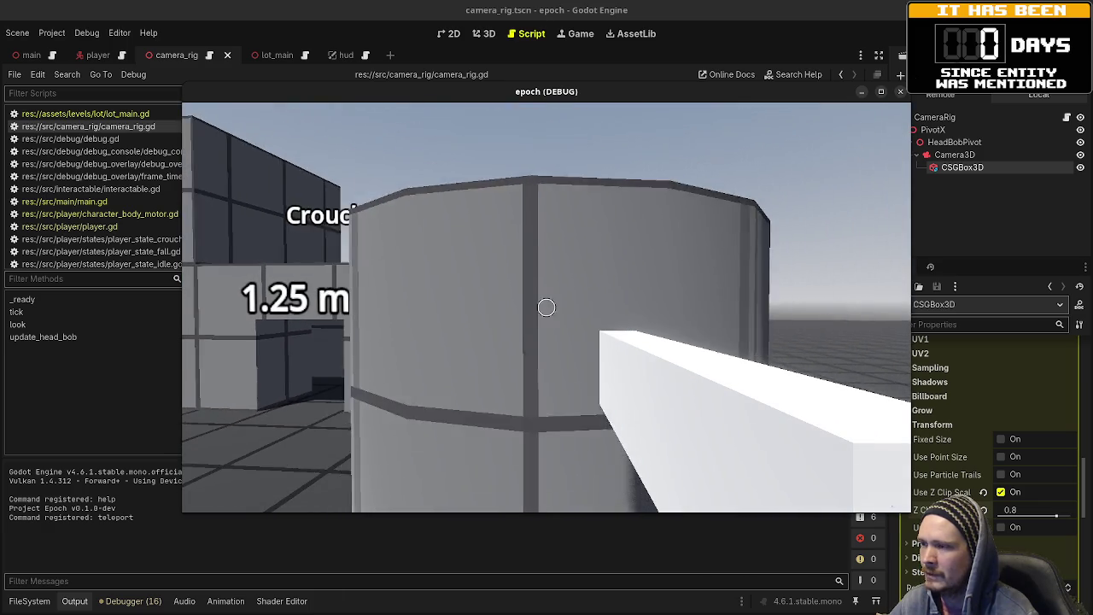
key("w")
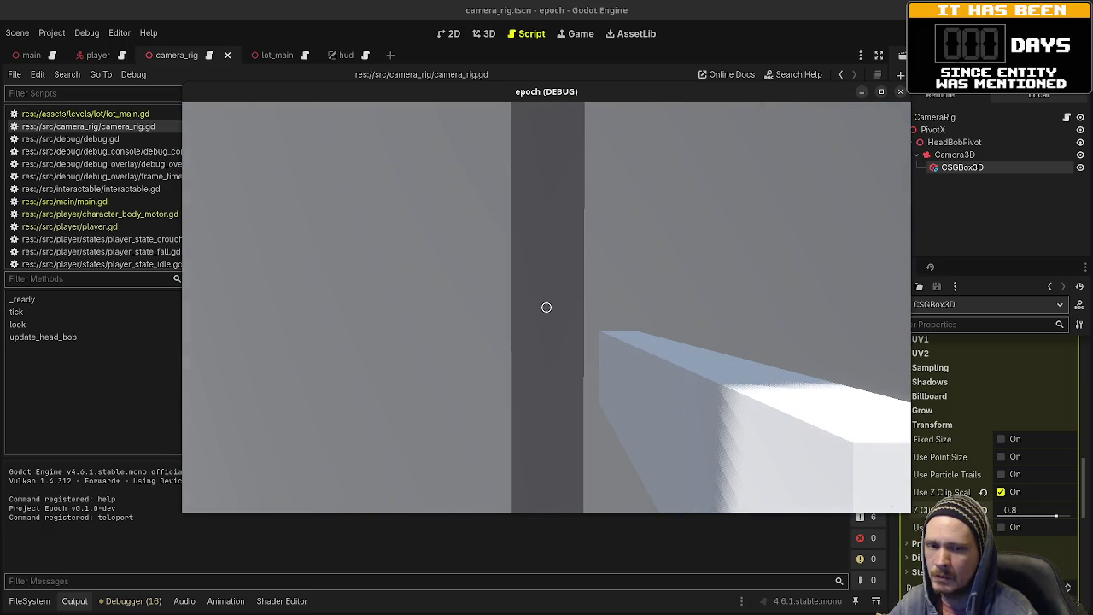
key("s")
key("w")
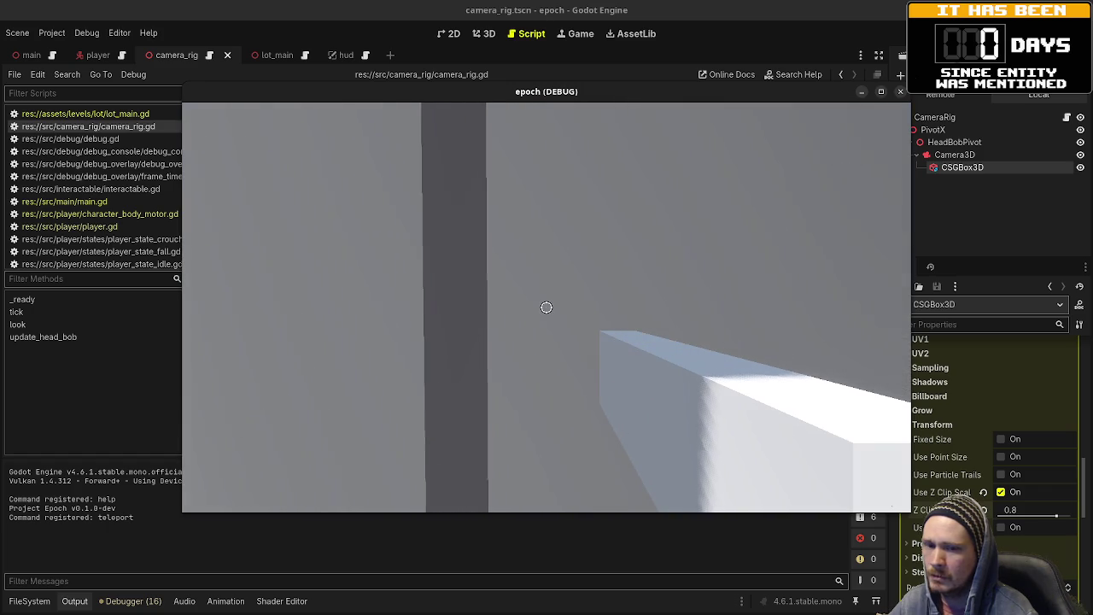
key("s")
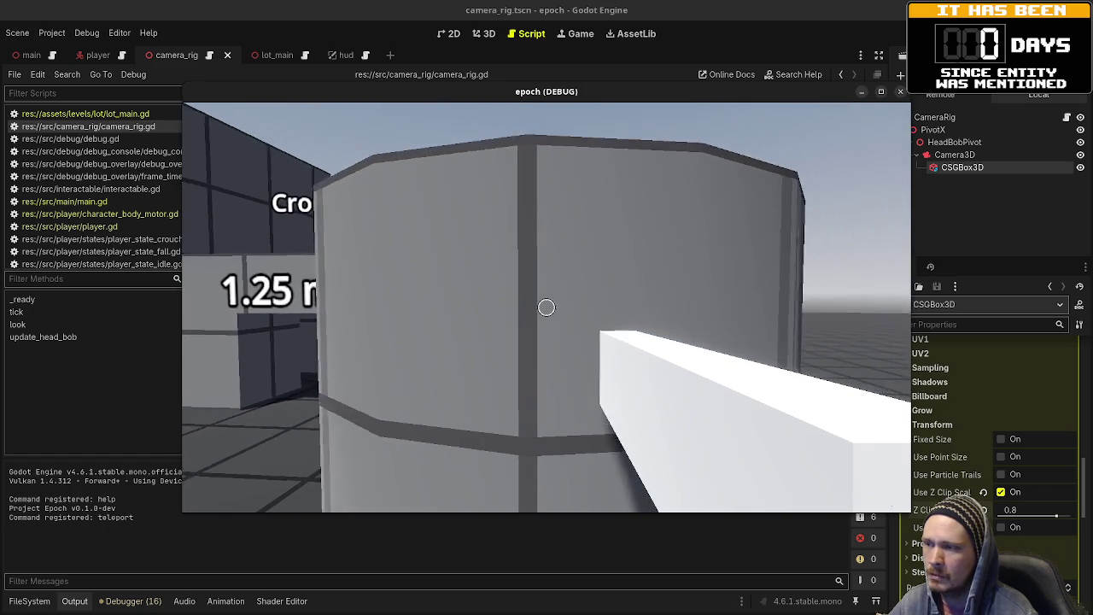
key("w")
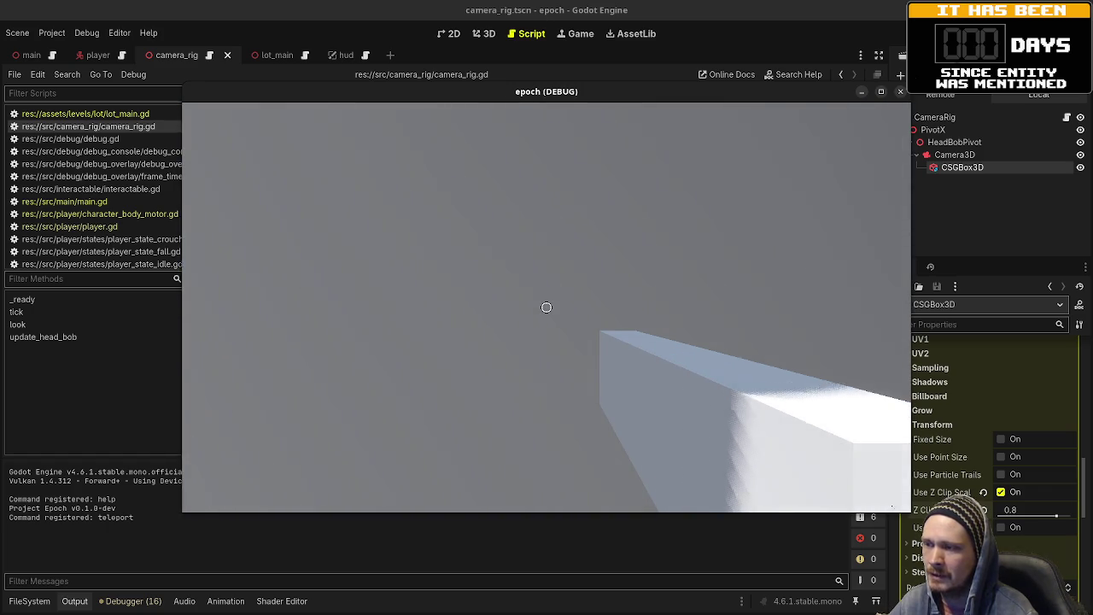
key("s")
key("w")
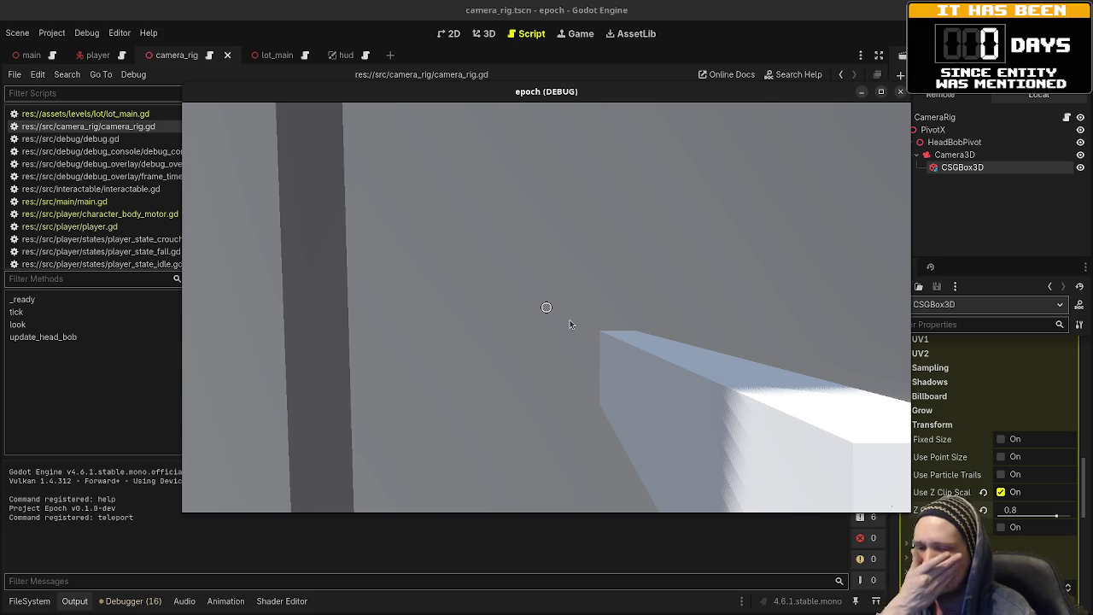
- Try a Z Clip Scale of 0.2 on the box material, then set it back to 0.8
mouse_move(1056, 515)
left_mouse_down()
mouse_move(1013, 515)
mouse_move(1072, 515)
mouse_move(999, 515)
left_mouse_up()
left_click(983, 510)
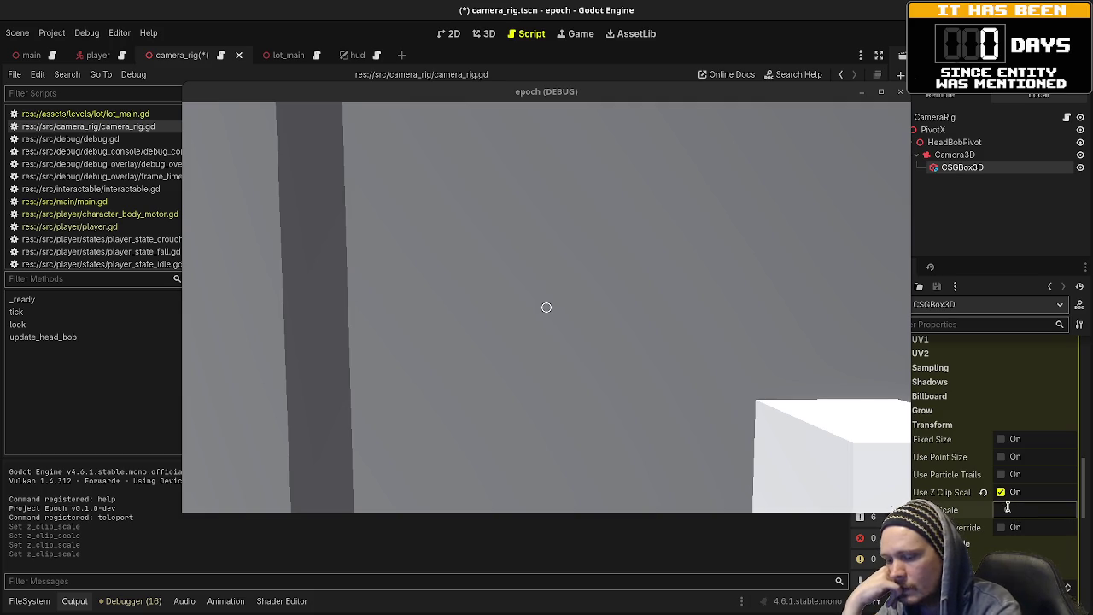
left_click(1007, 507)
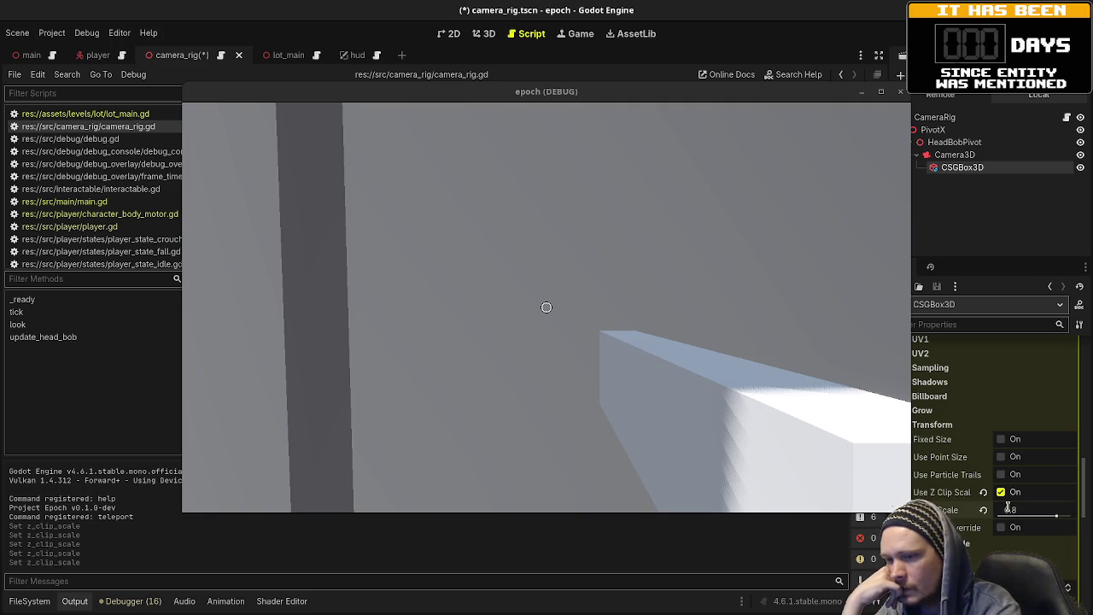
- Toggle Disable Receive Shadows on and back off, then return to the running game
scroll(948, 425, "up", 2)
left_click(942, 418)
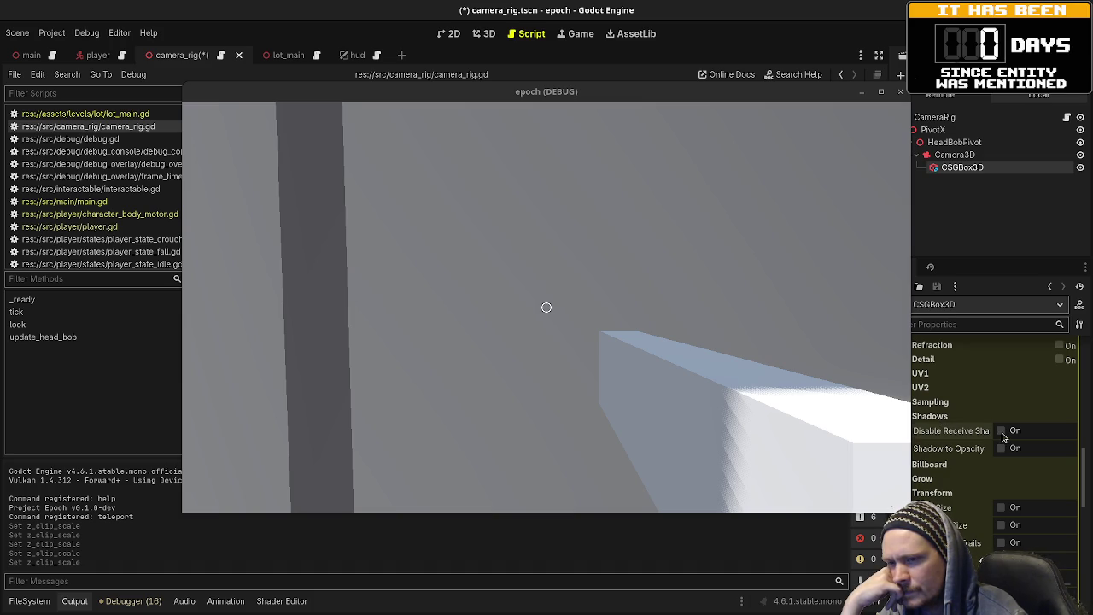
left_click(1001, 431)
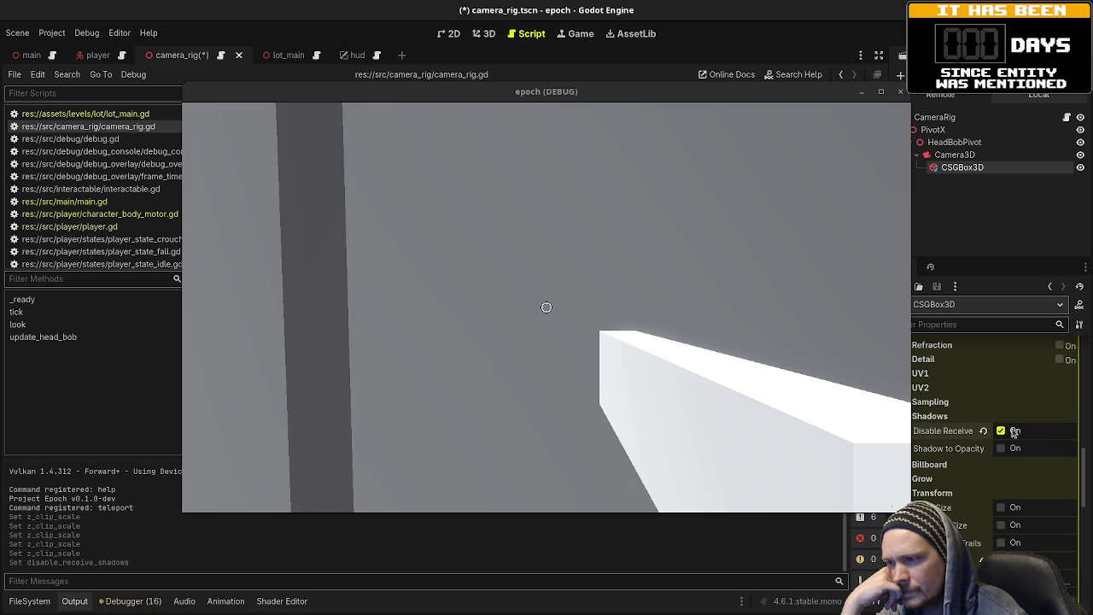
left_click(1000, 431)
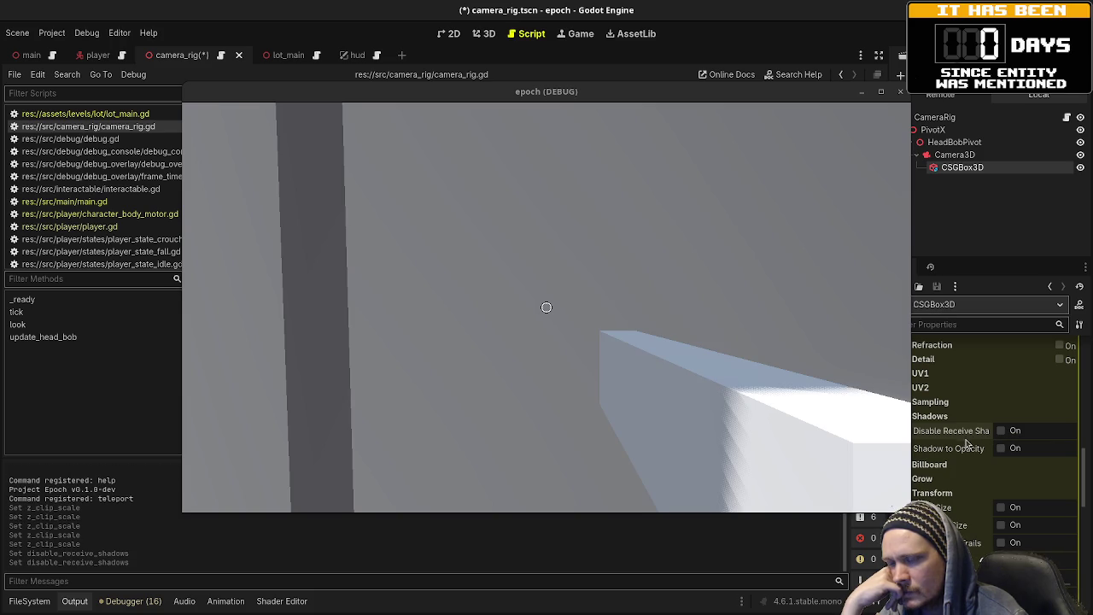
scroll(967, 478, "down", 3)
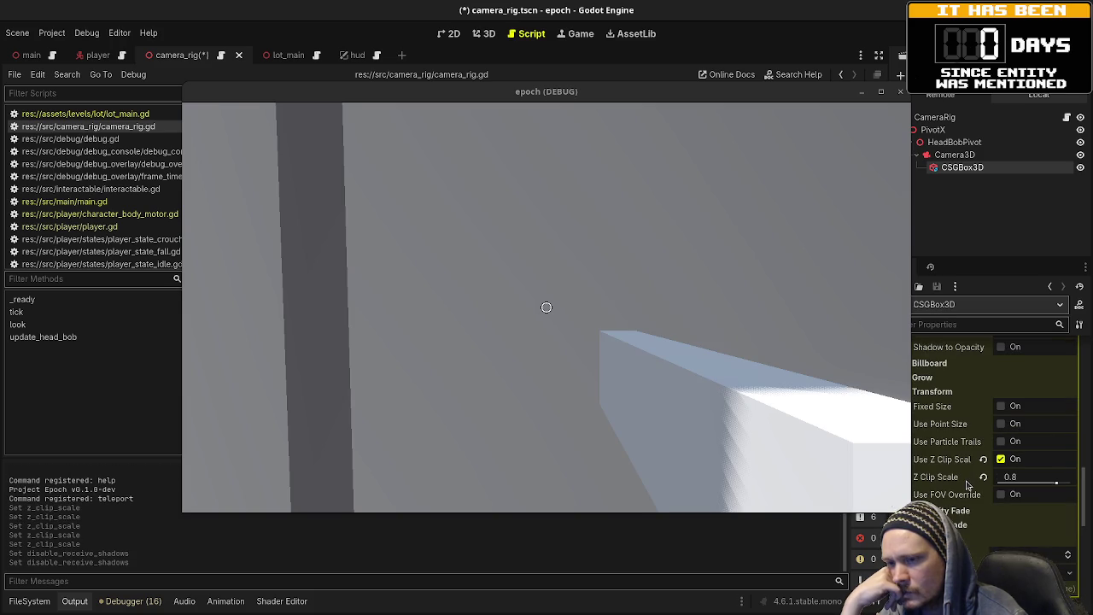
mouse_move(950, 479)
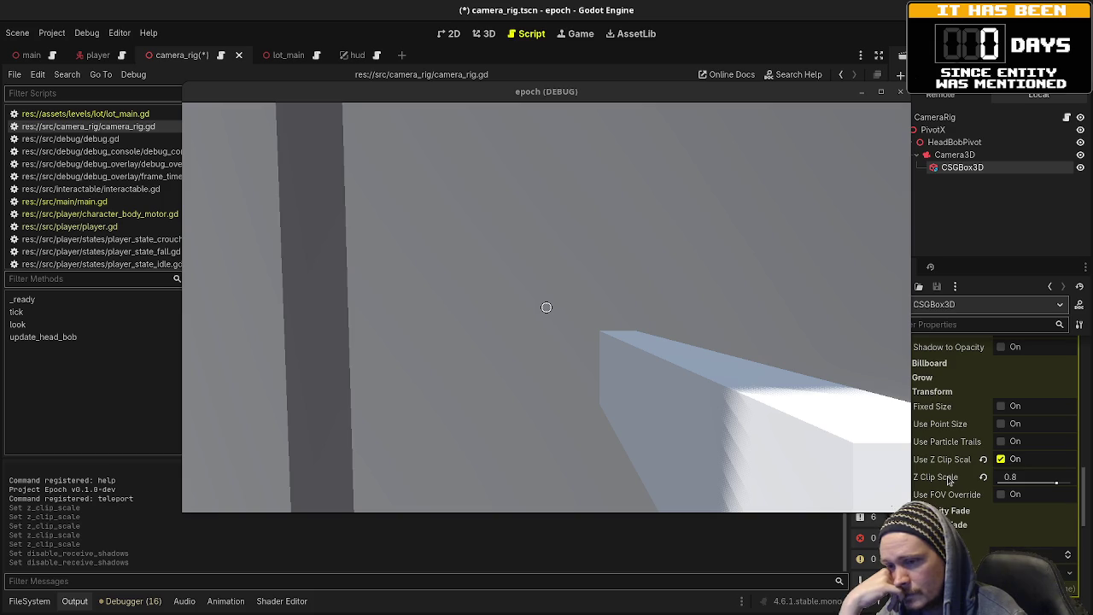
scroll(946, 475, "down", 2)
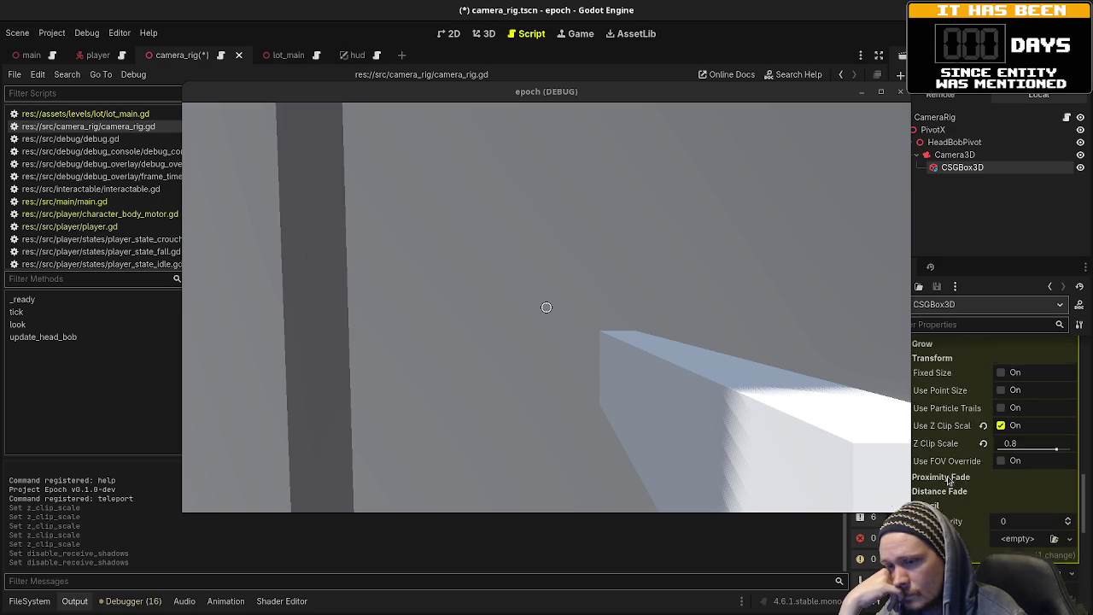
scroll(947, 476, "up", 4)
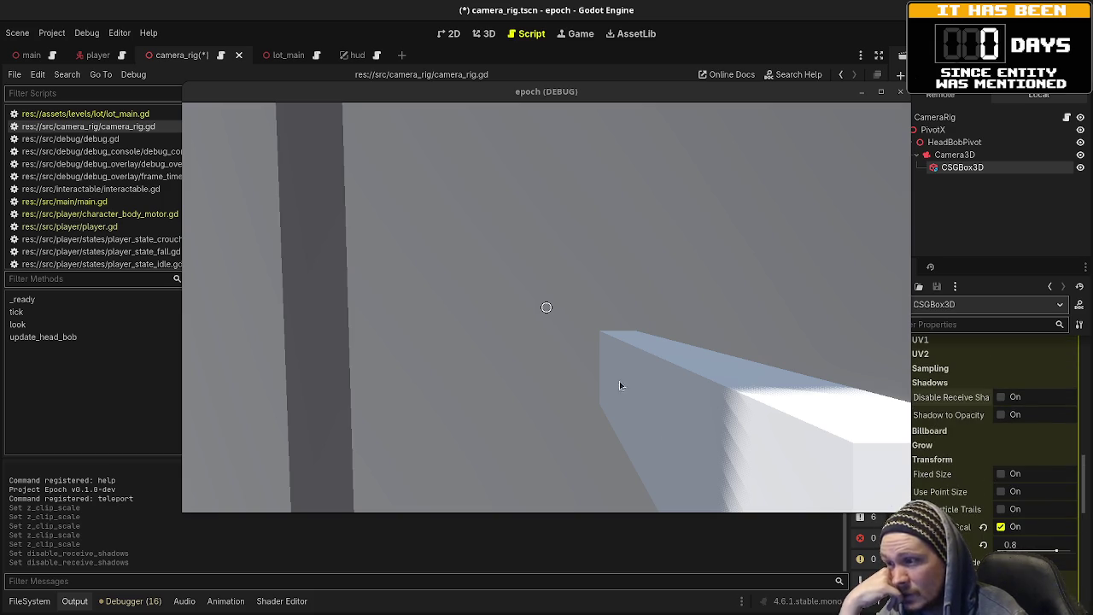
left_click(677, 370)
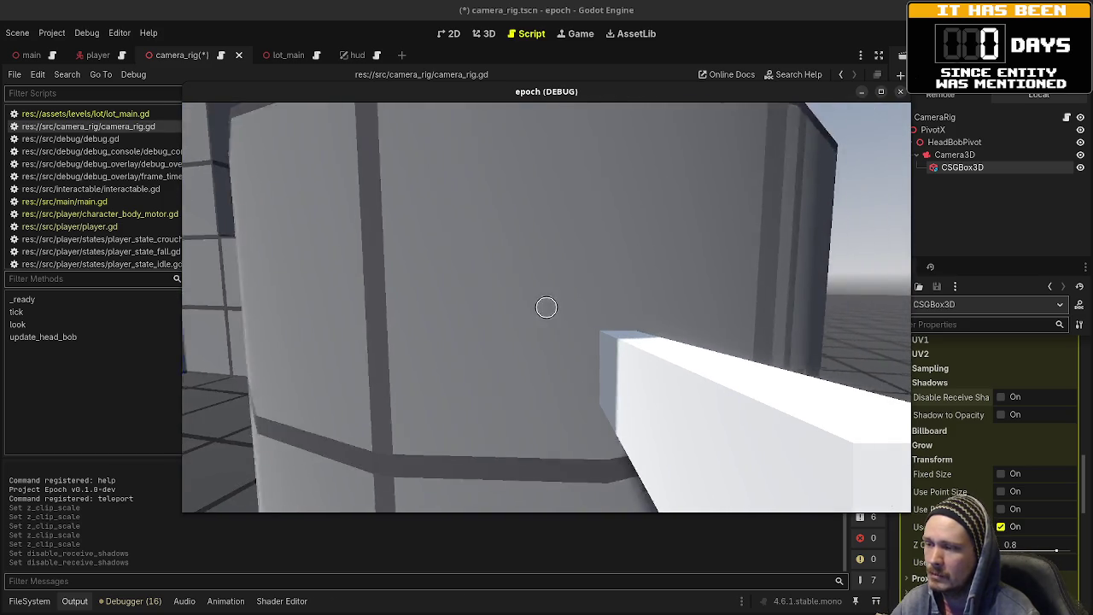
- Walk the player into the curved wall and back off repeatedly, watching the weapon box
key("w")
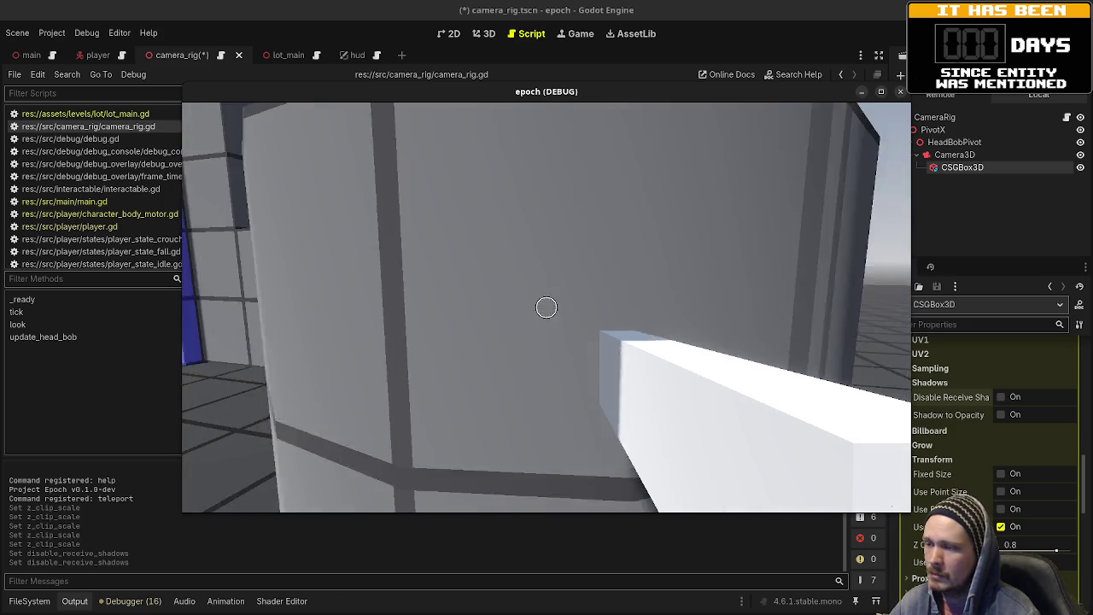
scroll(950, 435, "down", 2)
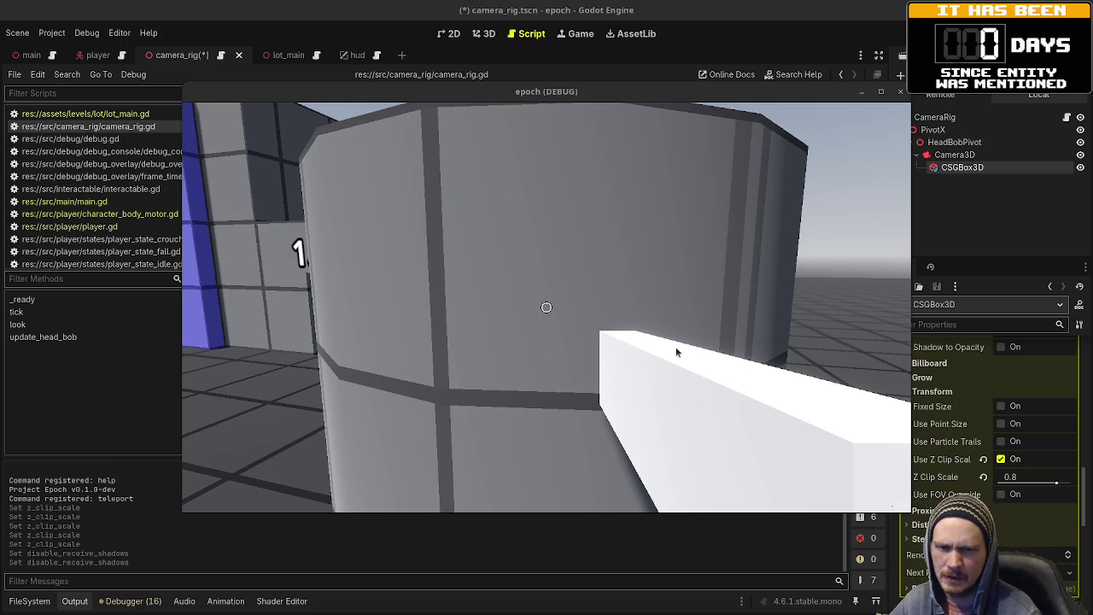
left_click(590, 305)
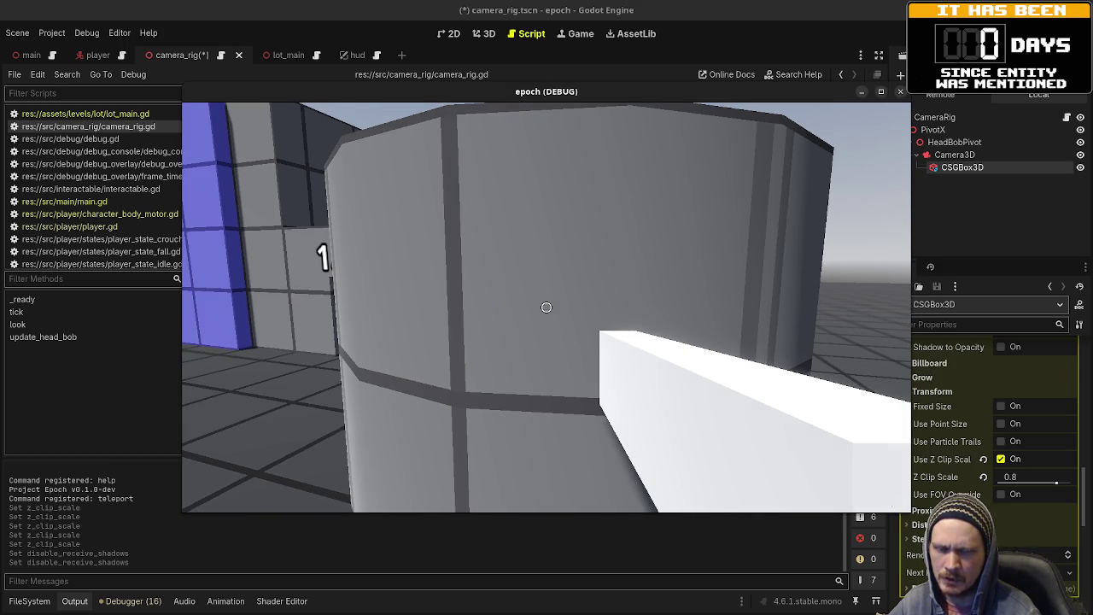
key("w")
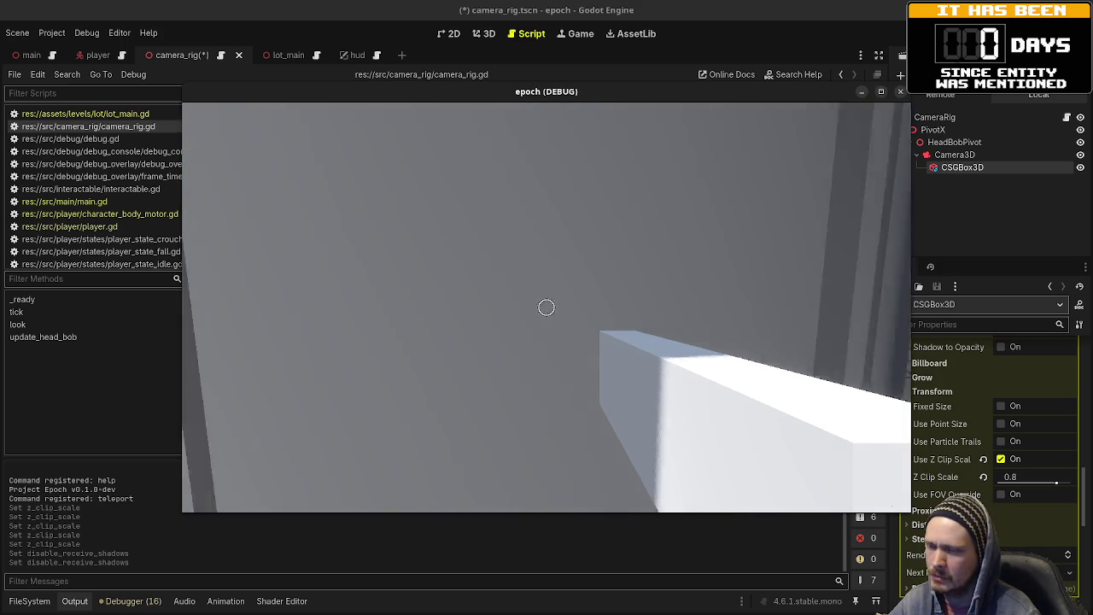
key("s")
key("w")
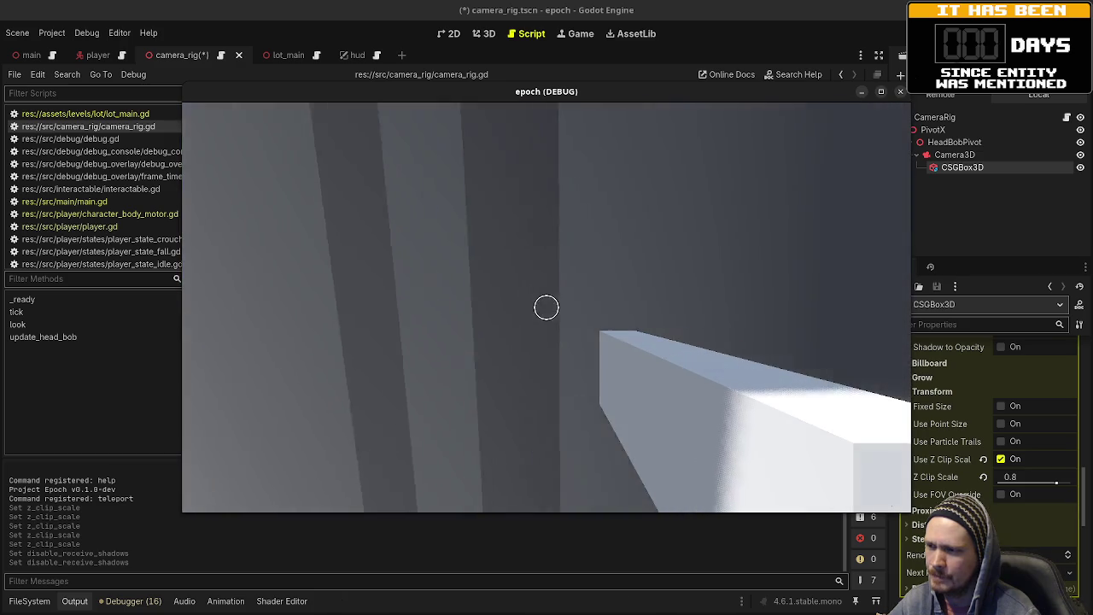
key("a")
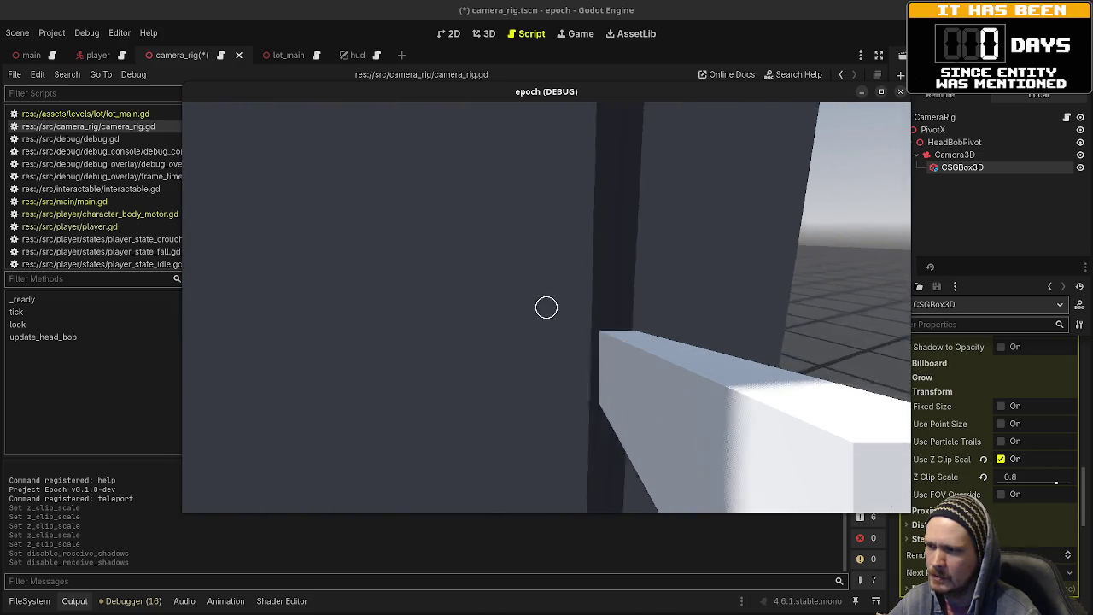
key("s")
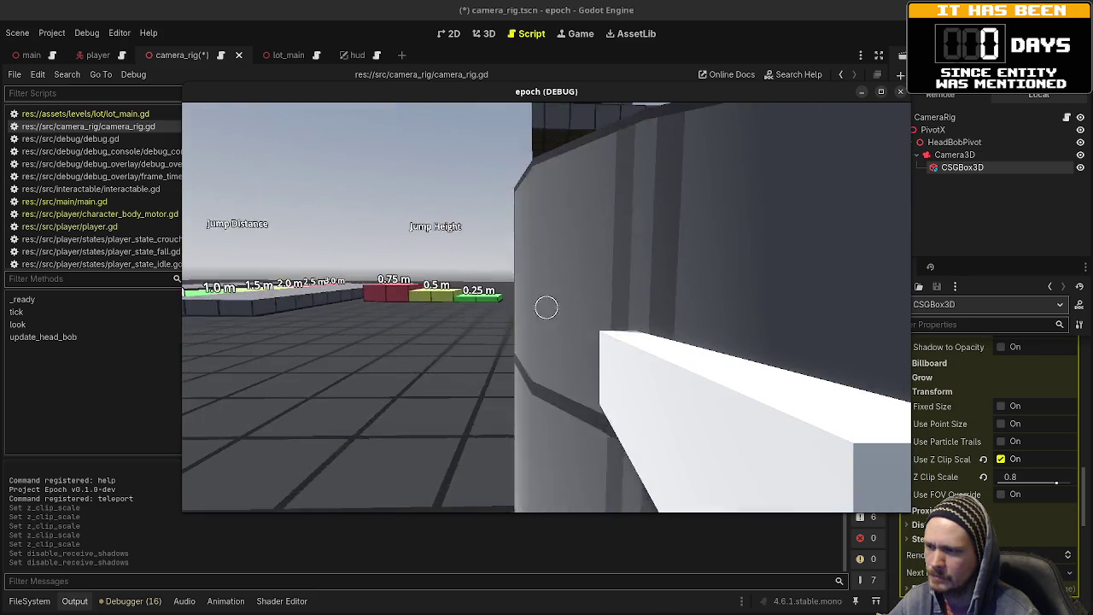
key("w")
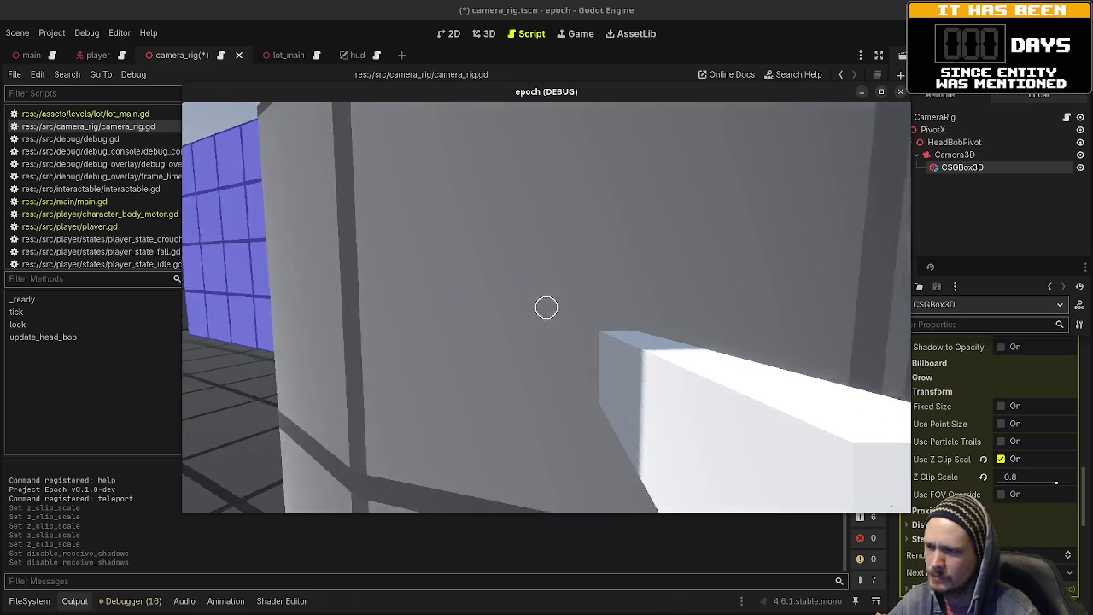
key("w")
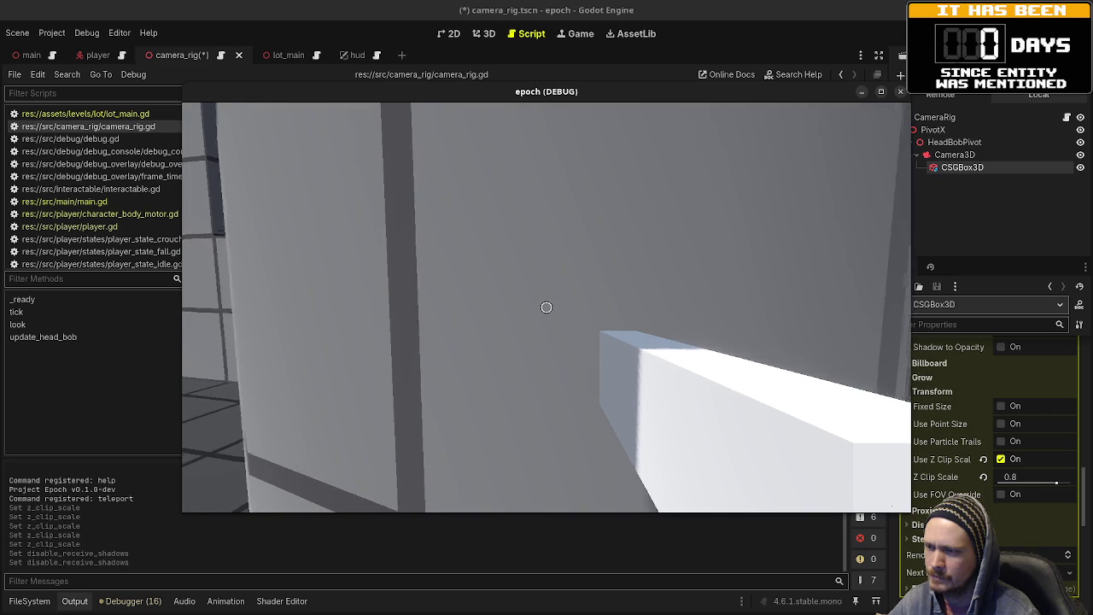
key("s")
key("w")
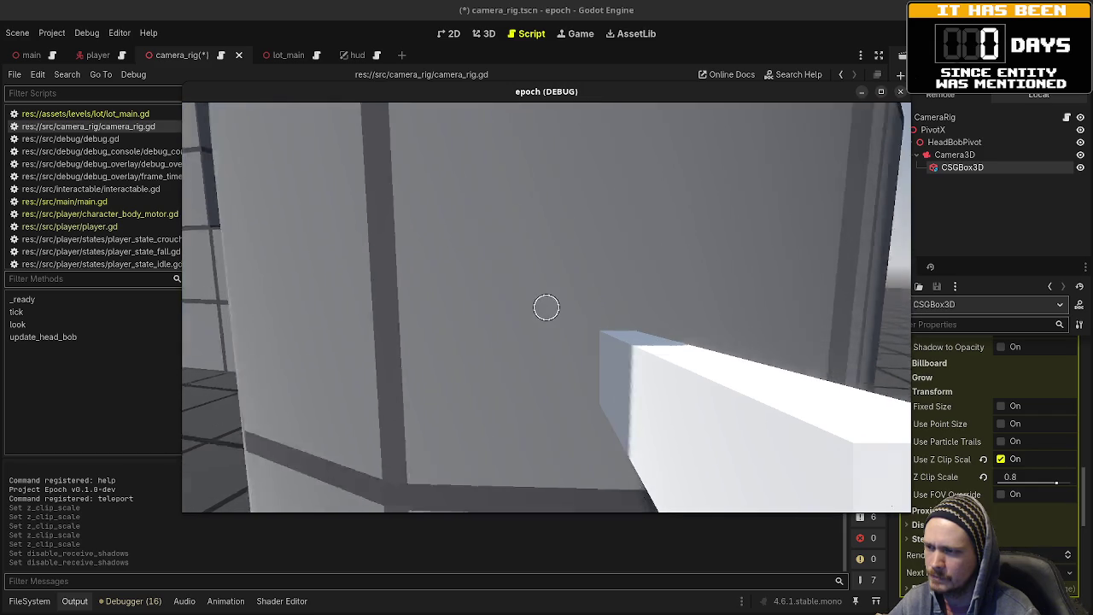
key("s")
key("w")
key("s")
key("s")
key("w")
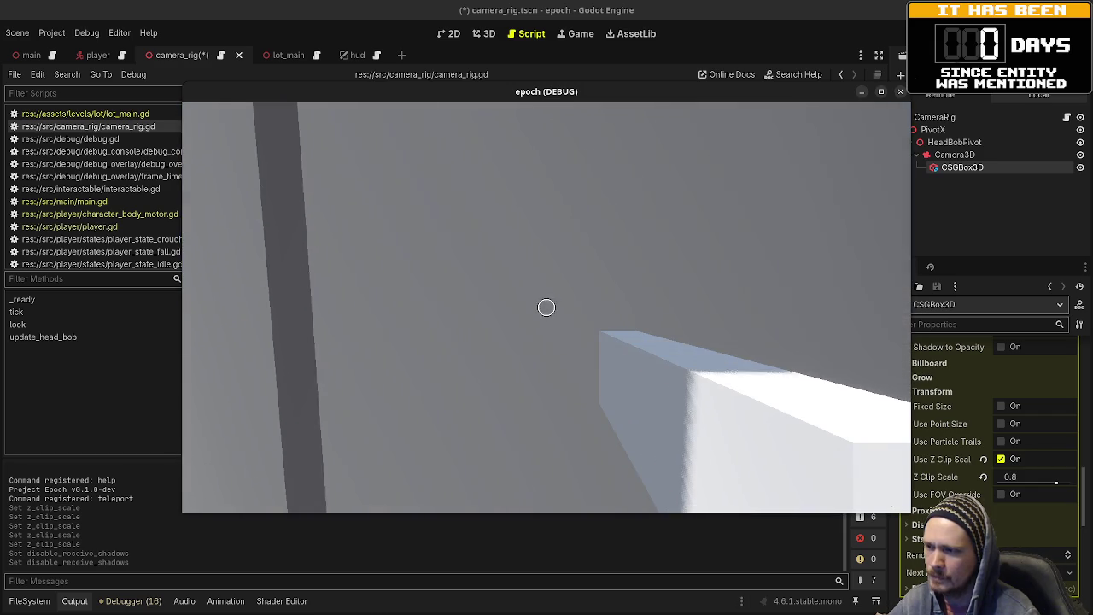
key("s")
key("s")
- Head toward the crouch area and repeatedly walk into the cylinder wall and back away
key("w")
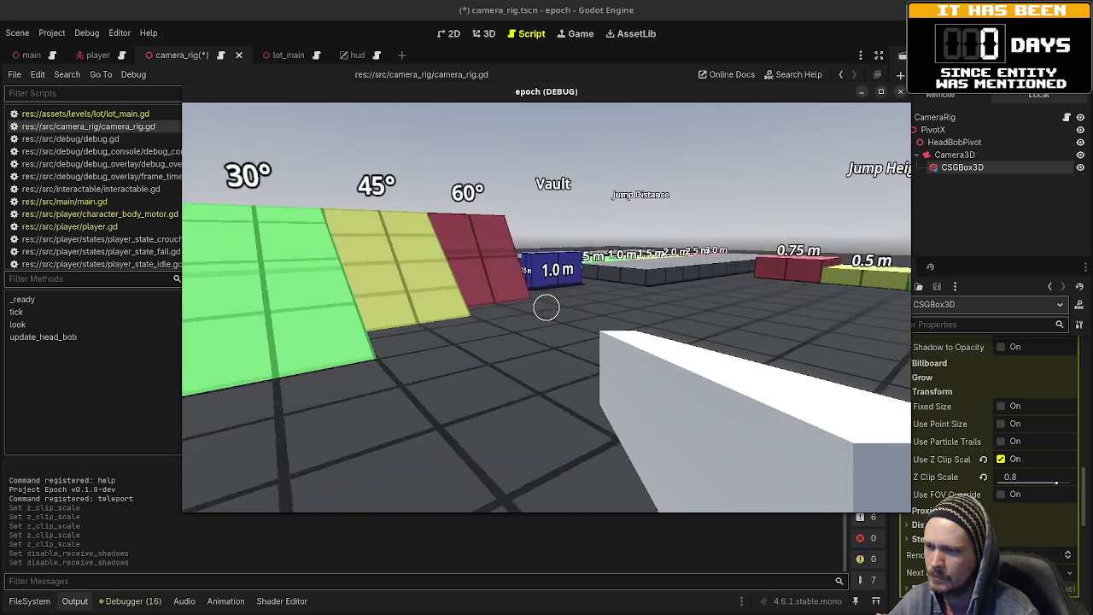
key("w")
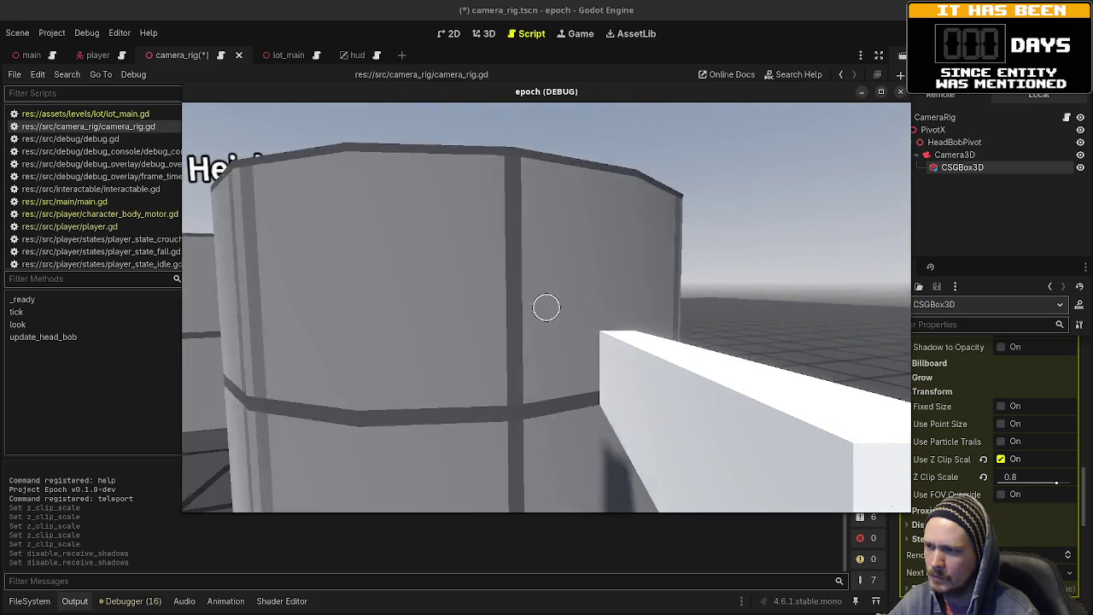
key("s")
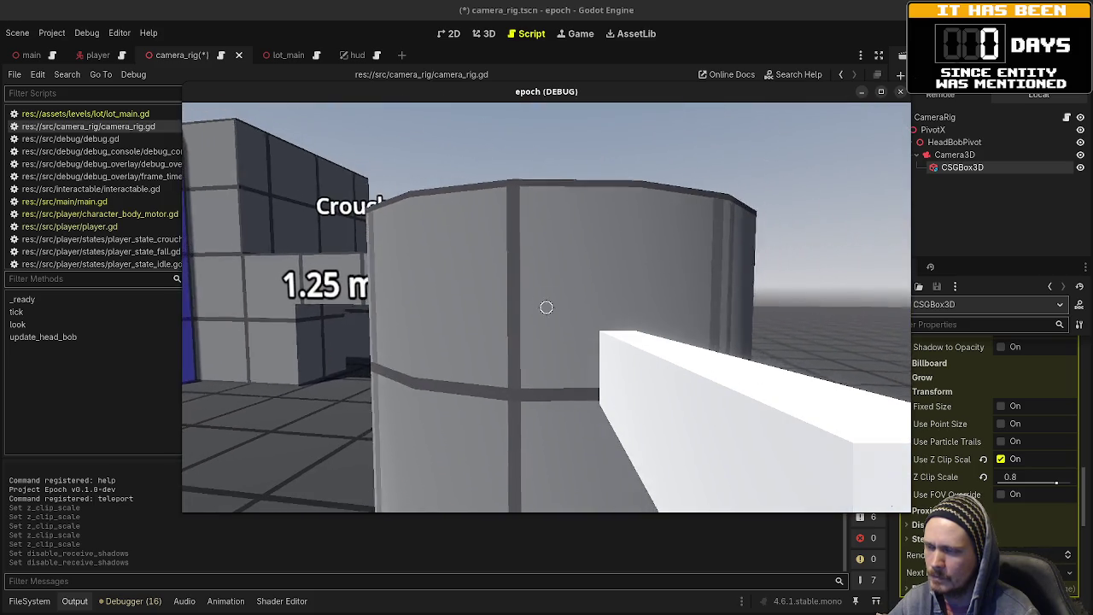
key("w")
key("s")
key("w")
key("w")
key("s")
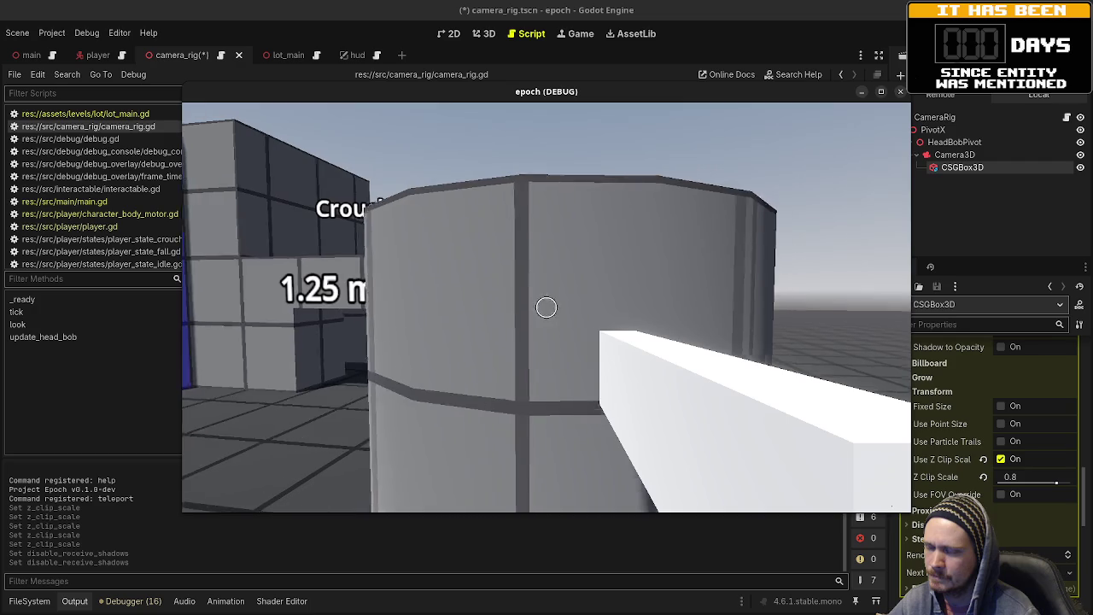
key("w")
key("s")
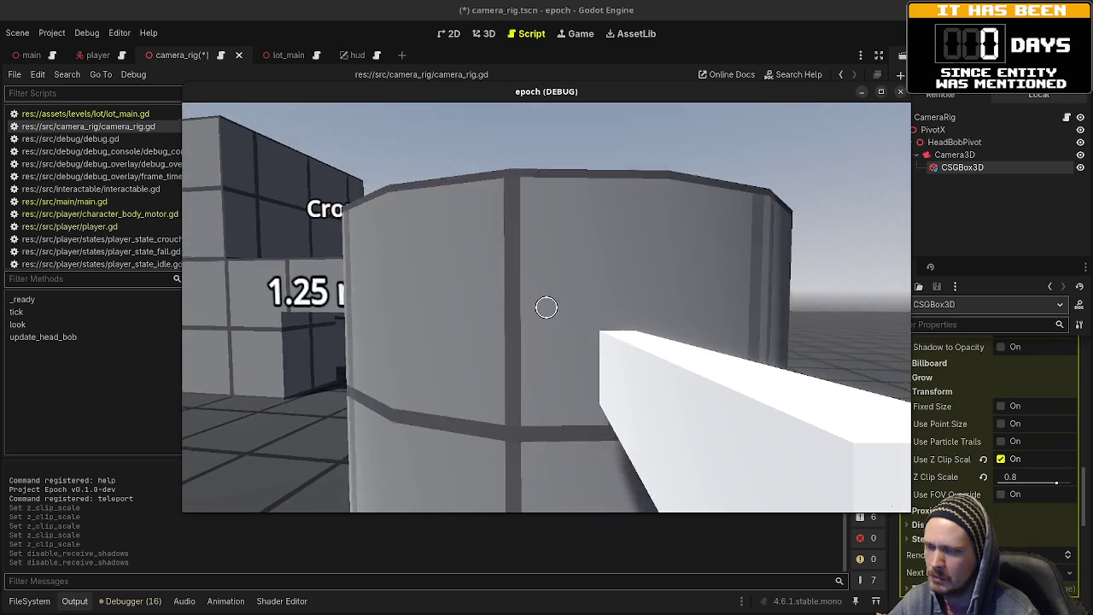
key("w")
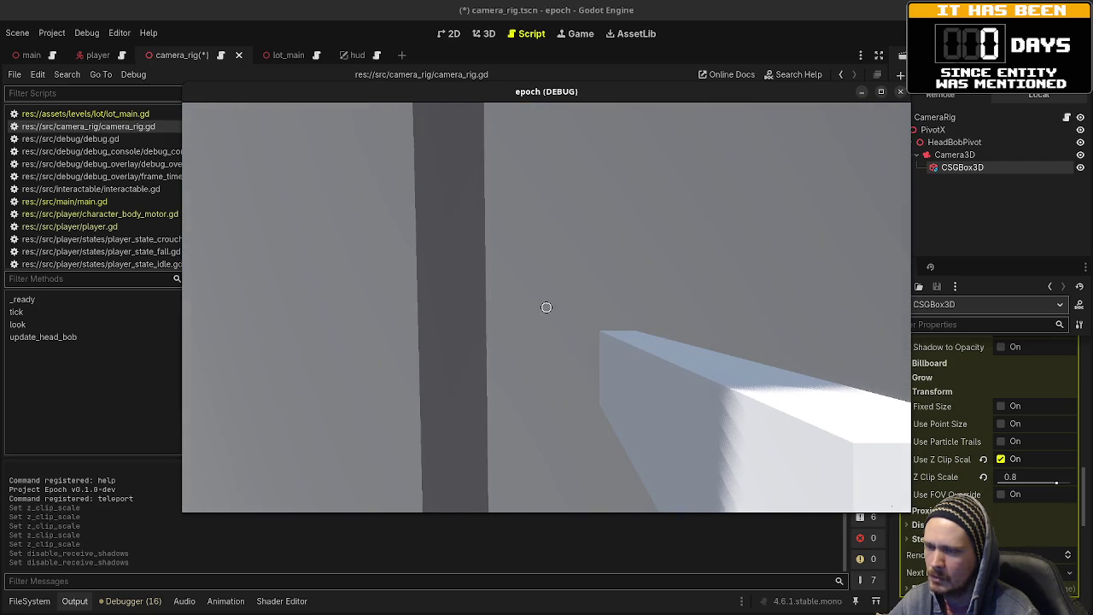
key("s")
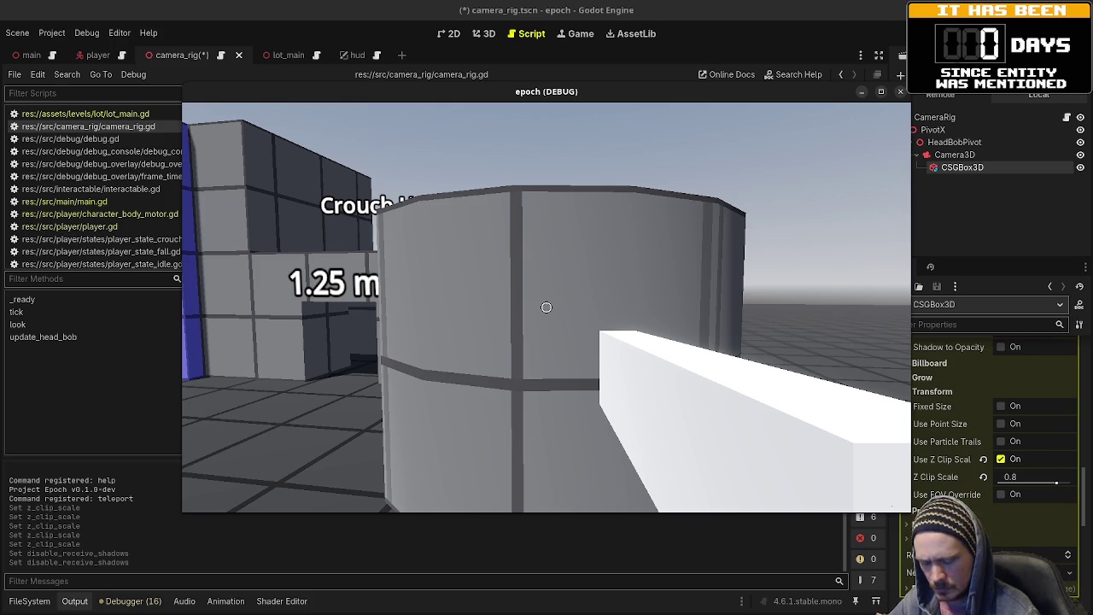
key("a")
scroll(945, 403, "up", 2)
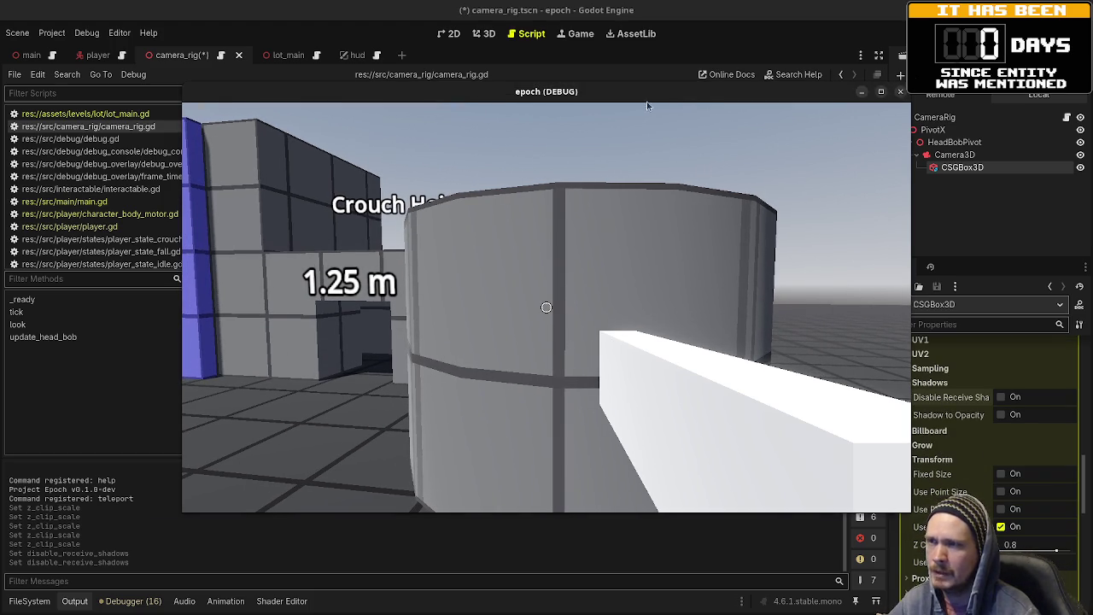
- Move the game window aside to check Z Clip Scale, then stop the game and save the camera rig scene
left_click_drag(650, 101, 565, 105)
scroll(947, 471, "up", 3)
scroll(948, 471, "up", 6)
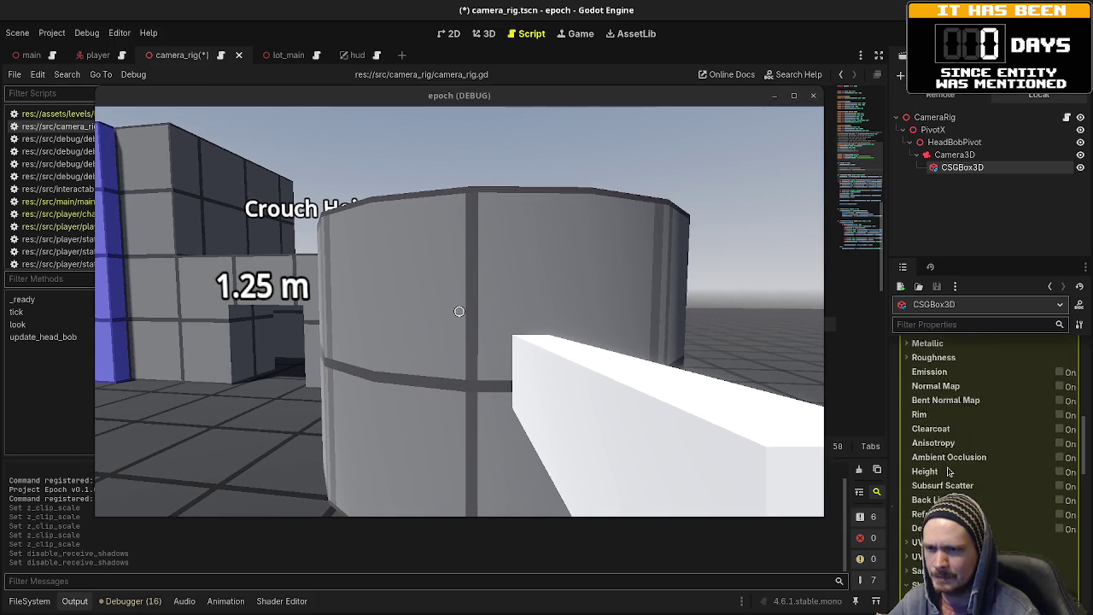
scroll(948, 472, "down", 8)
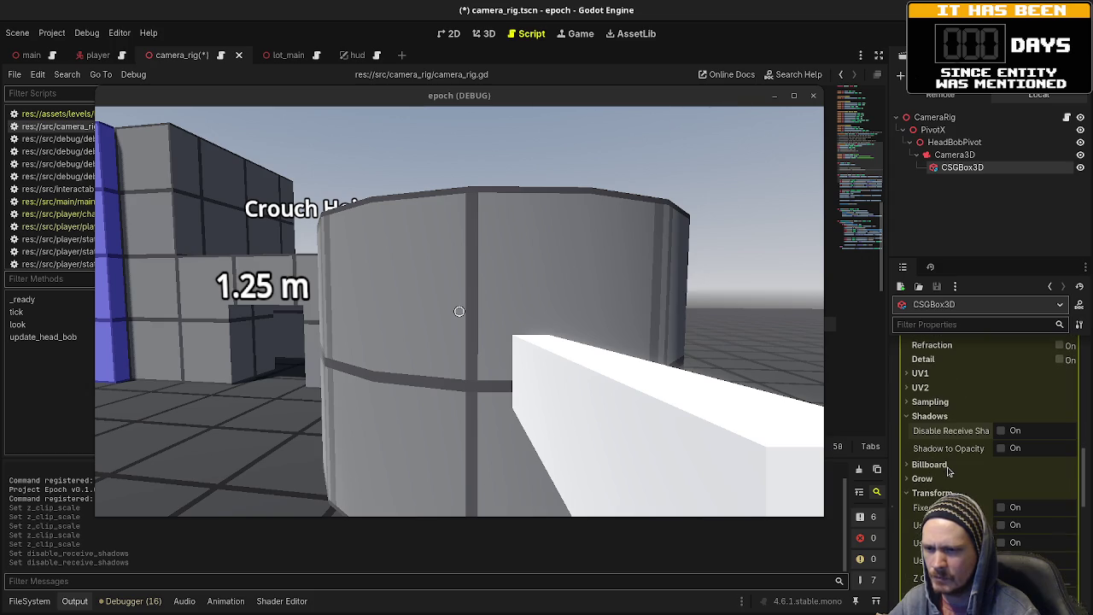
scroll(947, 471, "down", 3)
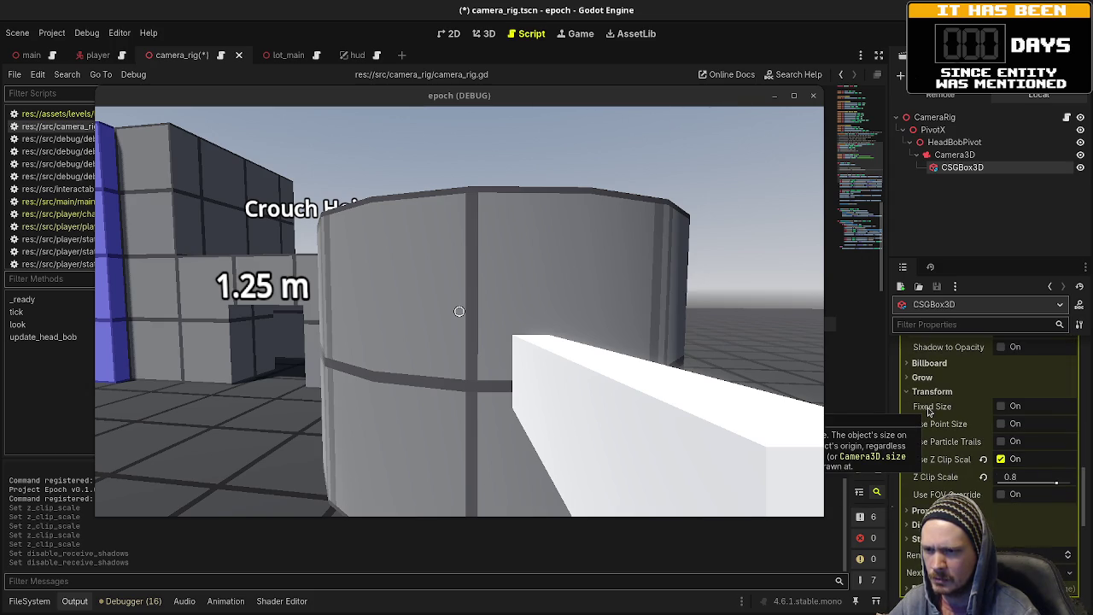
left_click_drag(611, 104, 314, 115)
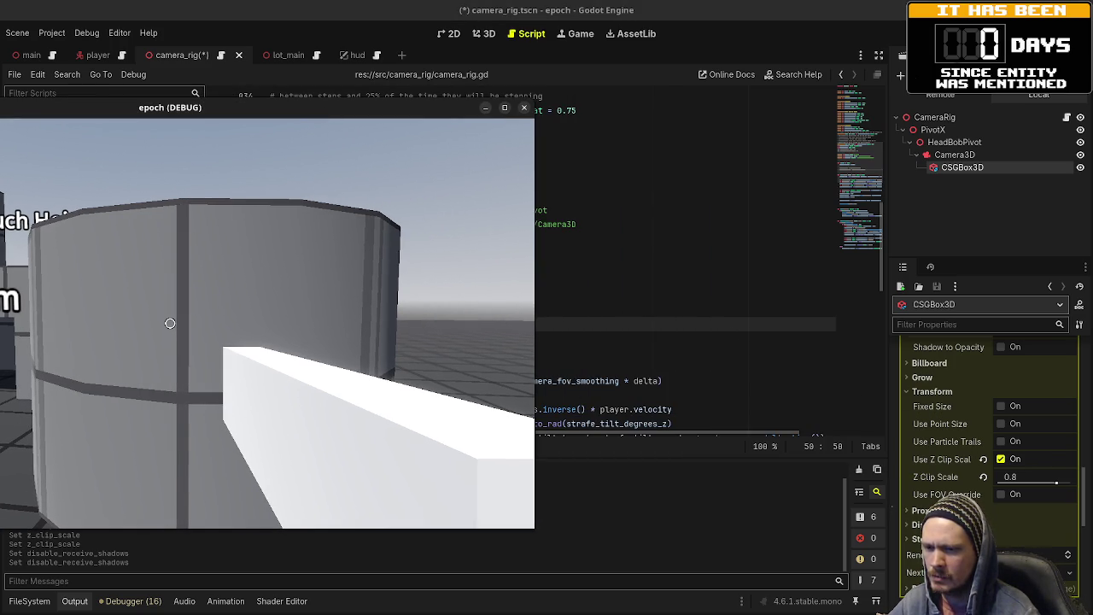
scroll(982, 461, "up", 3)
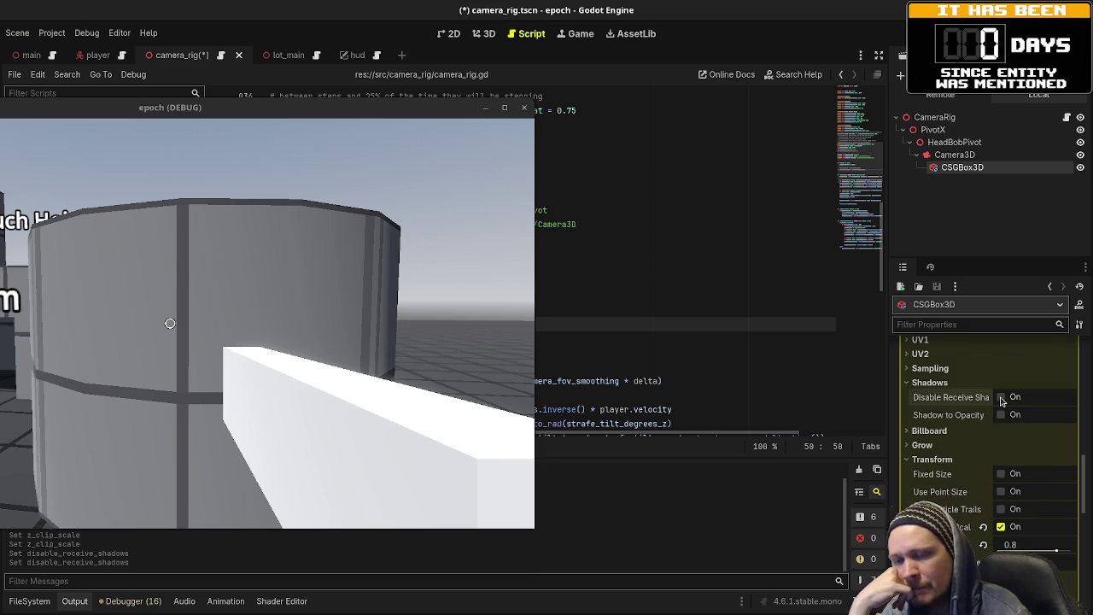
mouse_move(327, 109)
left_mouse_down()
mouse_move(715, 136)
mouse_move(723, 120)
left_mouse_up()
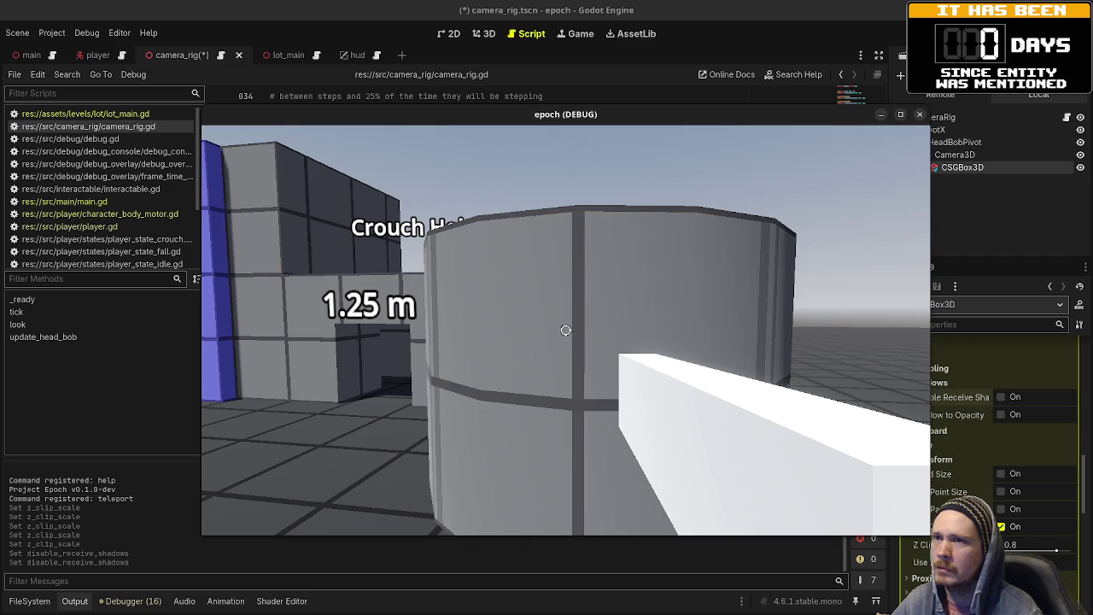
key("F8")
key("ctrl+s")
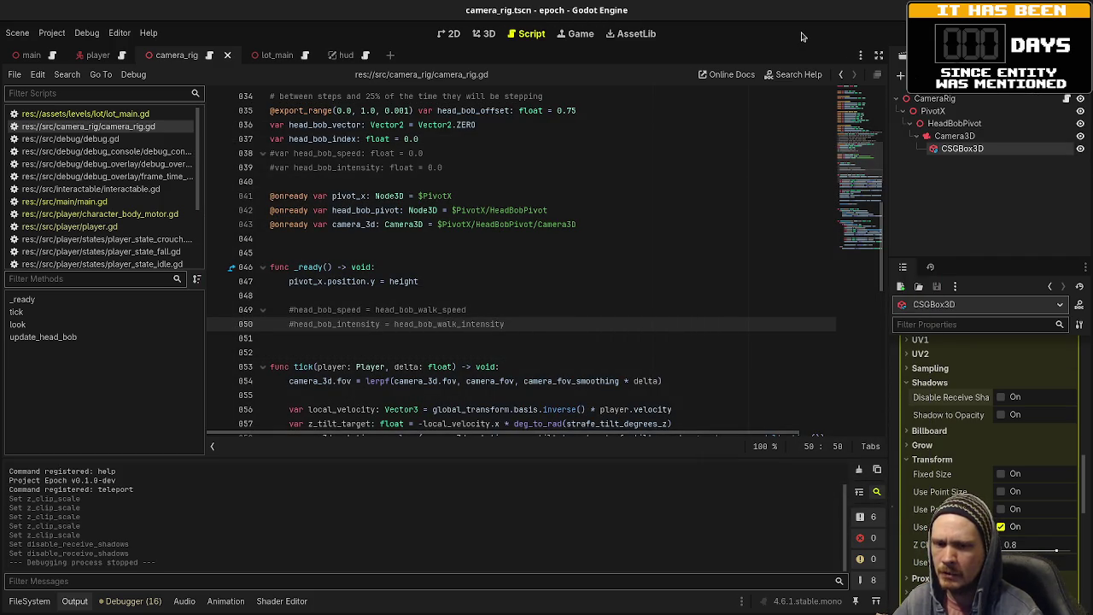
- Switch to the relic project's editor, save arm_rig.tscn, and run the project
key("super")
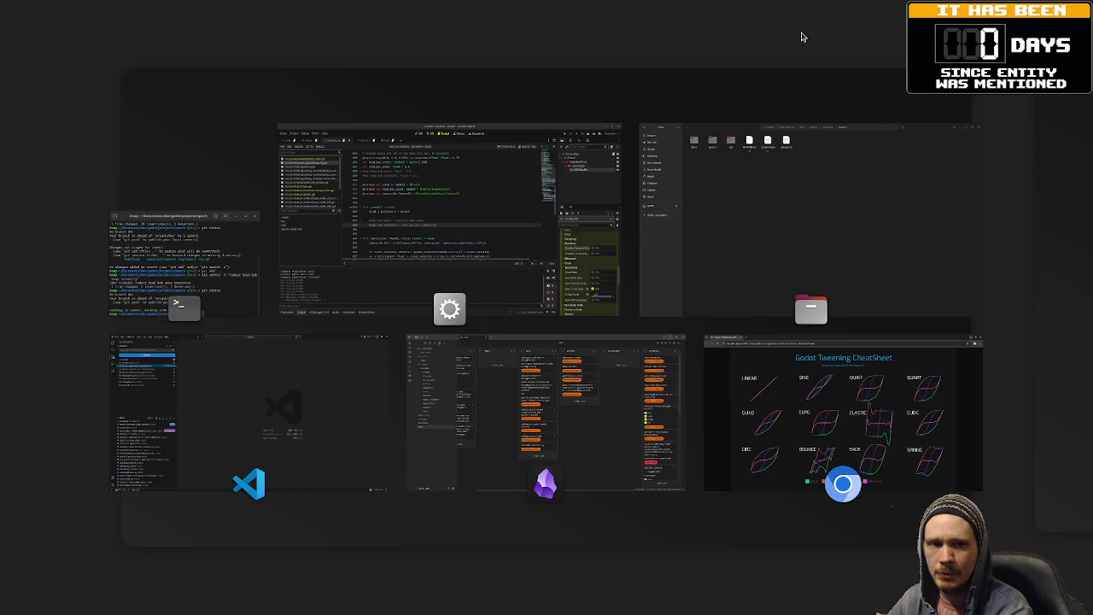
key("super")
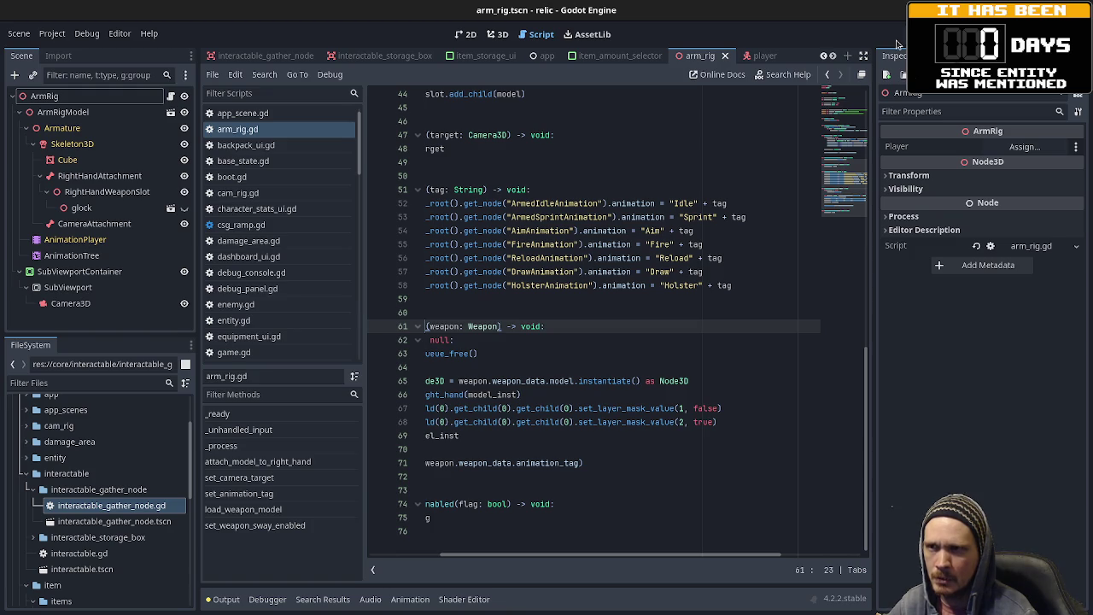
key("ctrl+s")
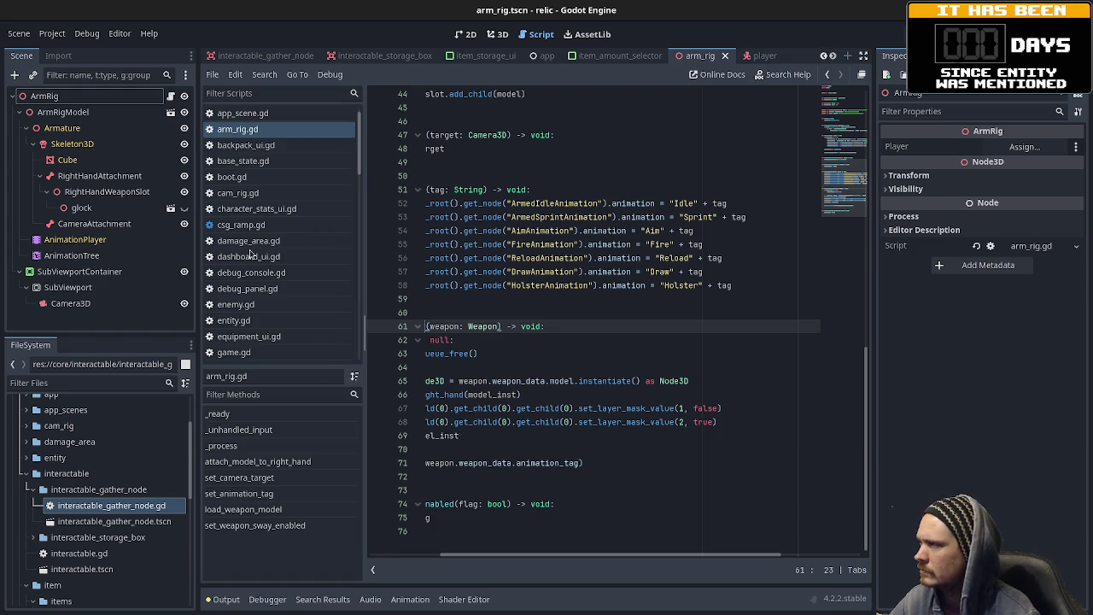
key("F5")
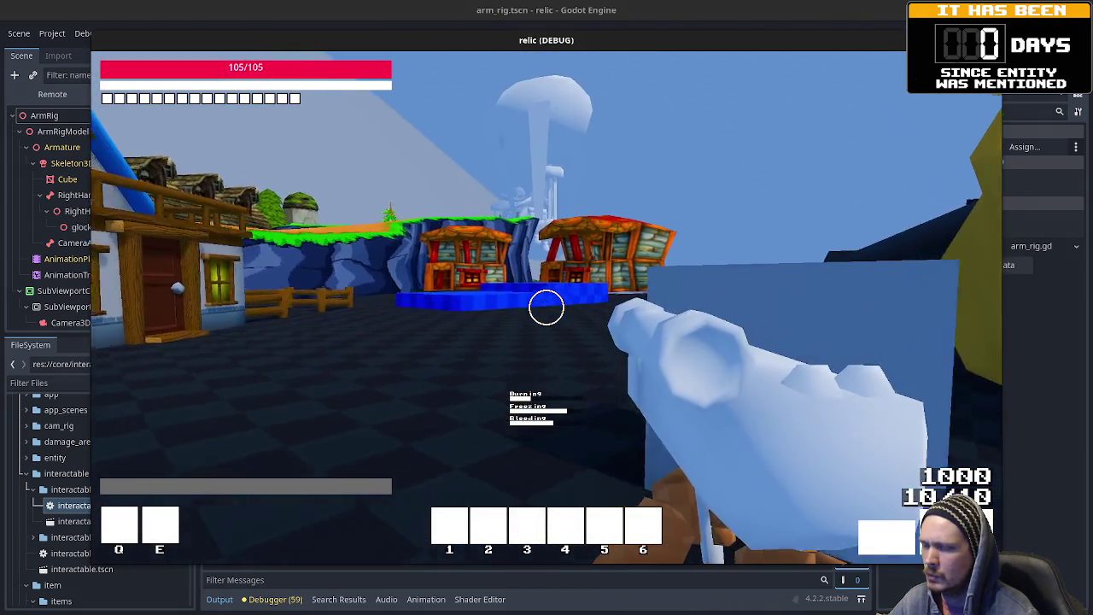
- Walk the relic player's gun up against the house walls and the cave wall
key("w")
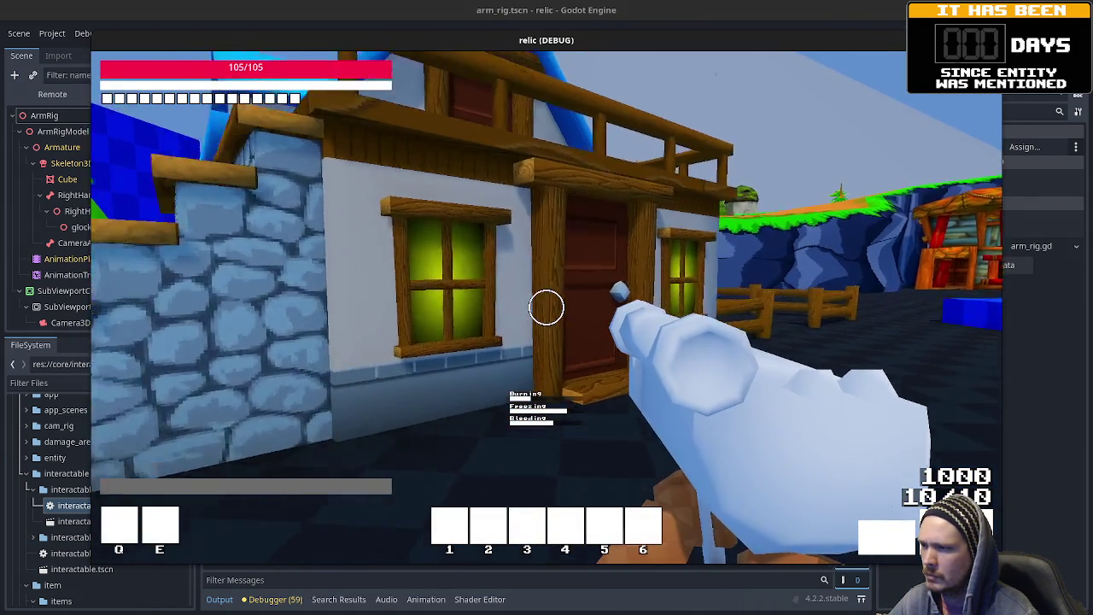
key("w")
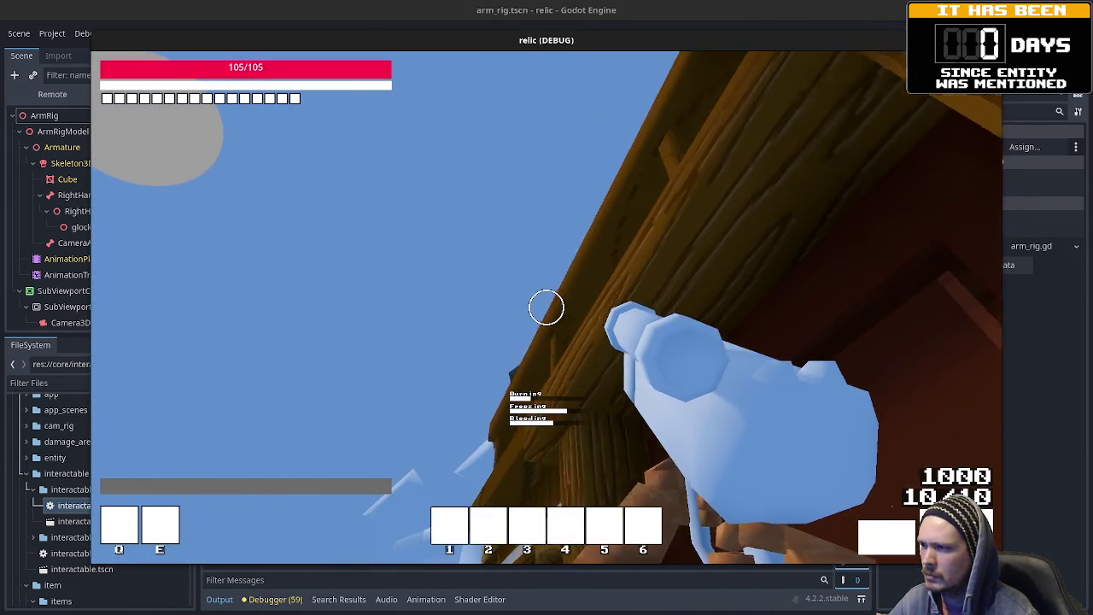
key("w")
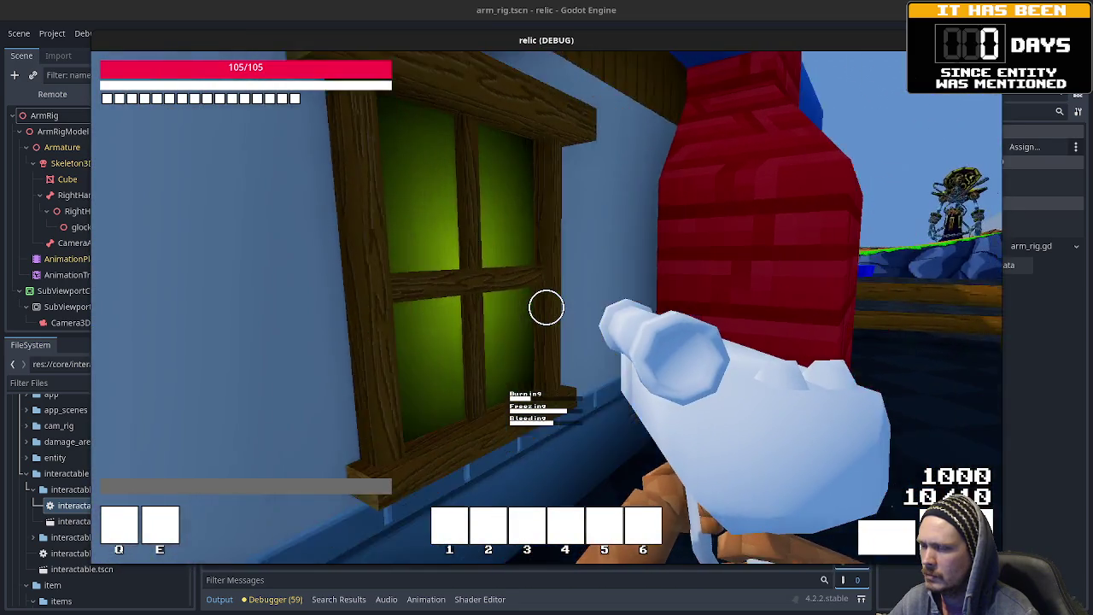
key("w")
key("w")
key("w")
key("w")
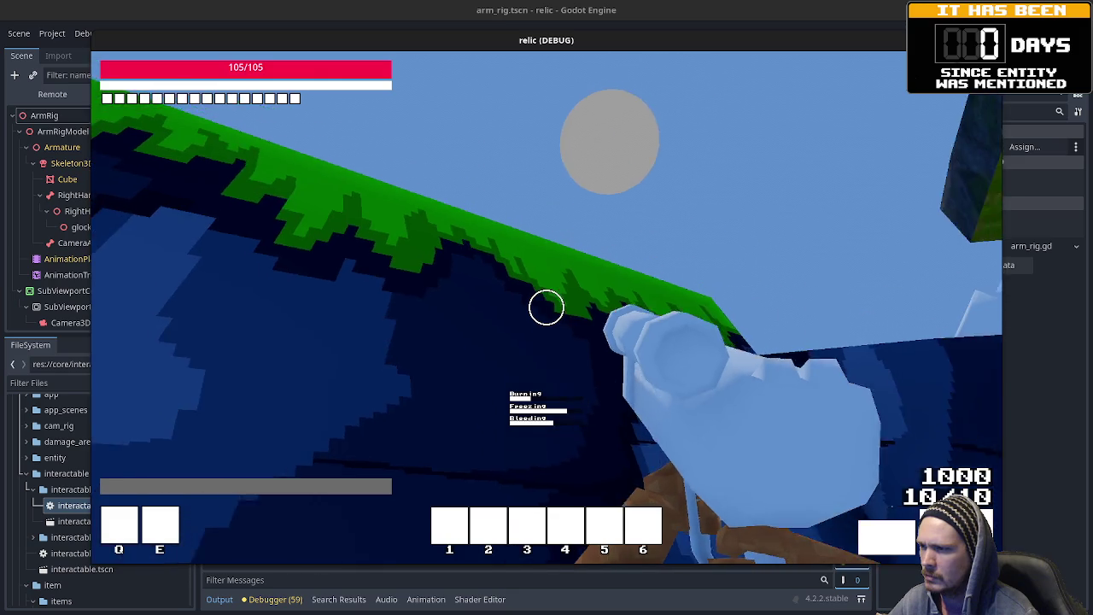
key("w")
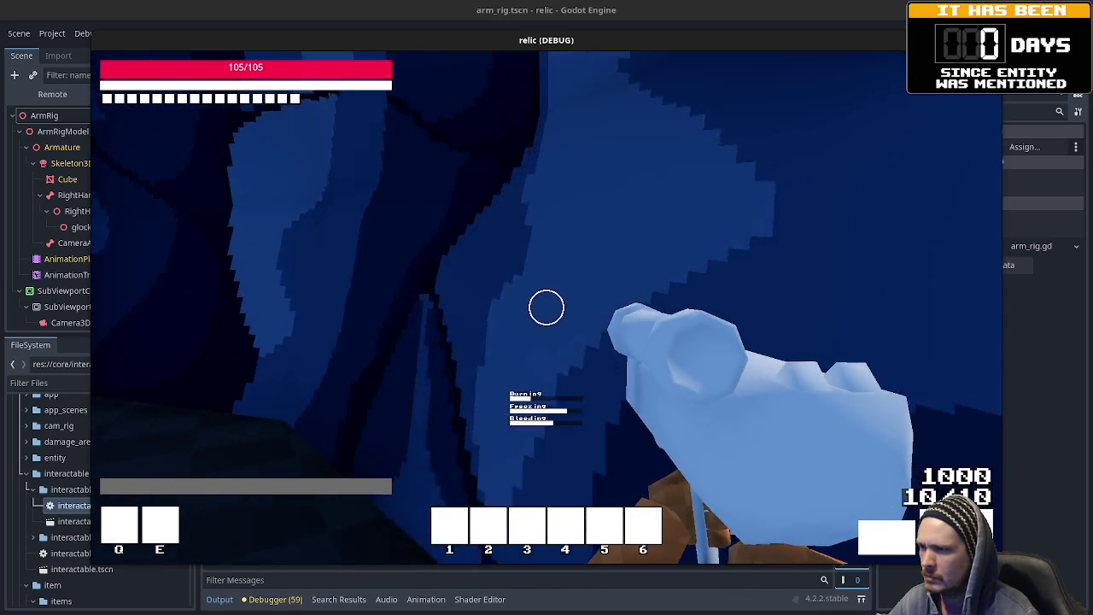
key("w")
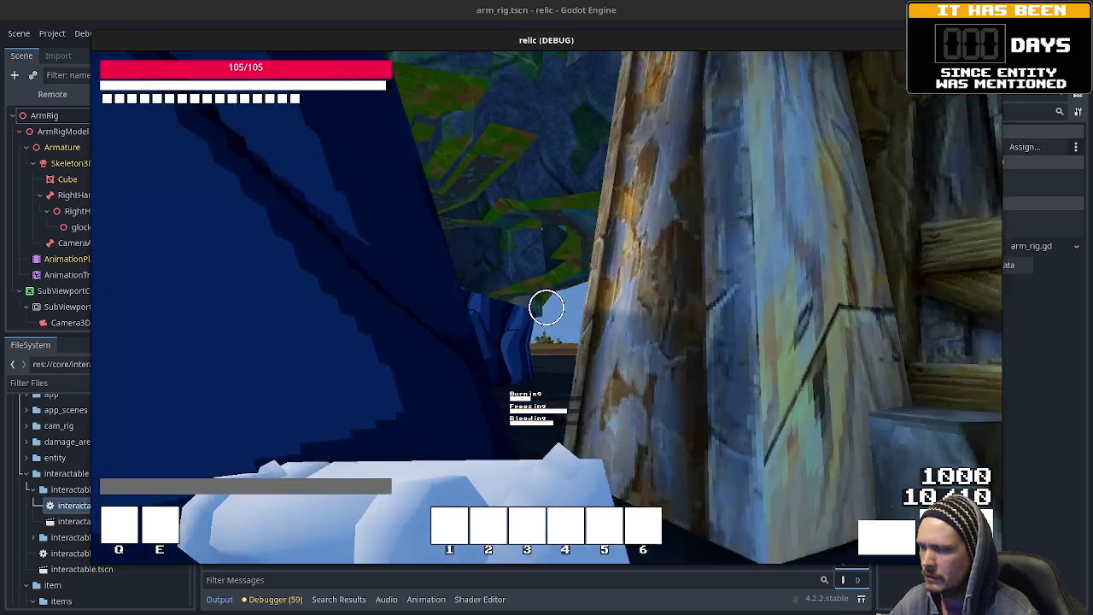
- Press the gun against the wooden shed's walls and corner beam, walk out, then stop the game
key("w")
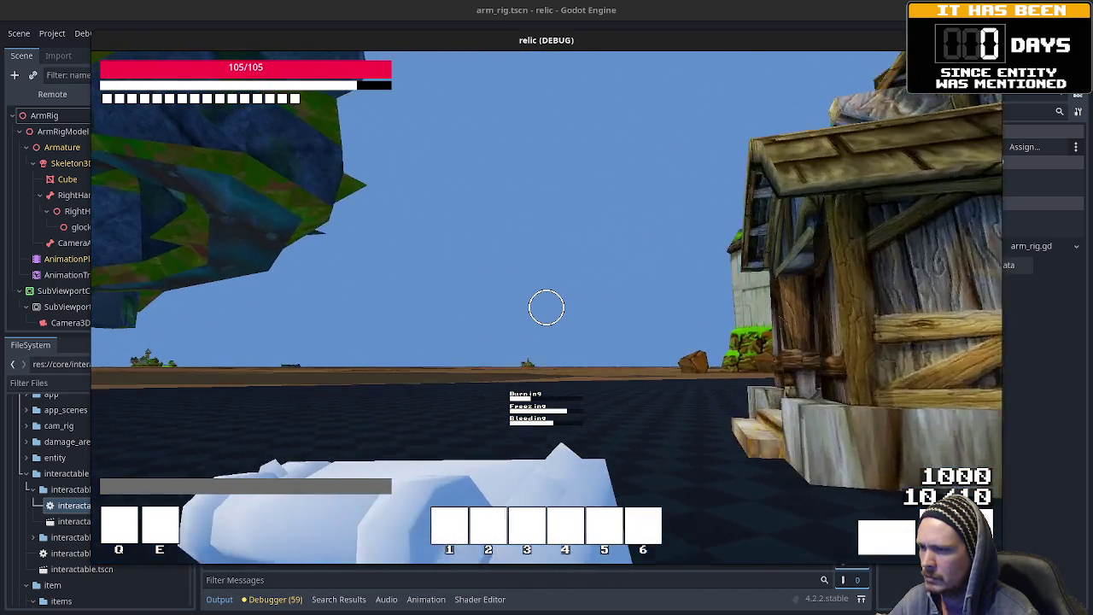
key("w")
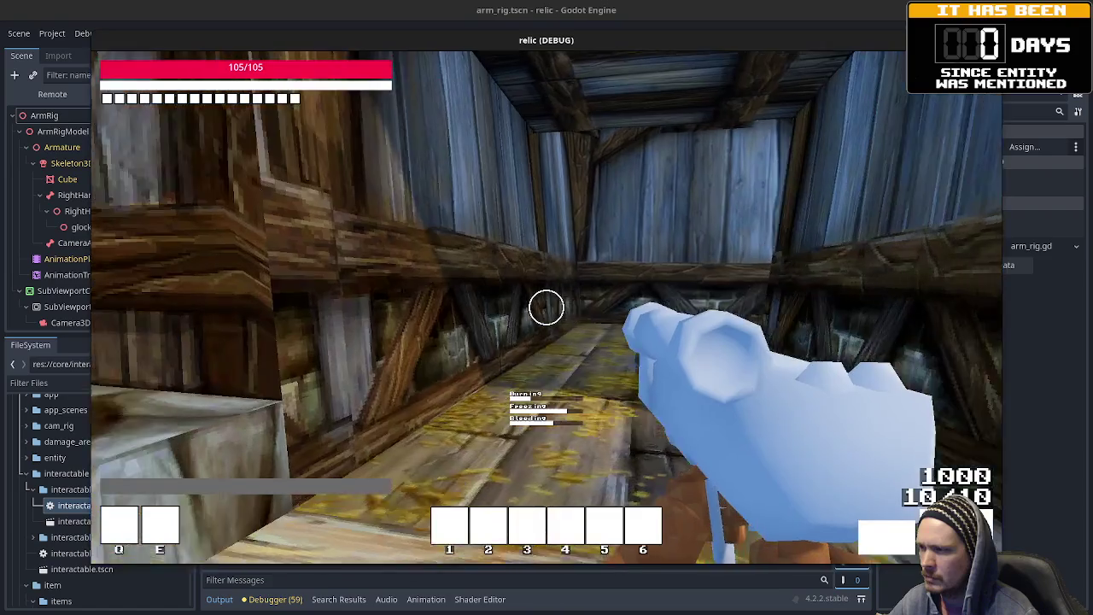
key("w")
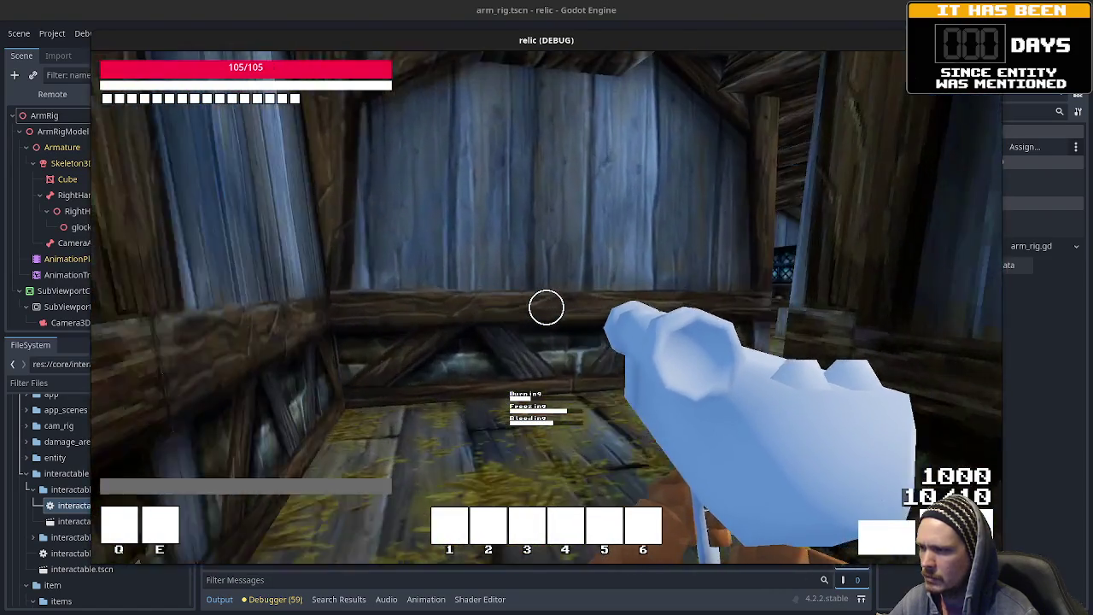
key("w")
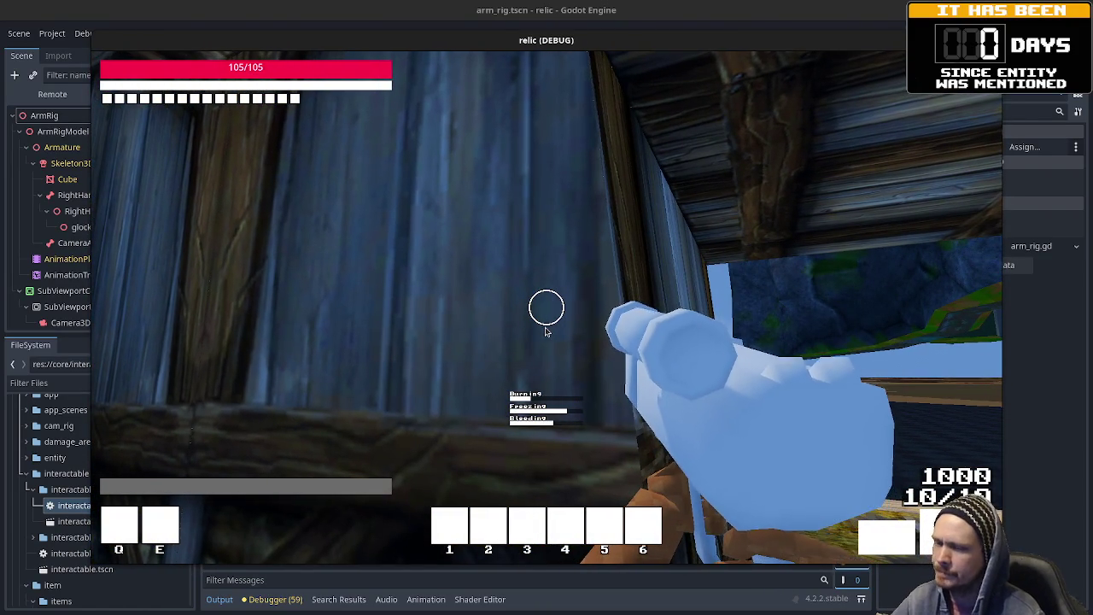
mouse_move(587, 305)
key("w")
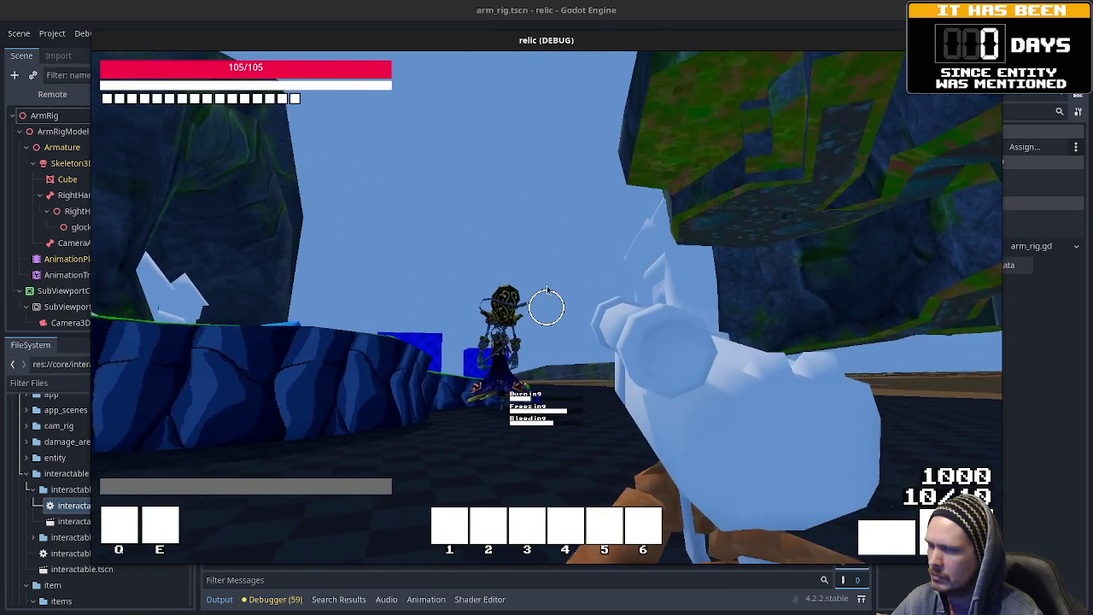
key("Tab")
key("Tab")
mouse_move(546, 307)
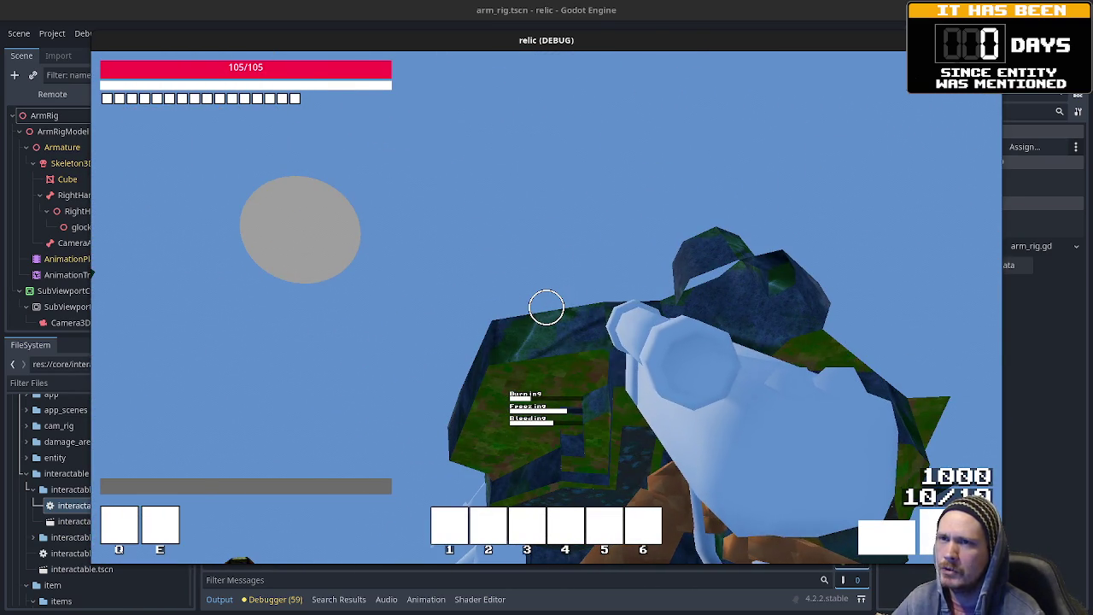
key("F8")
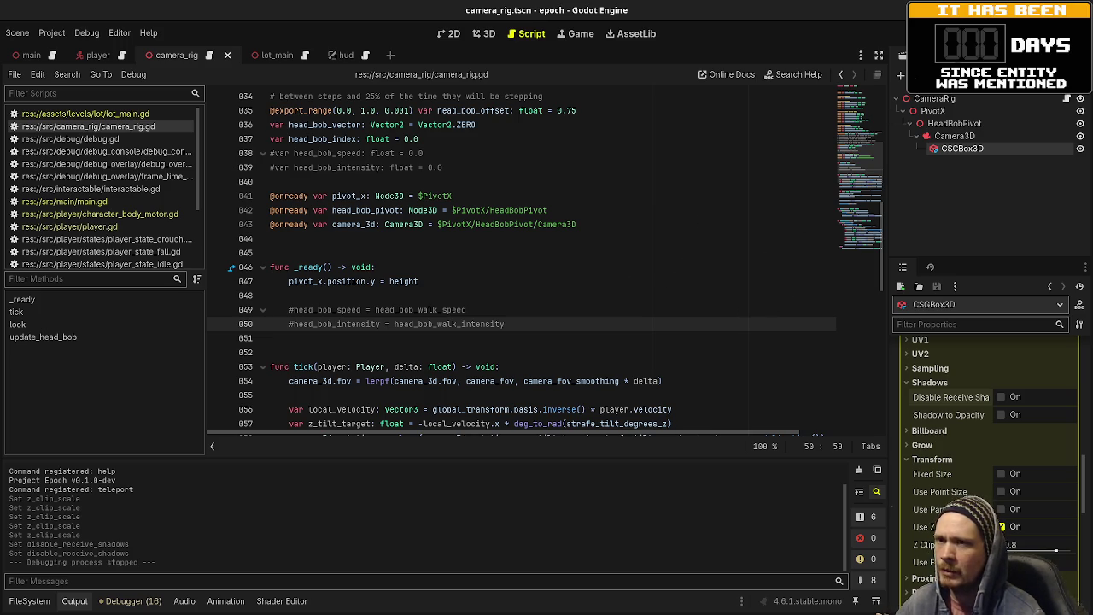
- Launch a fresh debug run of the epoch project with F5
key("F5")
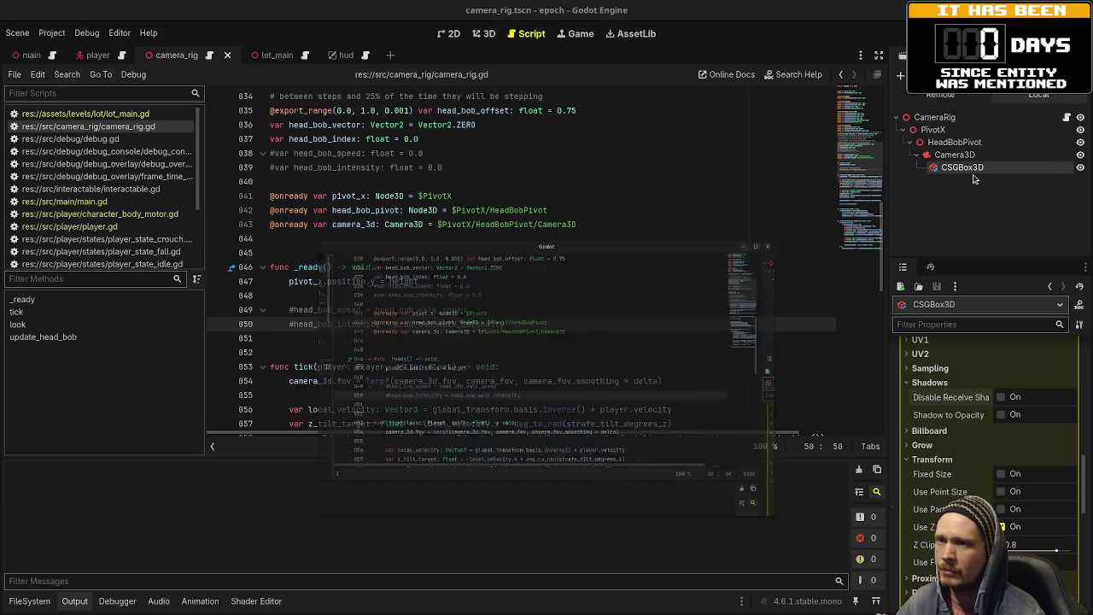